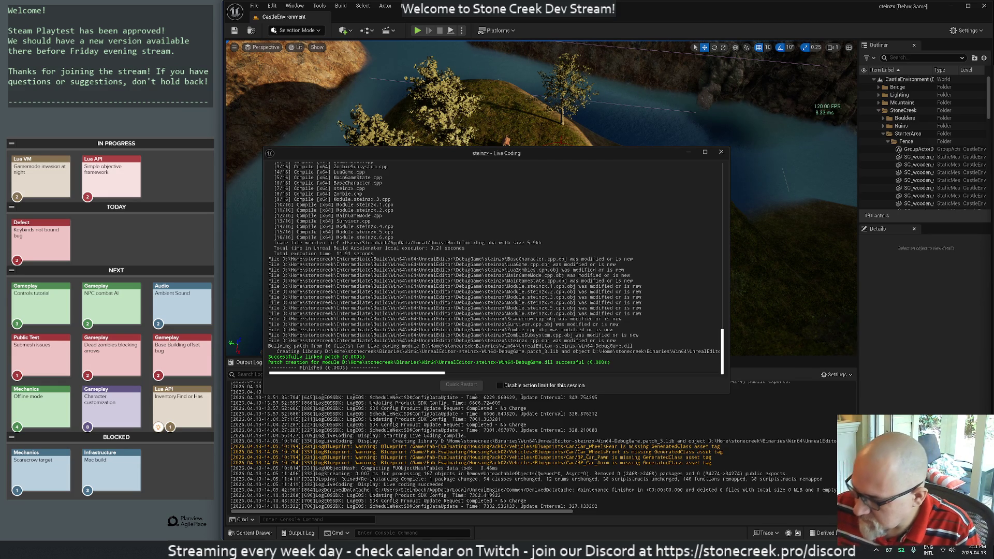
# Step: Close the Live Coding results and start Play-in-Editor on the CastleEnvironment level
pyautogui.click(721, 151)
pyautogui.click(417, 31)
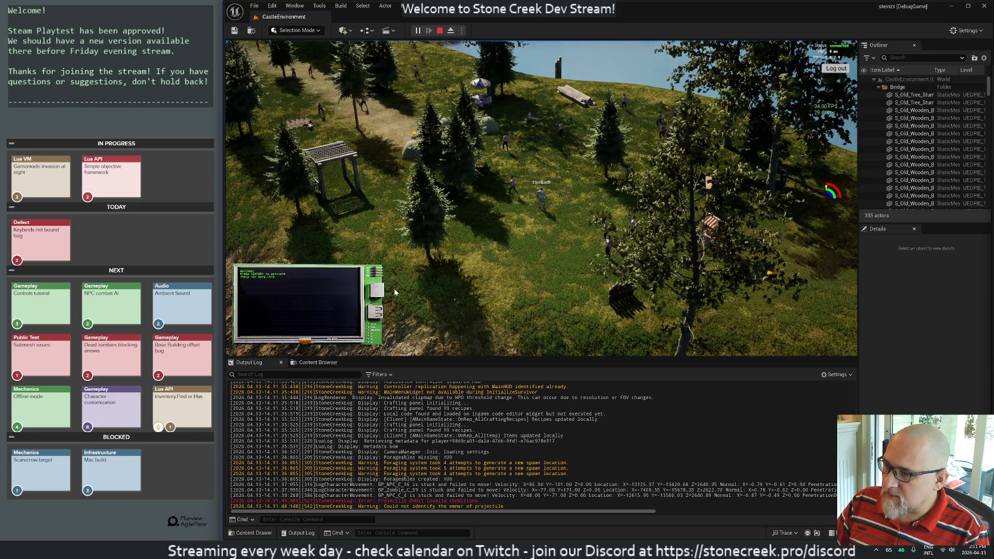
pyautogui.hotkey('alt', 'Tab')
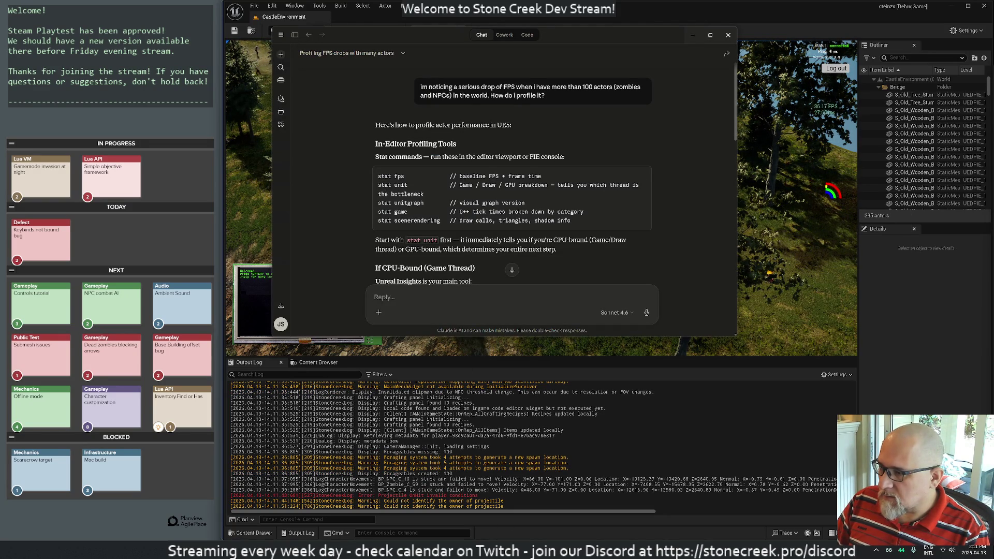
# Step: Run 'stat unit' in the Cmd console to overlay frame timings on the game
pyautogui.hotkey('alt', 'Tab')
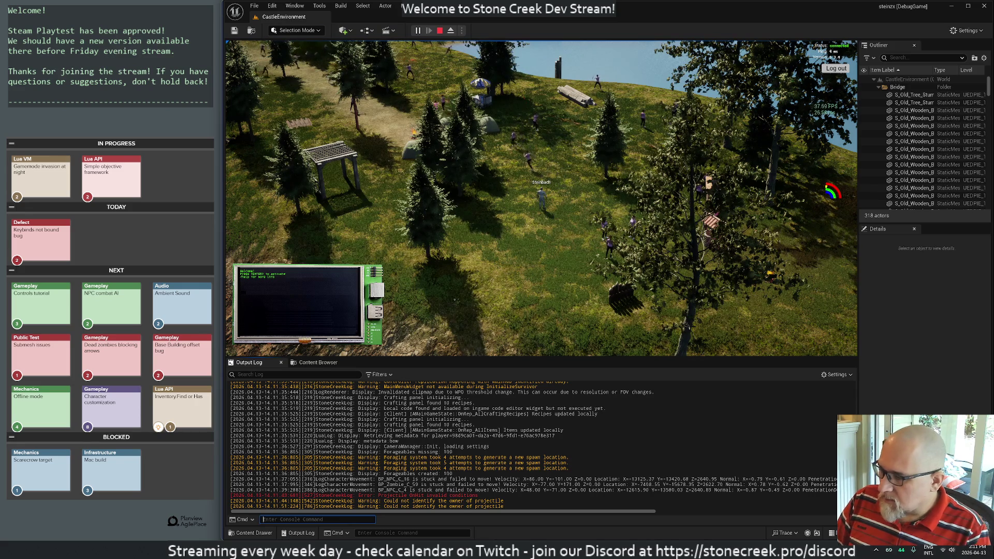
pyautogui.write('stat unit')
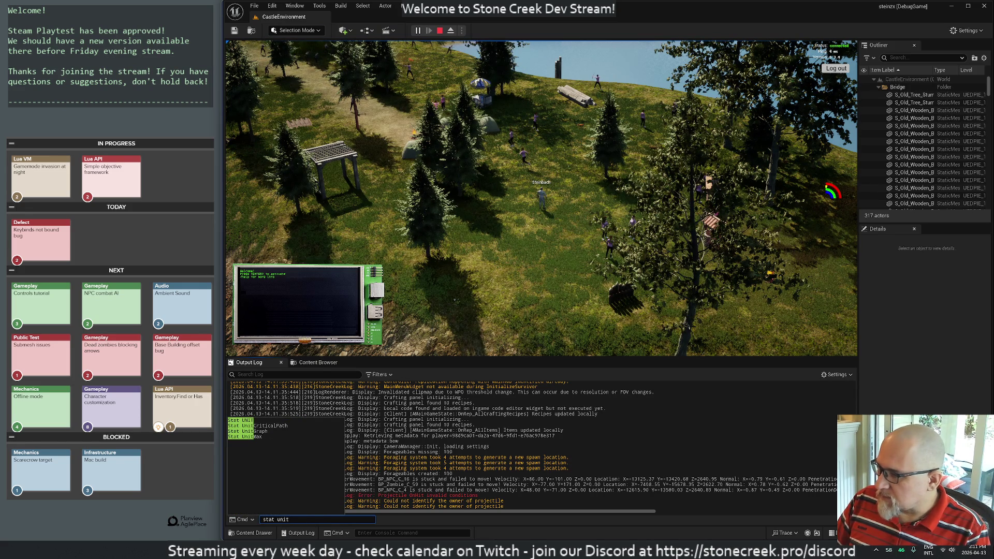
pyautogui.press('Return')
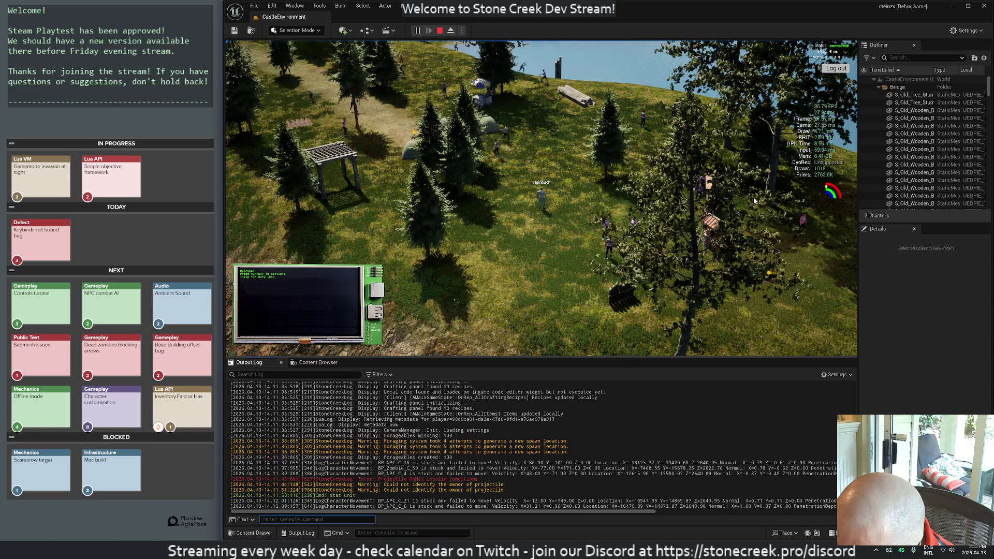
pyautogui.hotkey('alt', 'Tab')
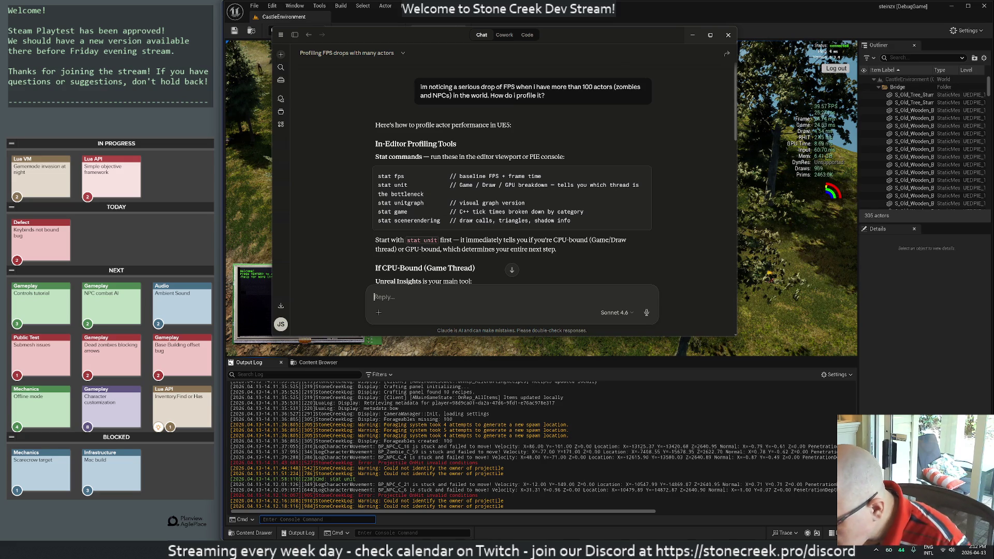
pyautogui.click(296, 515)
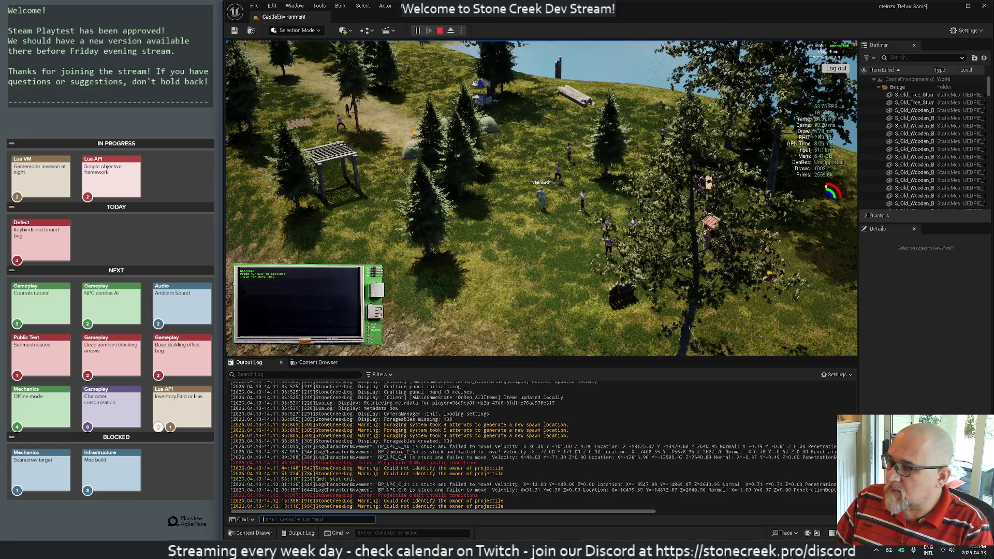
# Step: Run 'stat unitgraph' and fly the camera forward over the field
pyautogui.write('stat unitgraph')
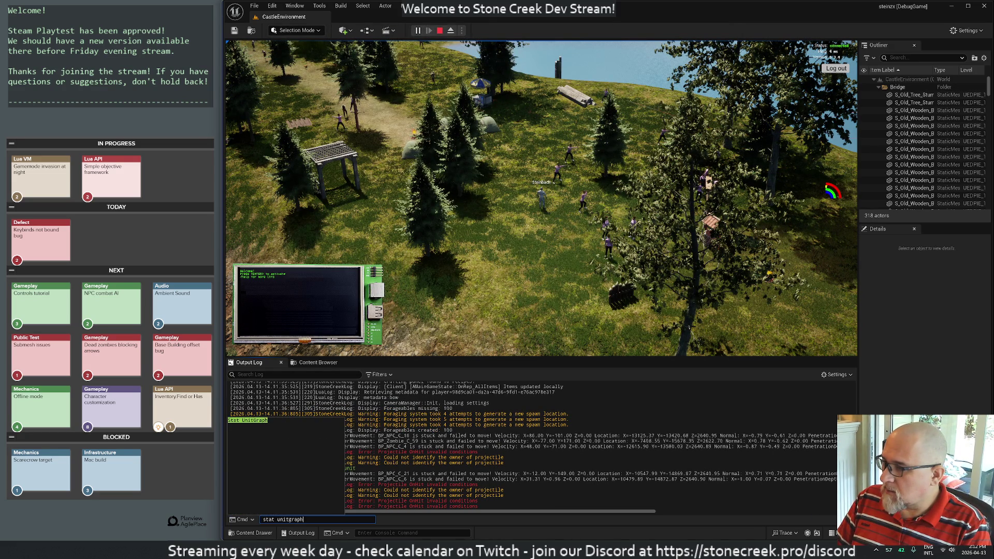
pyautogui.press('Return')
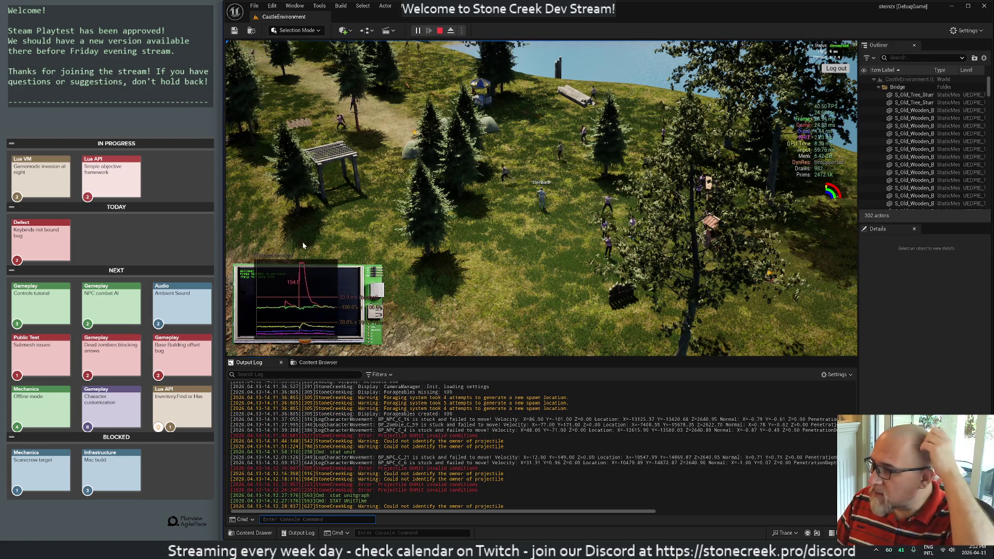
pyautogui.click(318, 269)
pyautogui.press('w')
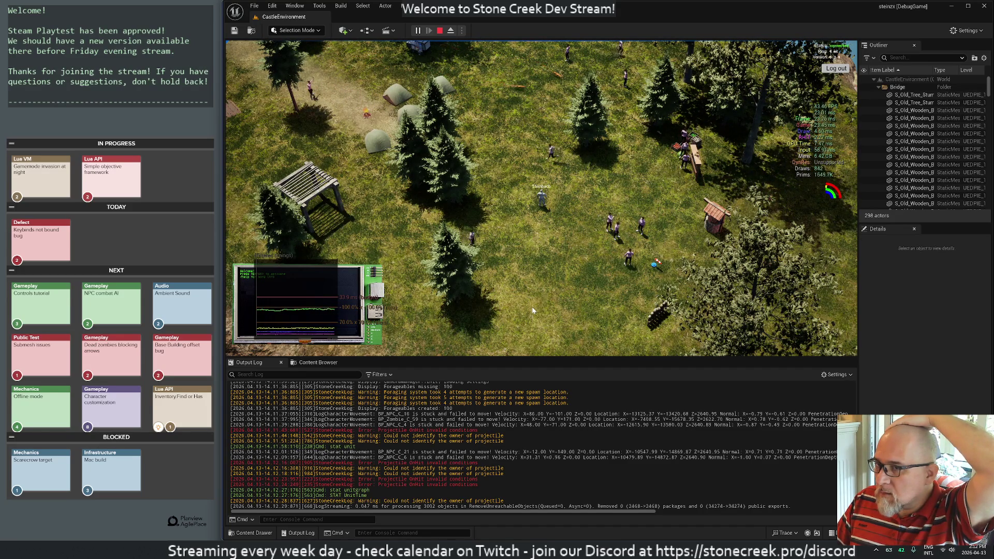
# Step: Re-run 'stat unitgraph' from the console after checking the profiling chat
pyautogui.hotkey('alt', 'Tab')
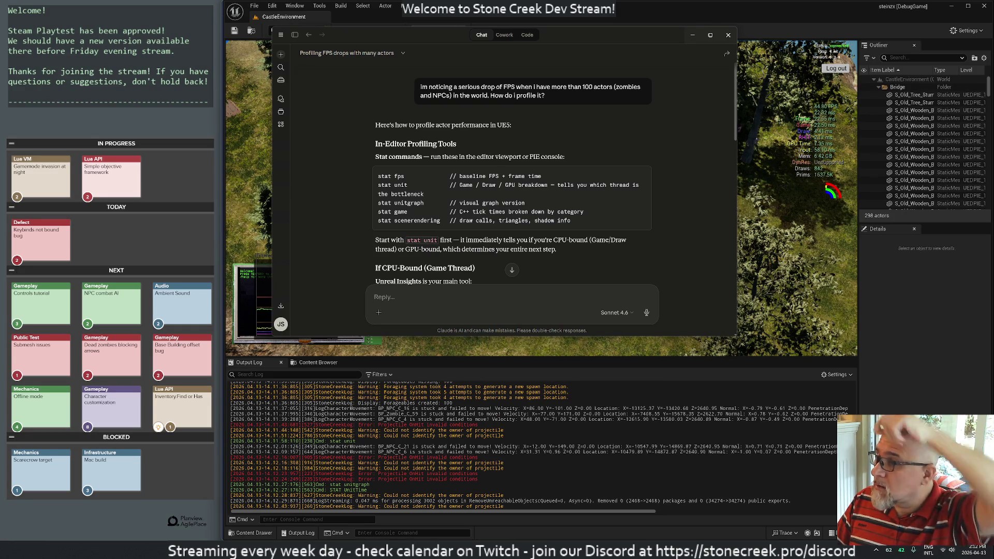
pyautogui.hotkey('alt', 'Tab')
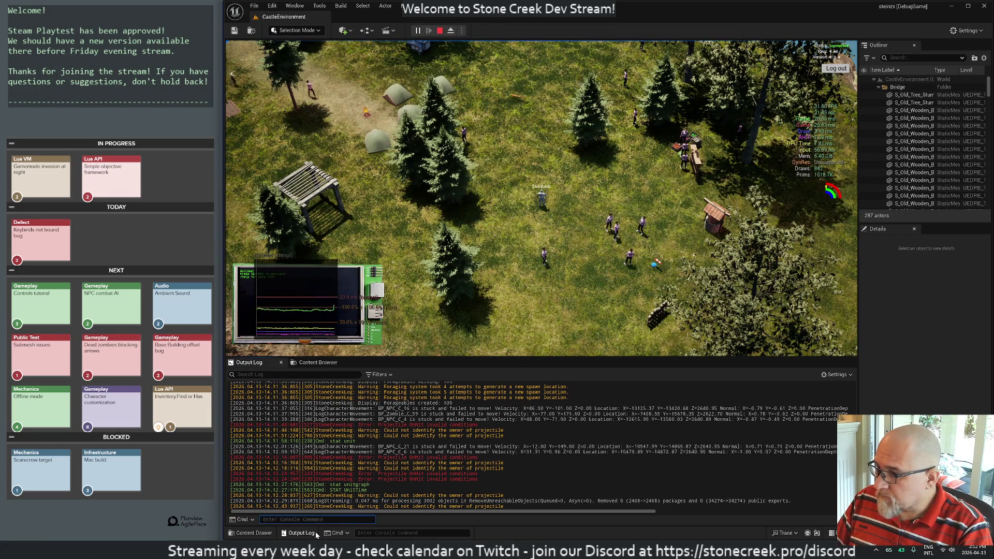
pyautogui.write('stat uni')
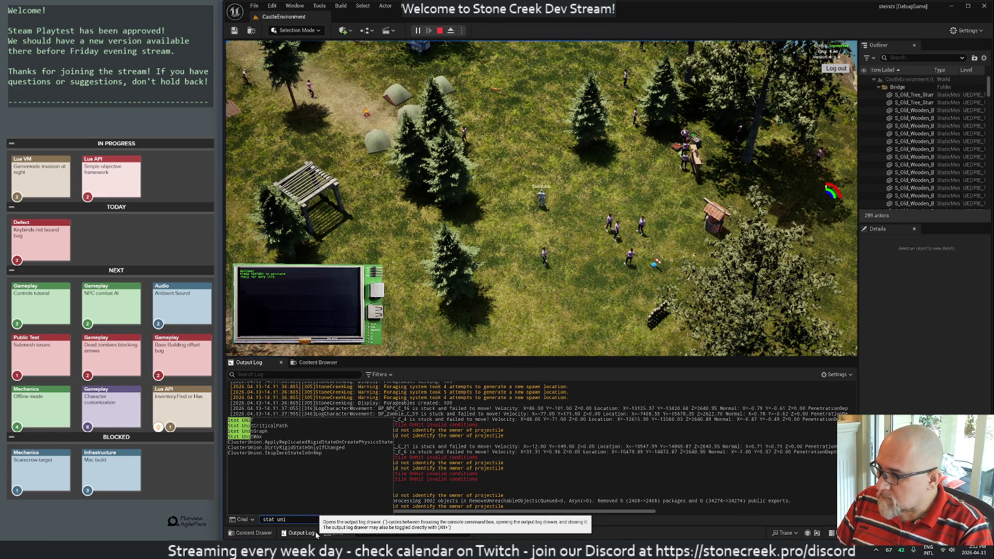
pyautogui.write('tgr')
pyautogui.press('Return')
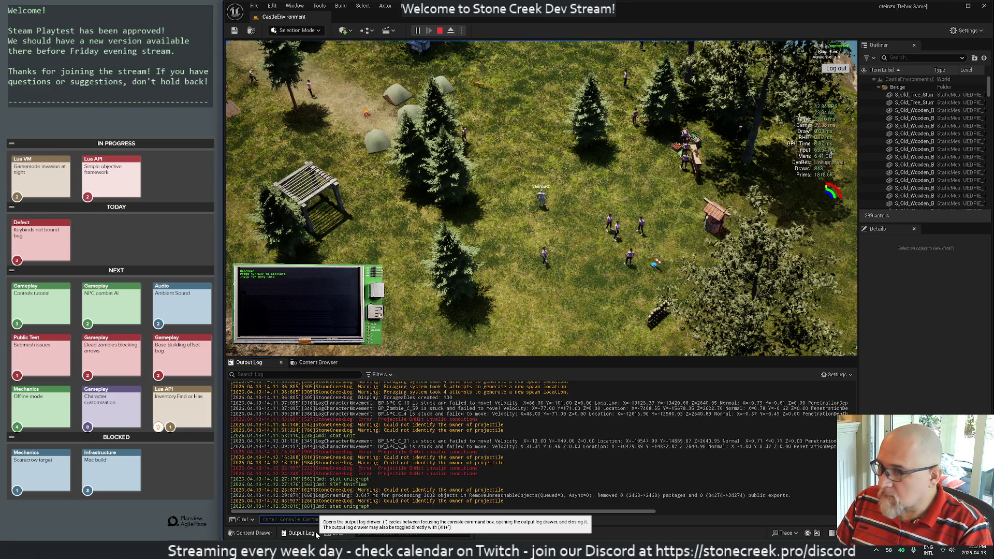
pyautogui.hotkey('alt', 'Tab')
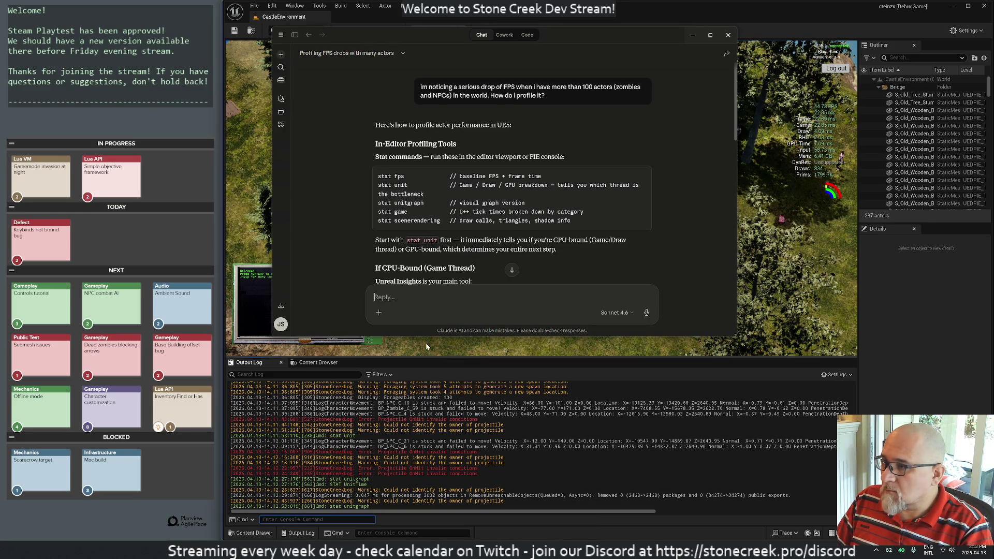
# Step: Run 'stat game' to overlay the game tick-time breakdown
pyautogui.click(502, 374)
pyautogui.write('stat game')
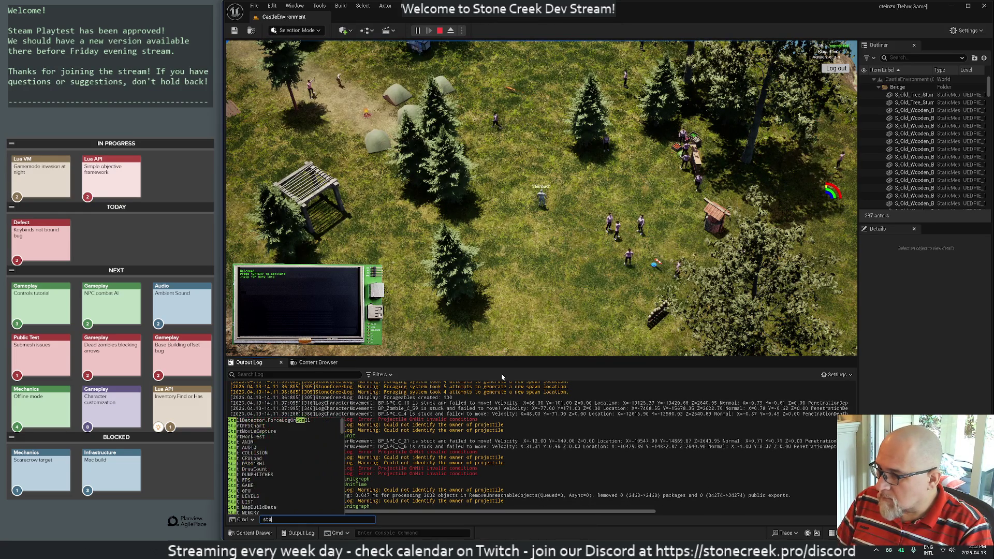
pyautogui.press('Return')
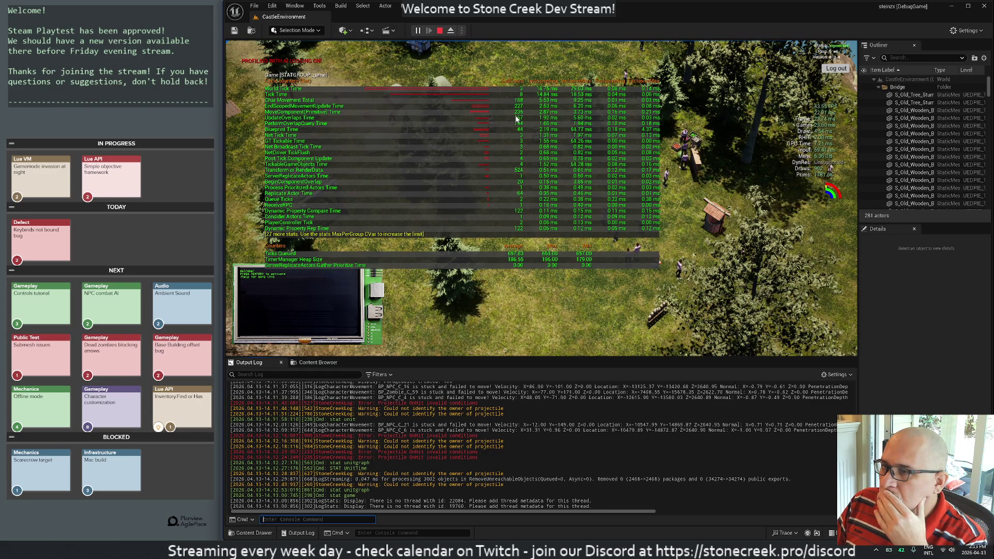
pyautogui.hotkey('alt', 'Tab')
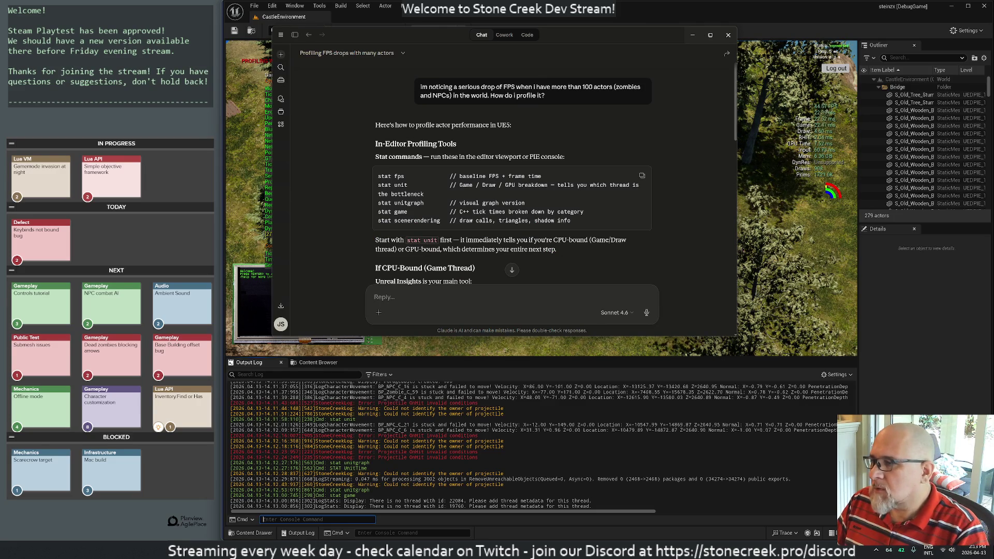
# Step: Copy 'scenerendering' from the advice and run 'stat scenerendering' in the console
pyautogui.doubleClick(417, 221)
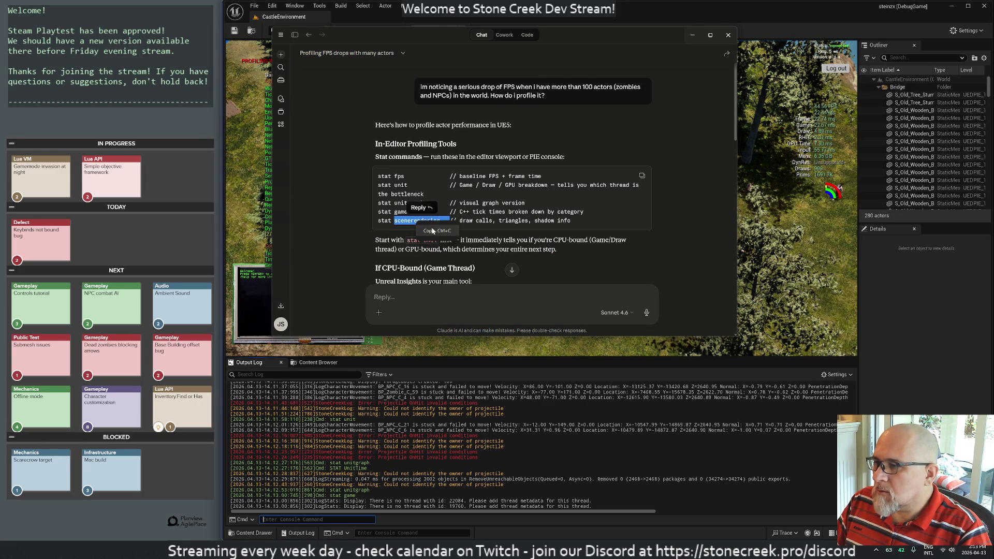
pyautogui.hotkey('alt', 'Tab')
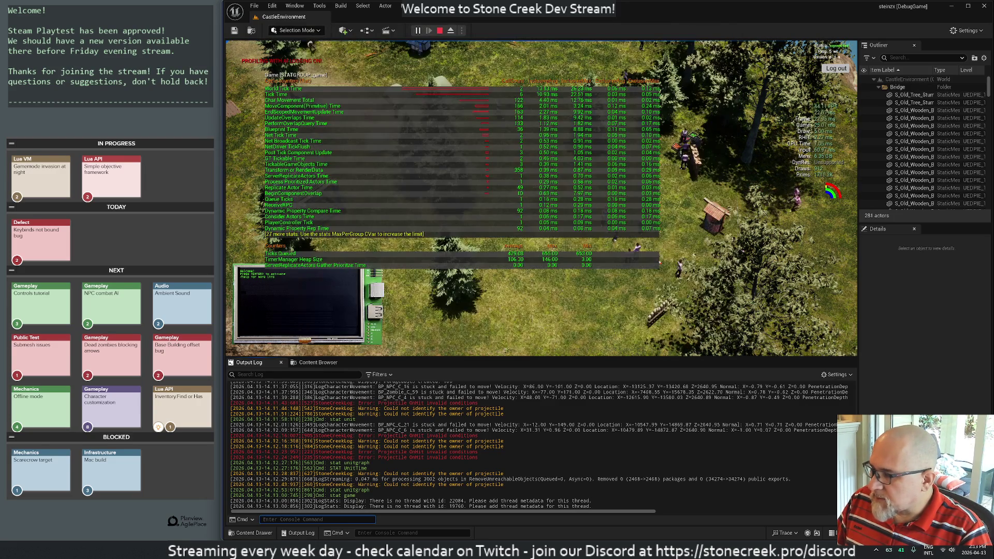
pyautogui.write('stat scenerendering')
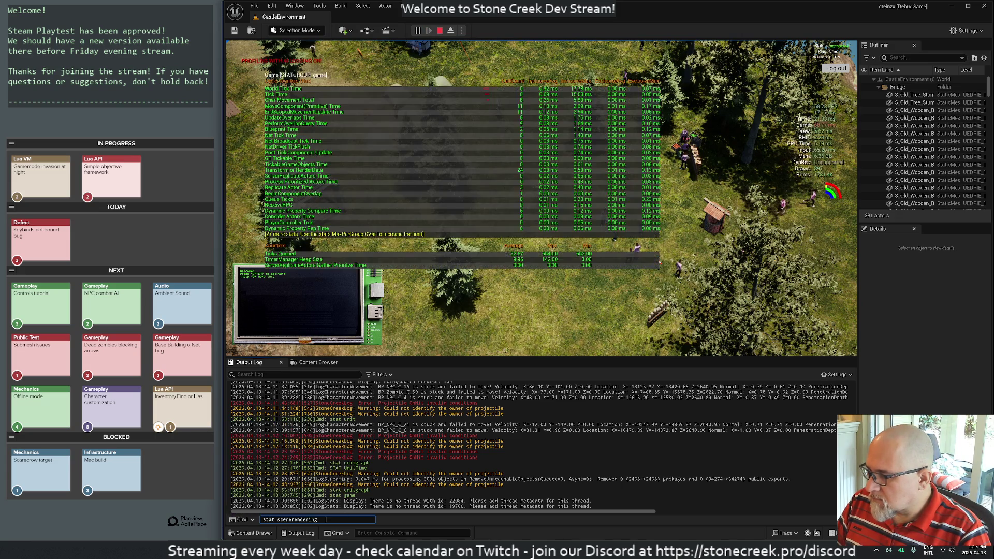
pyautogui.press('Return')
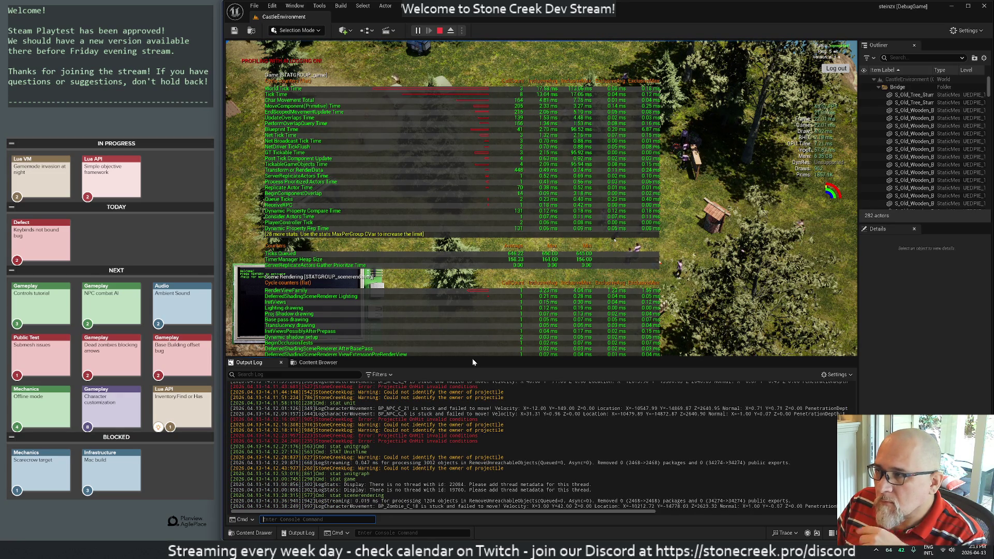
# Step: Try 'stat none' to clear the overlays, then stop the play session
pyautogui.write('stat none')
pyautogui.press('Return')
pyautogui.write('g')
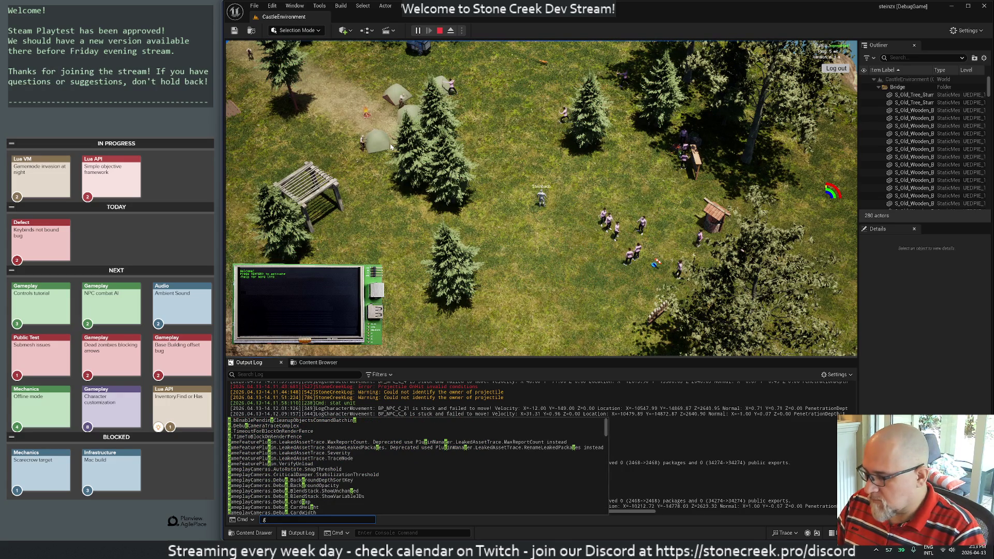
pyautogui.press('BackSpace')
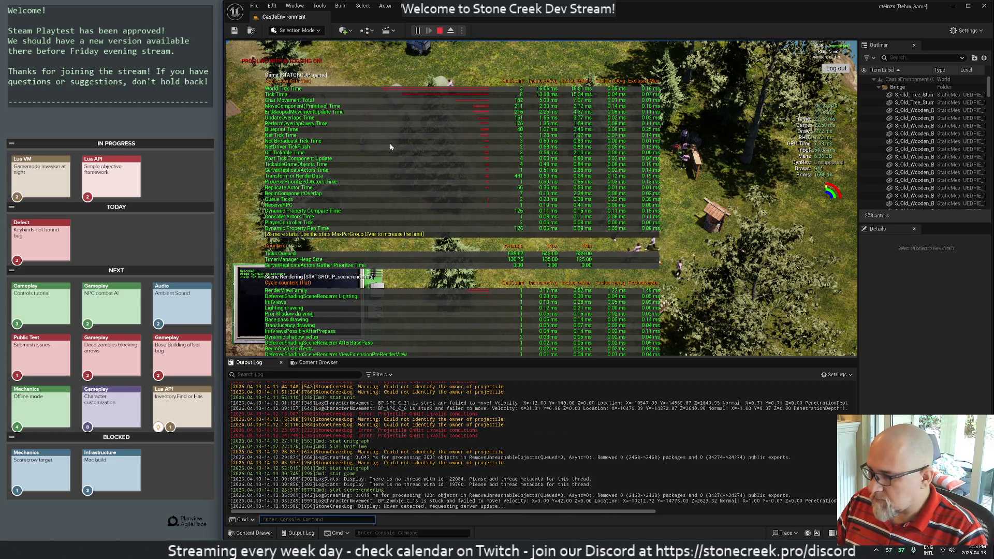
pyautogui.click(440, 31)
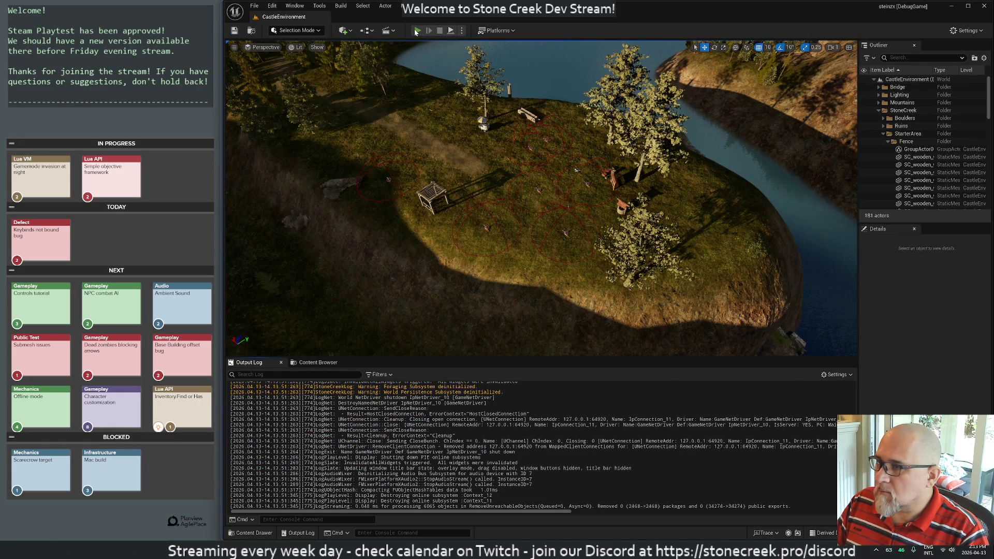
# Step: Restart and stop play, then list the available stat commands with 'stat' in the log
pyautogui.click(417, 31)
pyautogui.click(440, 31)
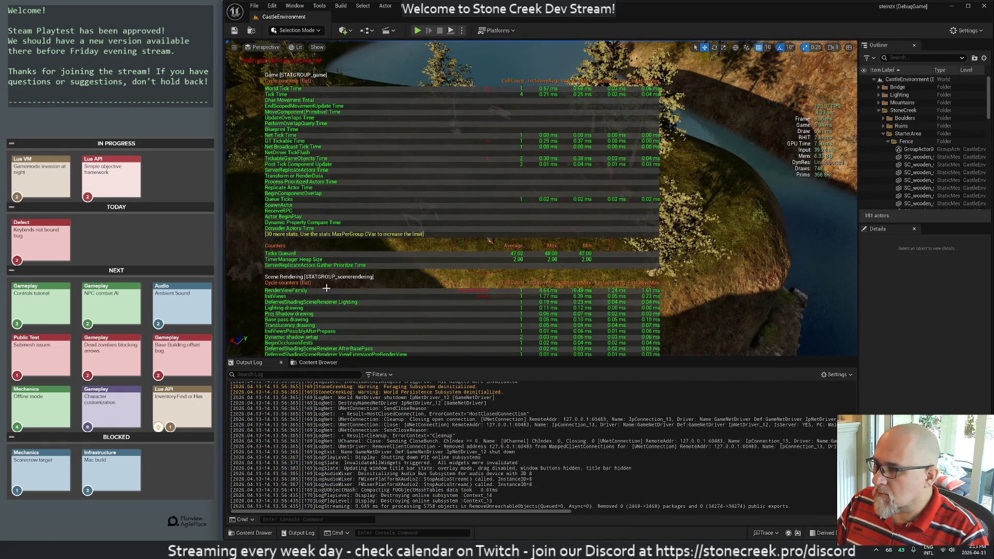
pyautogui.press('`')
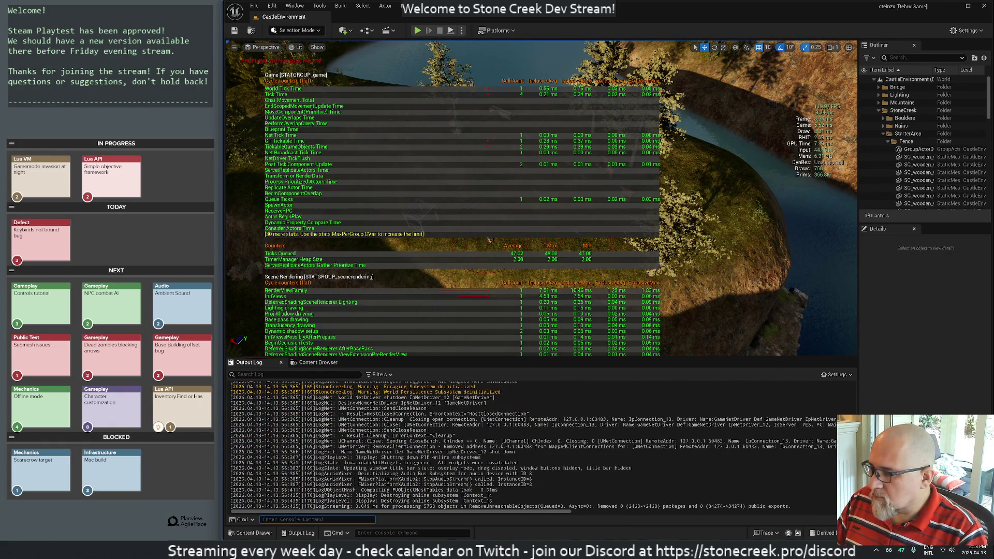
pyautogui.write('stat')
pyautogui.press('Return')
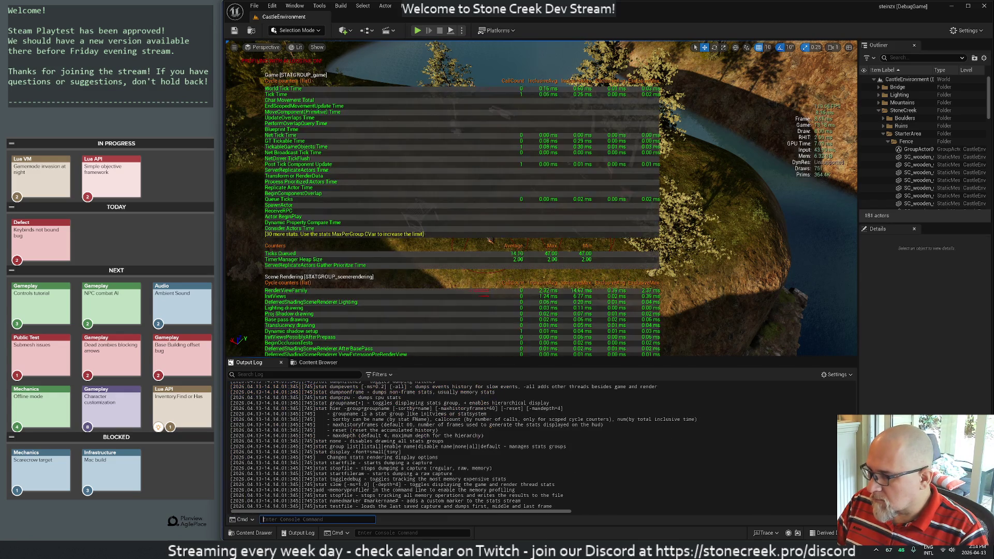
# Step: Run 'stat unit' from the Output Log console
pyautogui.write('stat ')
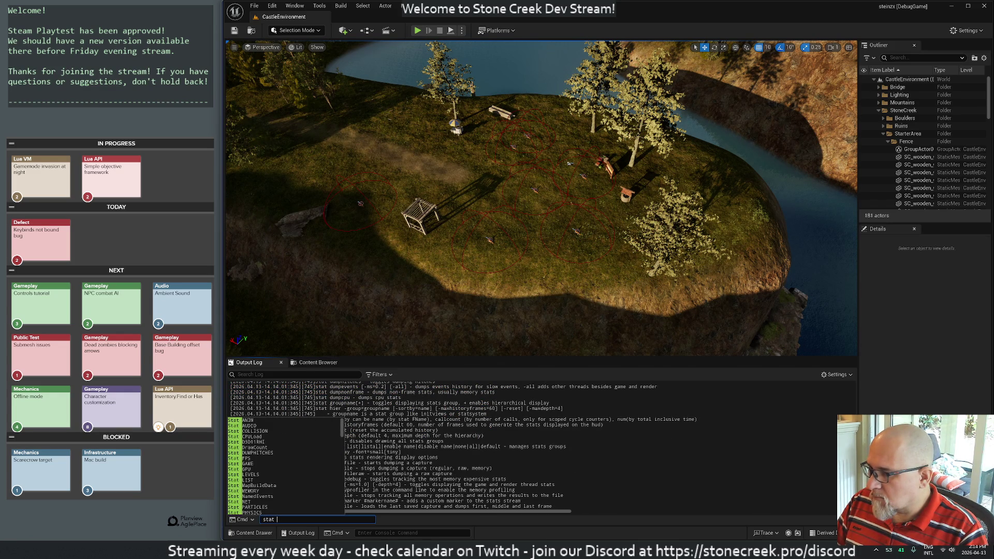
pyautogui.write('g')
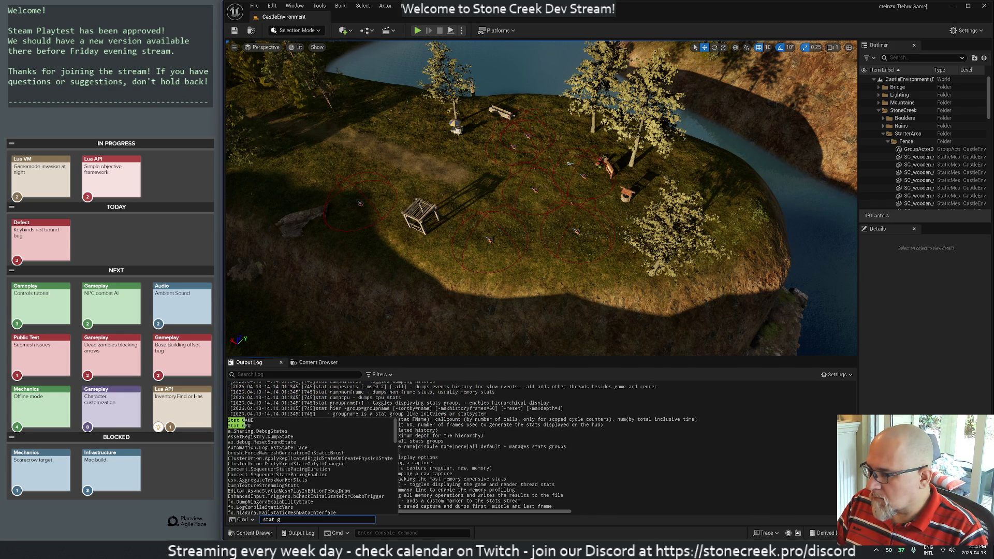
pyautogui.press('BackSpace')
pyautogui.press('BackSpace')
pyautogui.hotkey('alt', 'Tab')
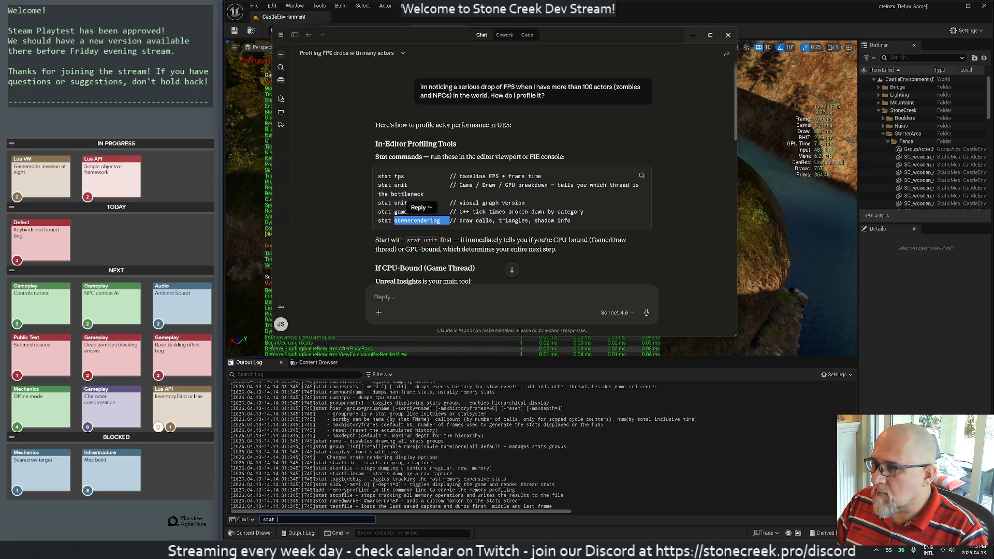
pyautogui.hotkey('alt', 'Tab')
pyautogui.write('unit')
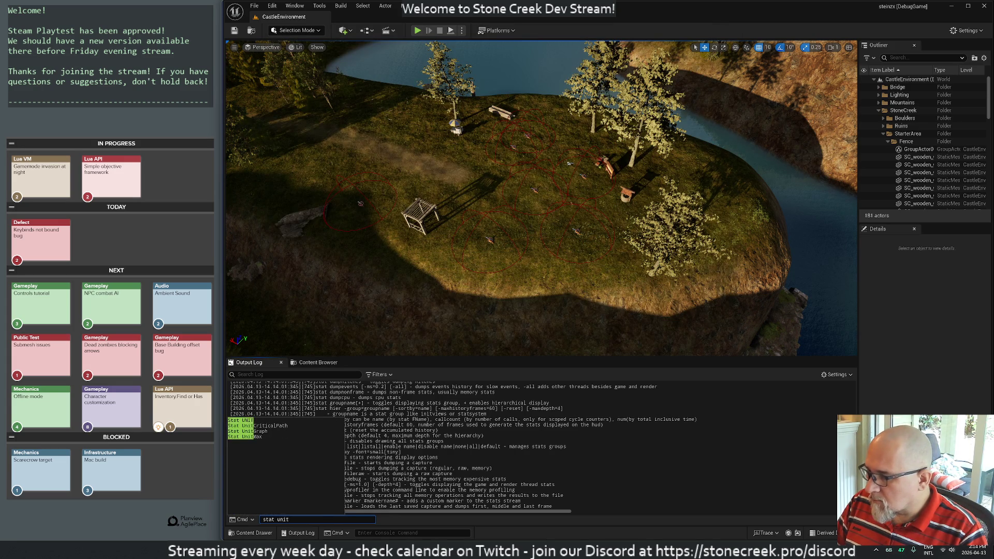
pyautogui.press('Return')
# Step: Scroll further through the Claude advice, then minimize it to reveal the viewport
pyautogui.hotkey('alt', 'Tab')
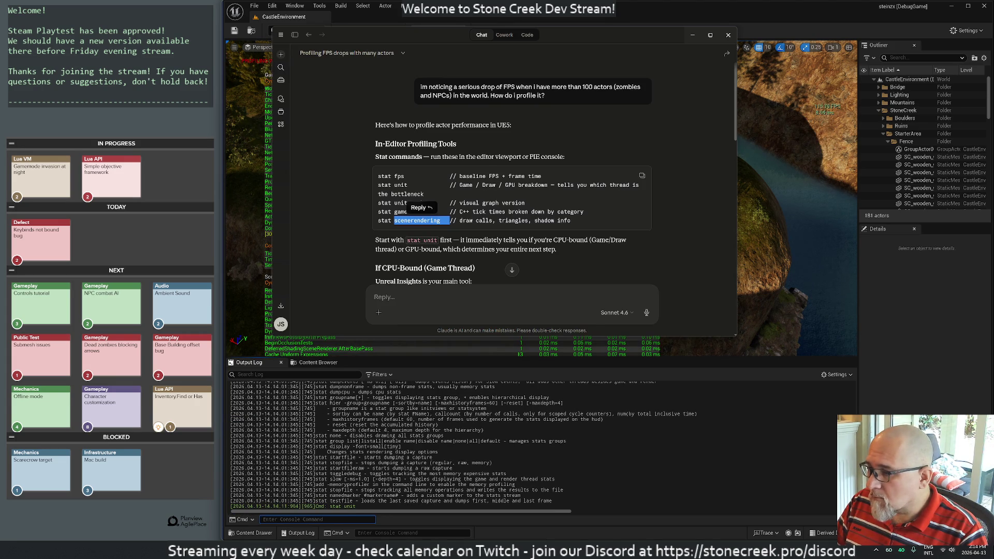
pyautogui.write('st')
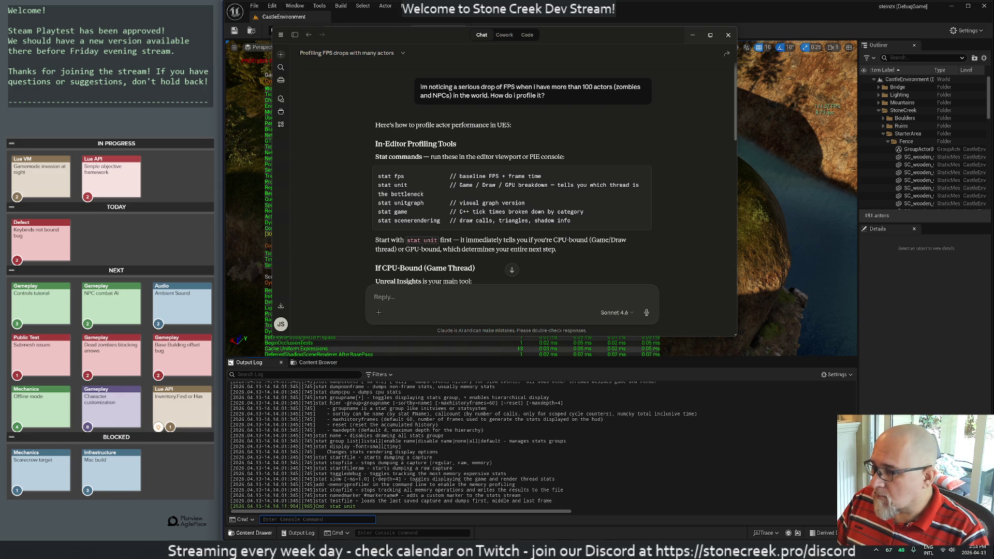
pyautogui.scroll(-2, 373, 298)
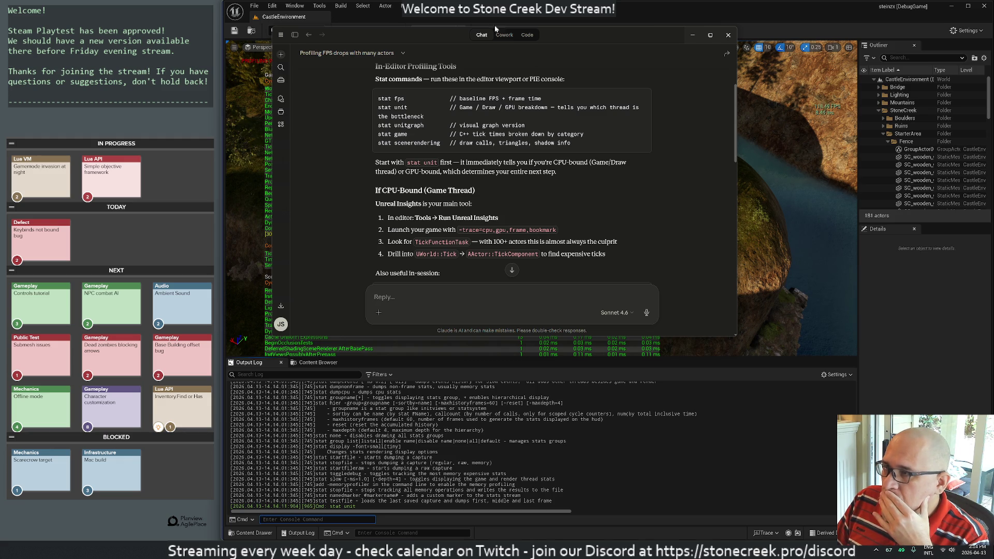
pyautogui.click(693, 35)
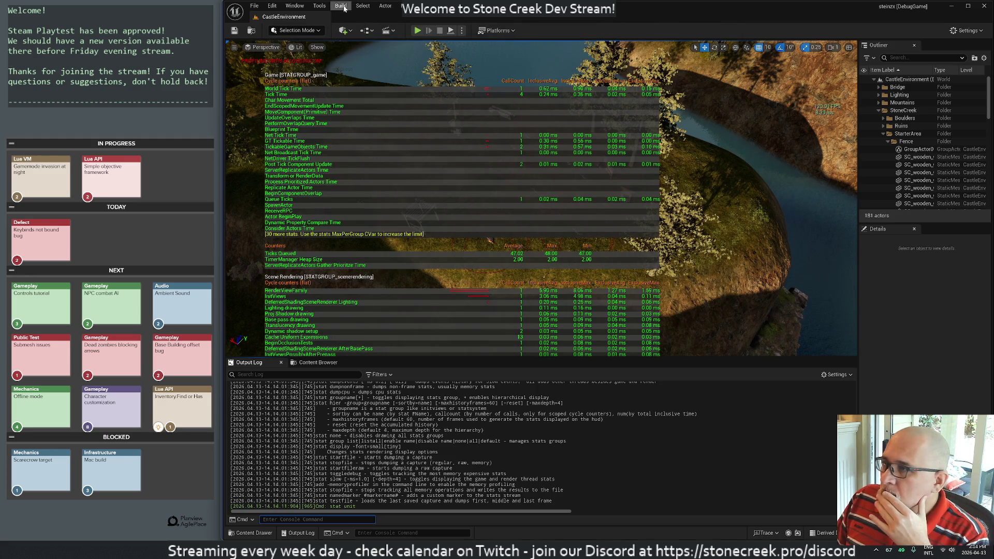
# Step: Start Play-in-Editor with the NPC crowd and toggle immersive fullscreen with F11
pyautogui.click(234, 47)
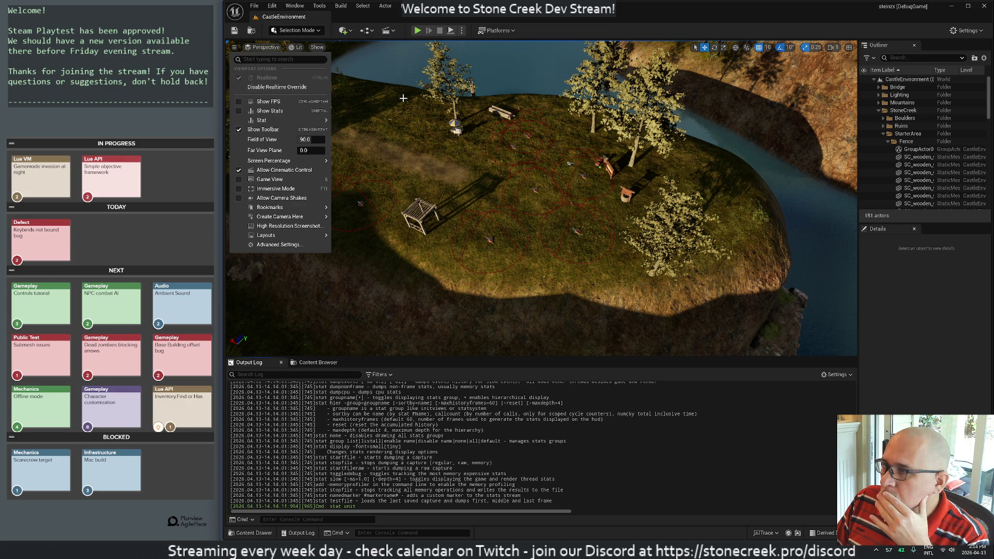
pyautogui.click(418, 31)
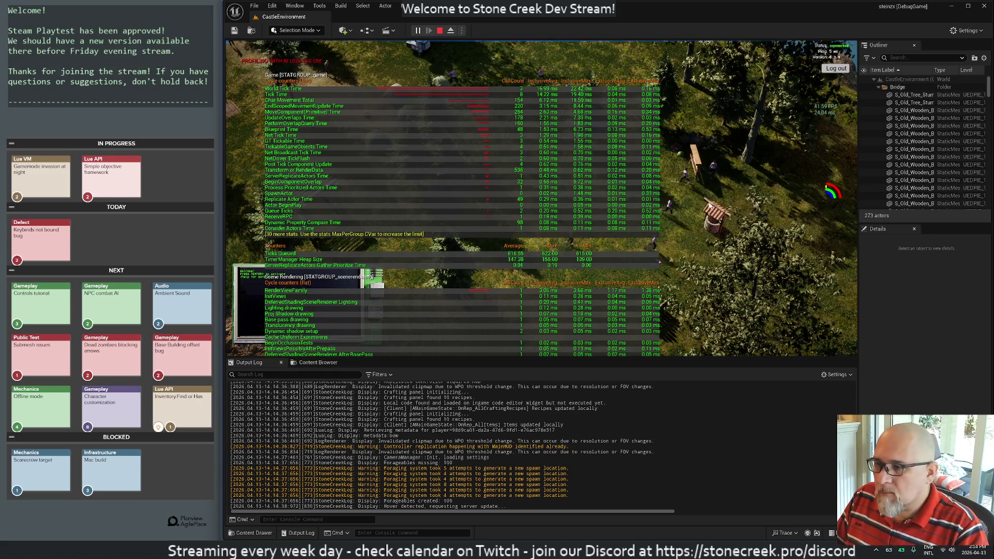
pyautogui.press('F11')
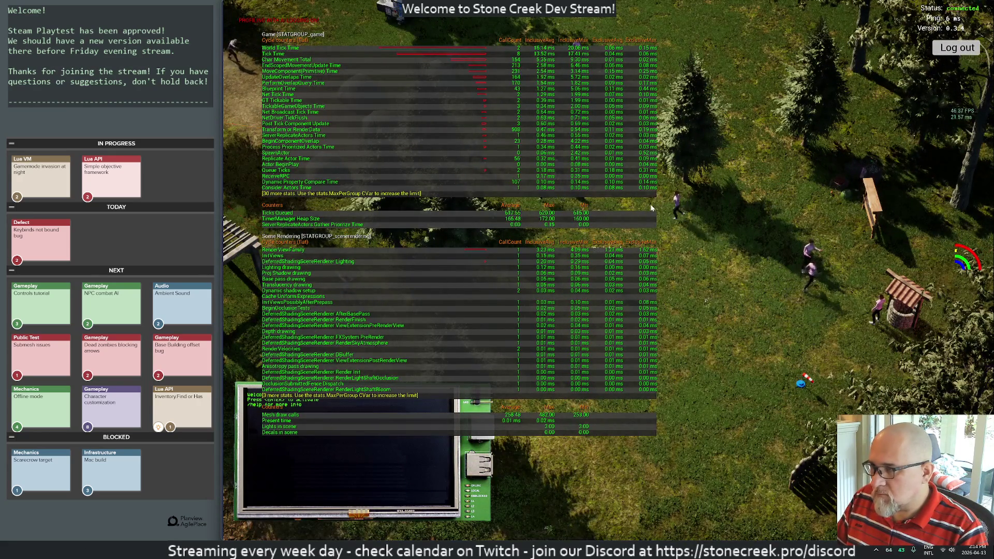
pyautogui.press('Return')
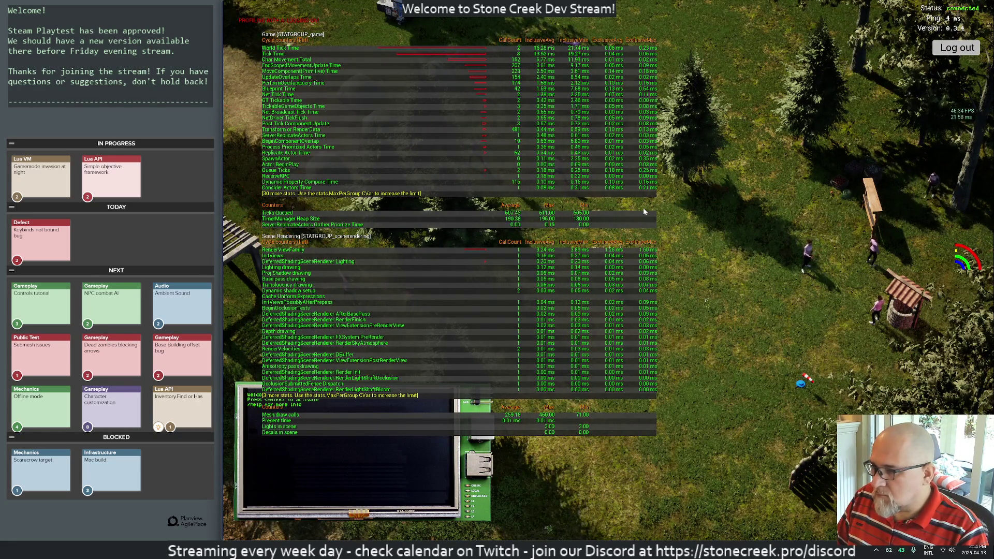
pyautogui.press('F11')
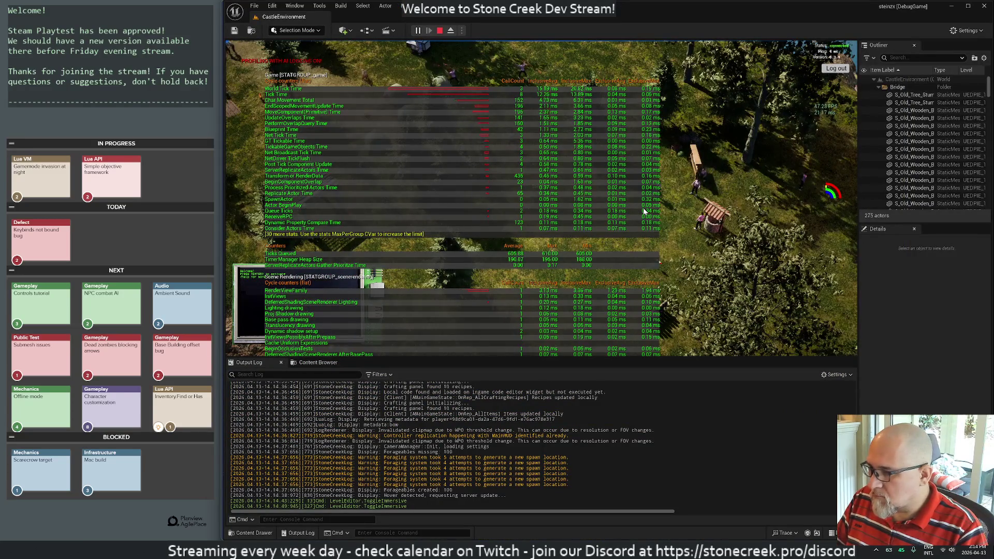
# Step: Run 'stat unit' in the console while the level is playing
pyautogui.press('`')
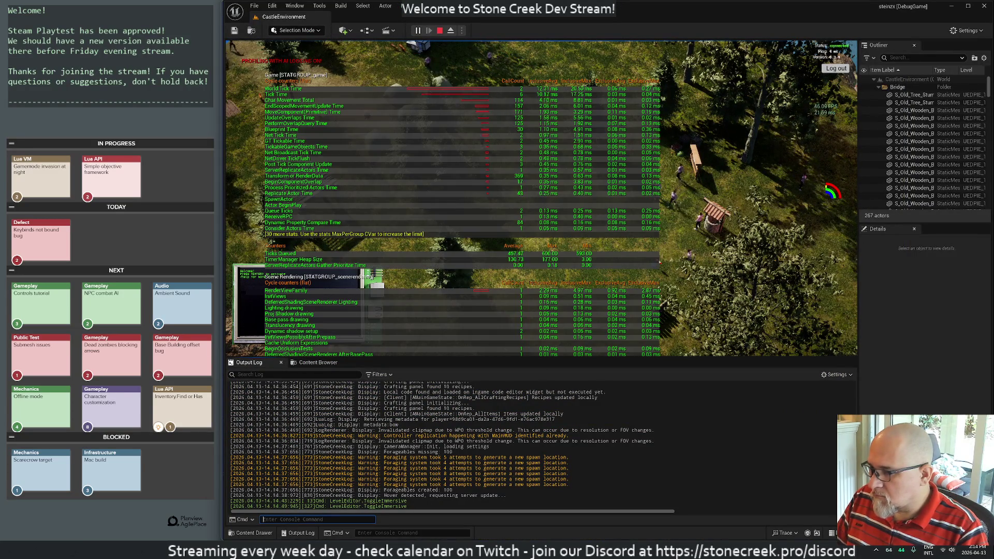
pyautogui.write('stat')
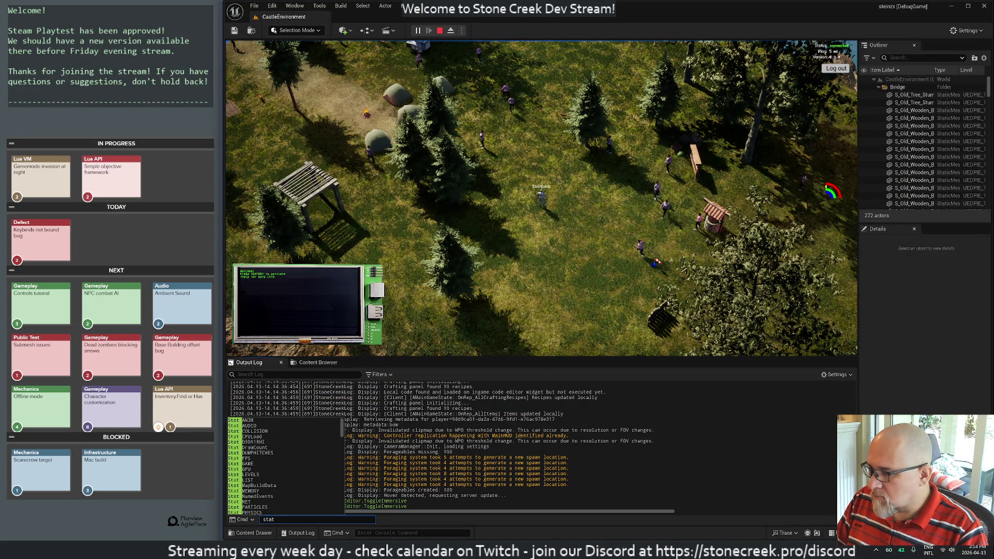
pyautogui.hotkey('alt', 'Tab')
pyautogui.hotkey('alt', 'Tab')
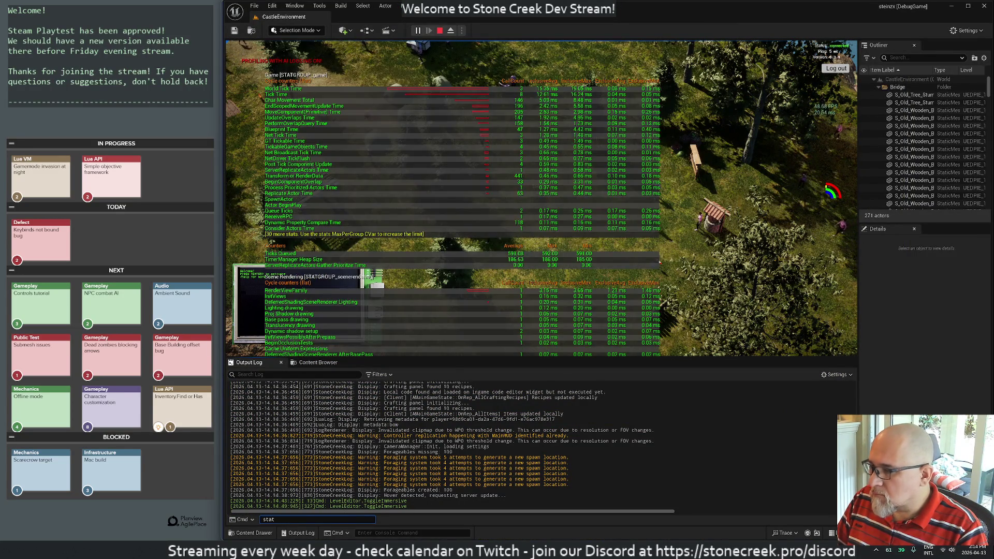
pyautogui.write('unit')
pyautogui.press('Return')
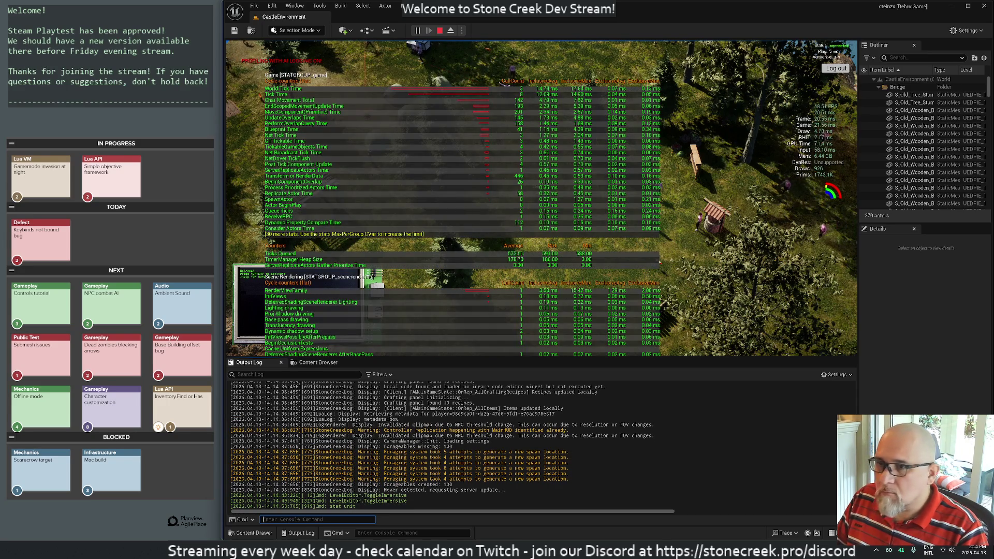
pyautogui.hotkey('alt', 'Tab')
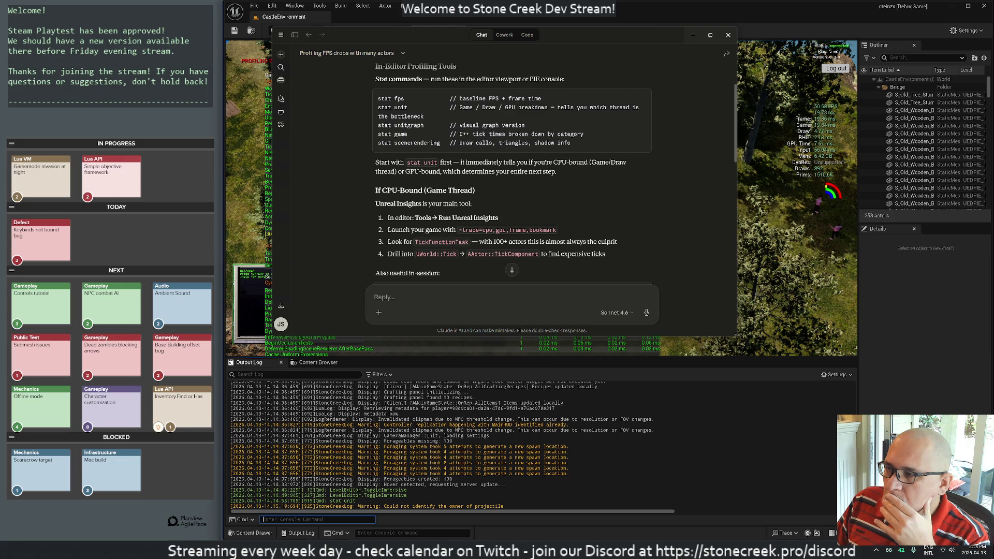
pyautogui.click(322, 9)
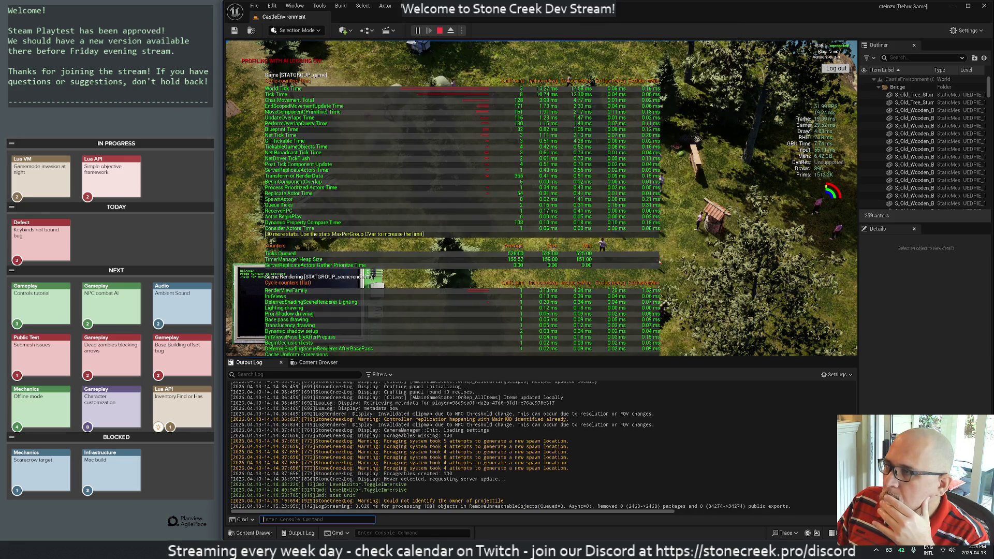
pyautogui.click(323, 9)
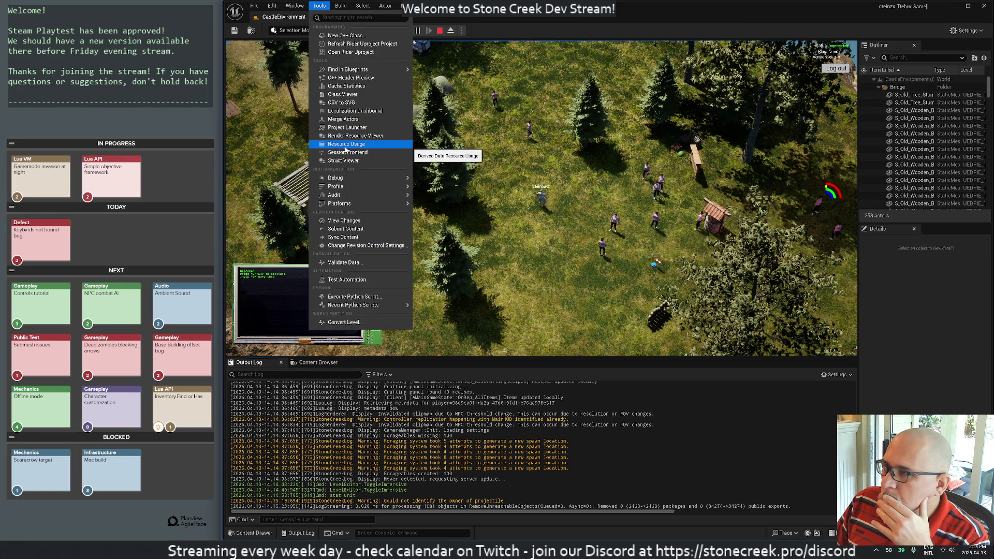
# Step: Browse the Tools menu's Find in Blueprints and Debug entries for Run Unreal Insights
pyautogui.moveTo(341, 71)
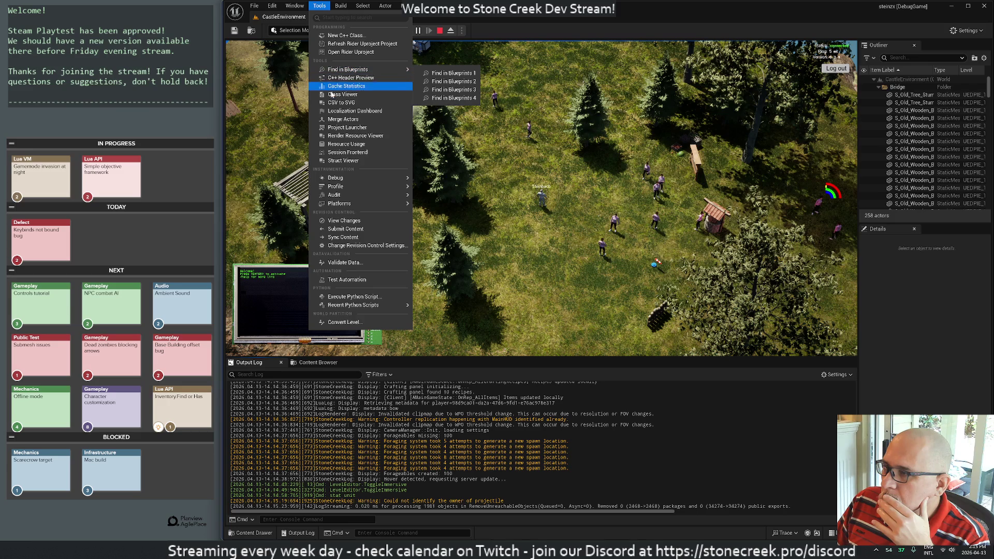
pyautogui.moveTo(340, 179)
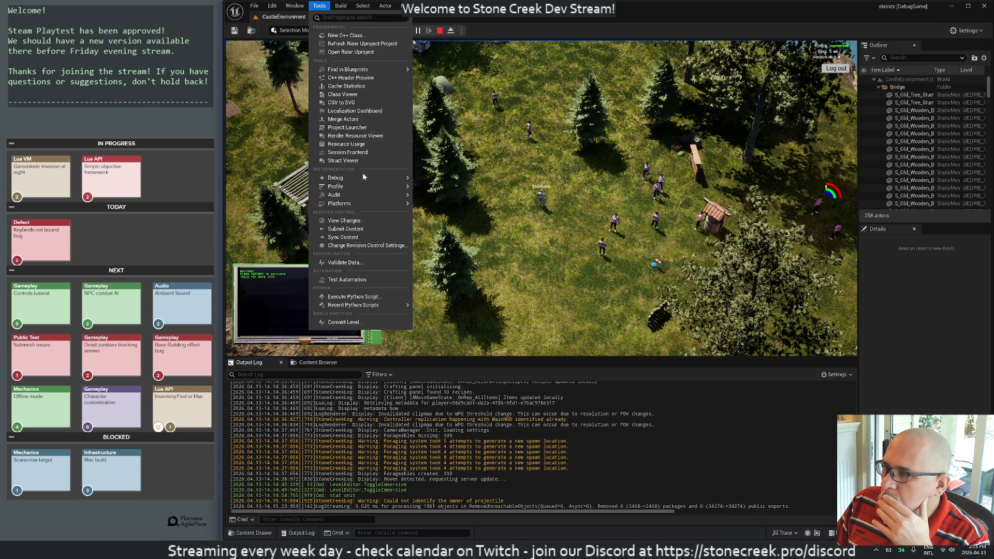
pyautogui.hotkey('alt', 'Tab')
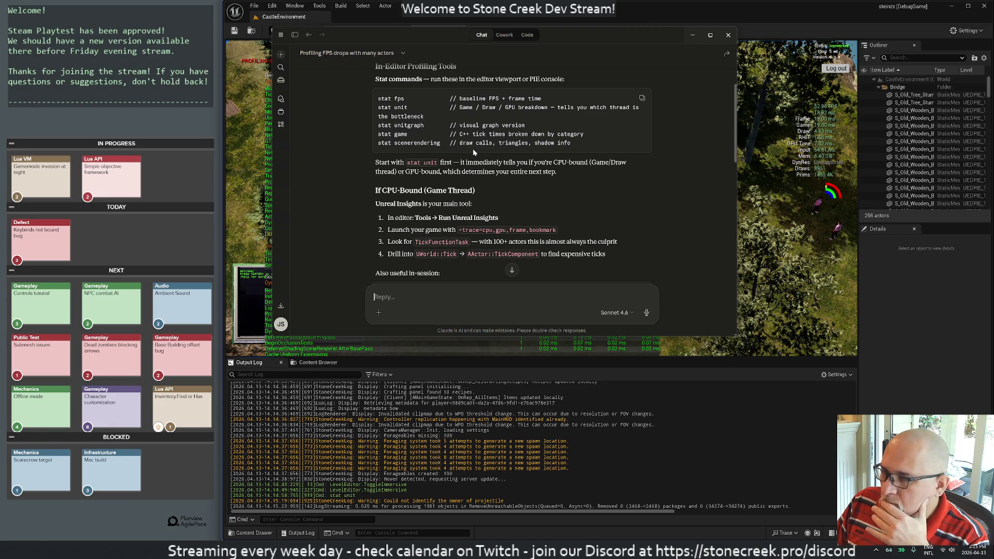
# Step: Scroll past If CPU-Bound and If GPU-Bound to the Common Culprits table, then begin a follow-up question
pyautogui.scroll(-1, 562, 179)
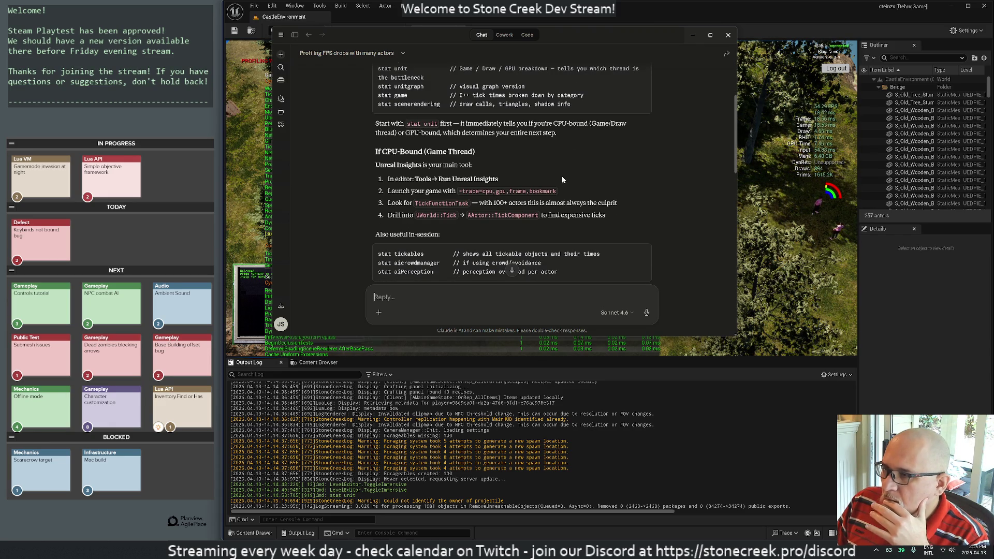
pyautogui.hotkey('alt', 'Tab')
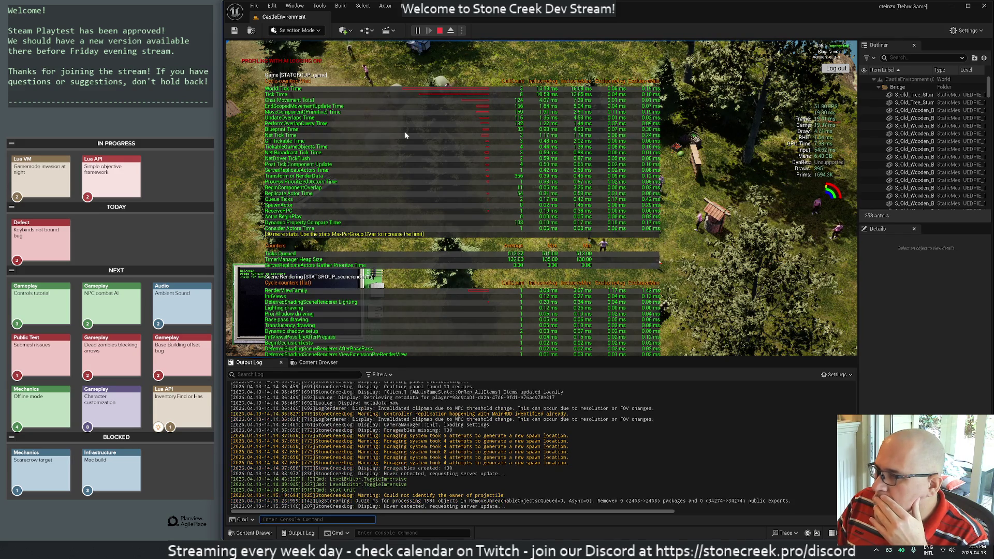
pyautogui.hotkey('alt', 'Tab')
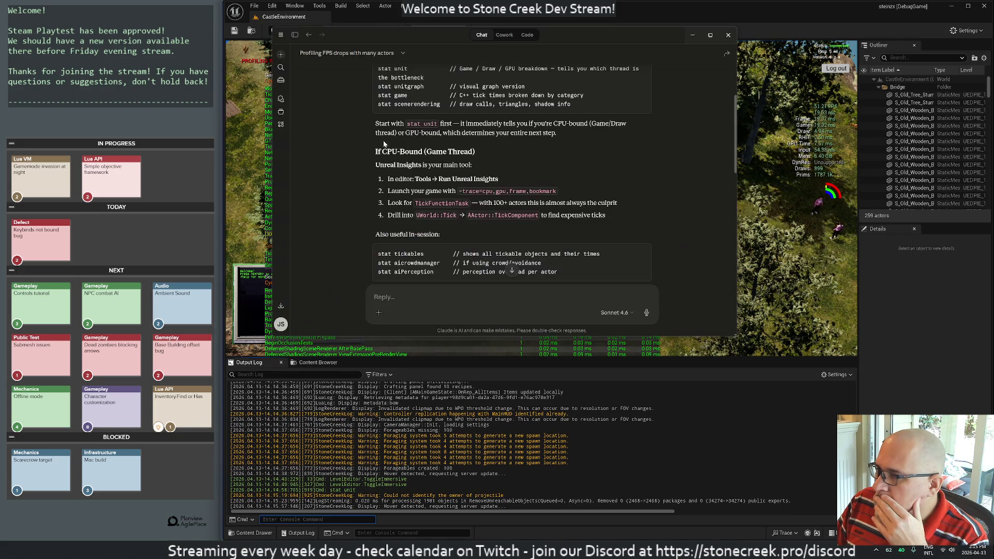
pyautogui.scroll(-3, 472, 164)
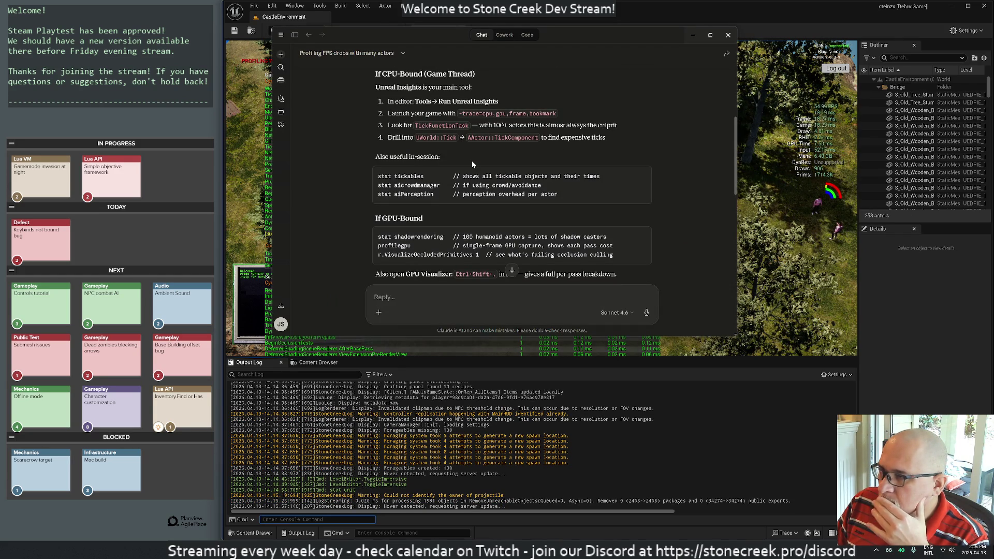
pyautogui.scroll(-2, 472, 165)
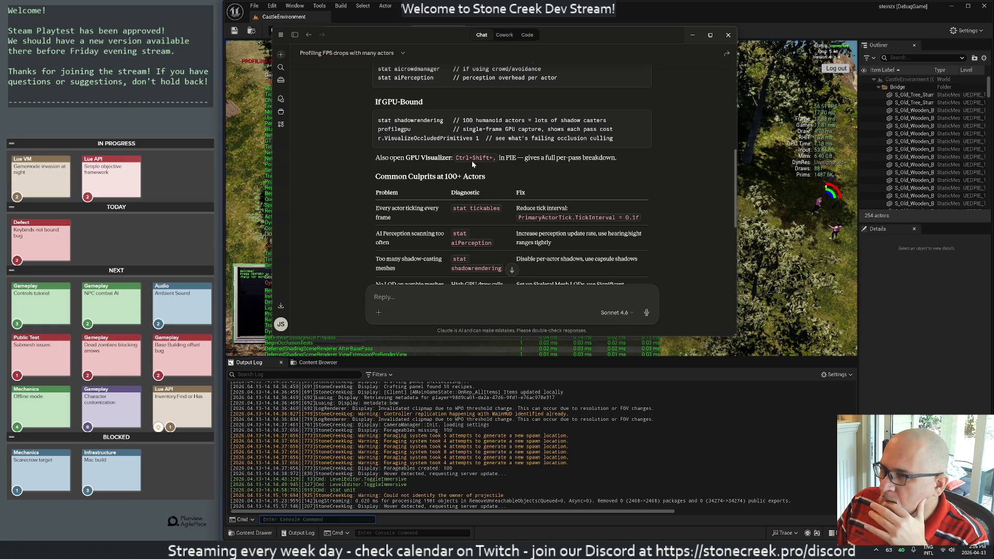
pyautogui.scroll(-2, 472, 165)
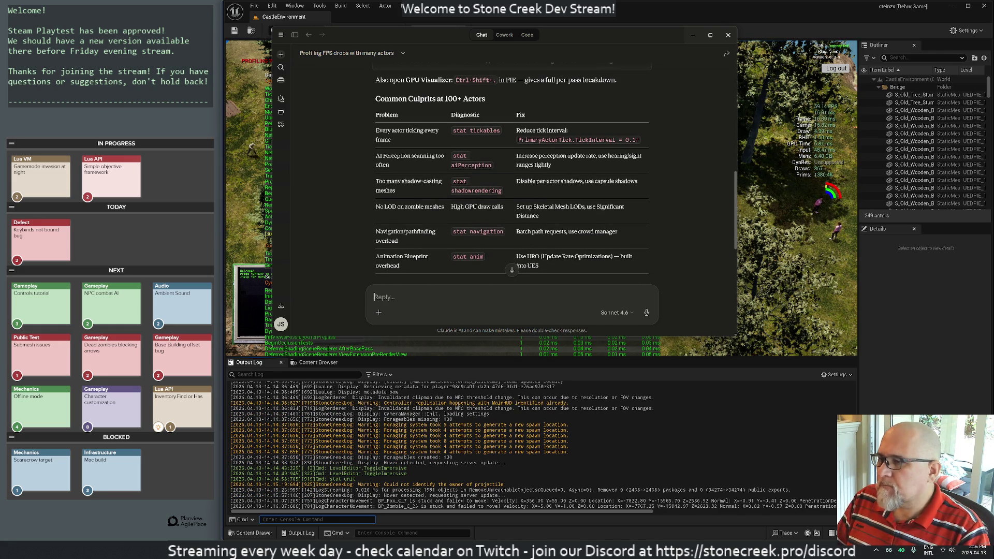
pyautogui.write('how to ')
pyautogui.write('cledar')
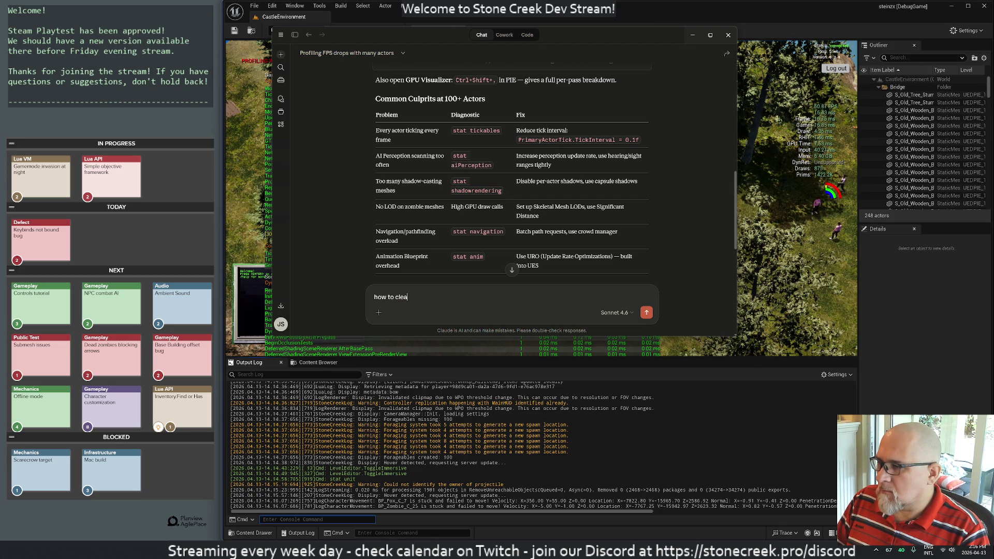
pyautogui.write('llth')
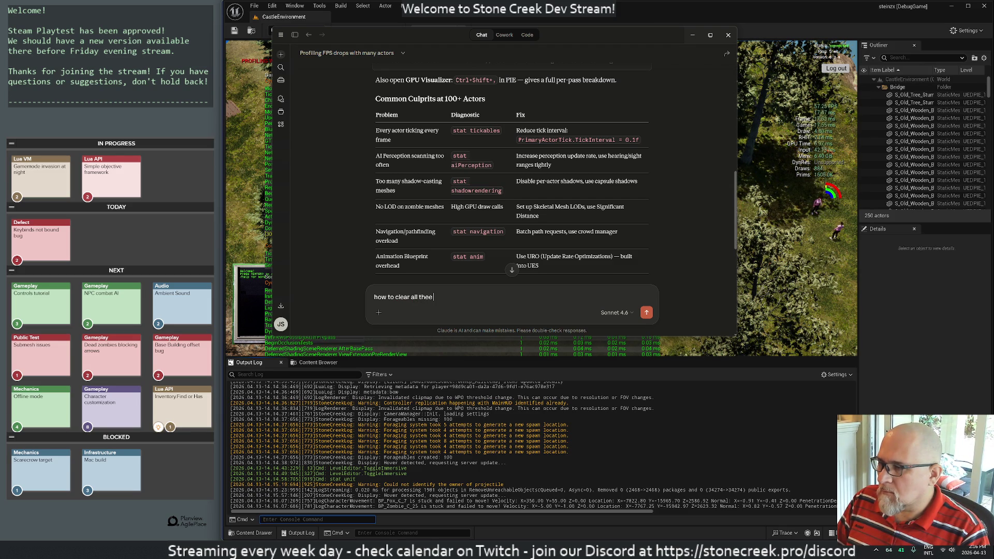
pyautogui.write('stat windows')
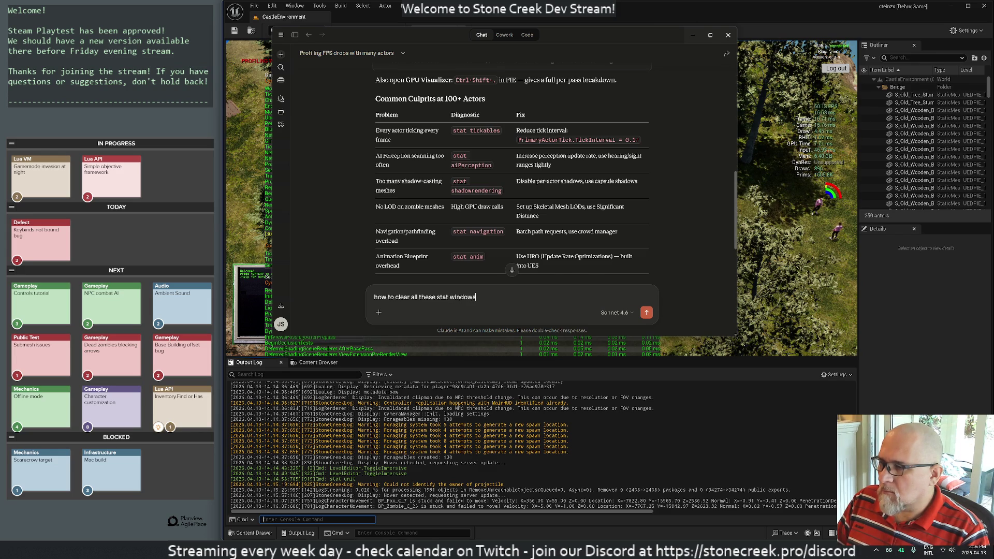
# Step: Send the question about clearing all stat windows and switch back to Unreal
pyautogui.press('Return')
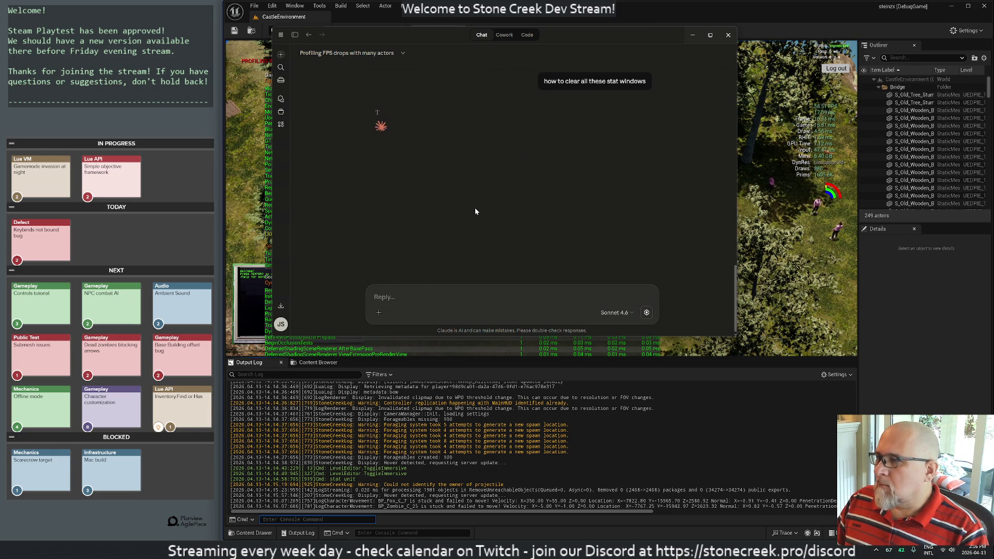
pyautogui.click(298, 533)
# Step: Clear all stat overlays with 'stat none' and check the Claude chat
pyautogui.write('stat none')
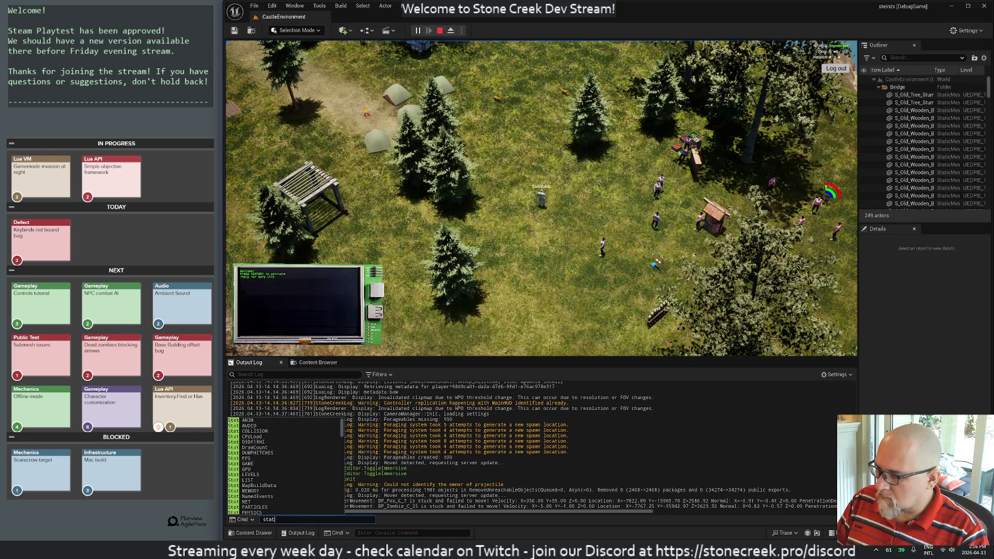
pyautogui.press('Return')
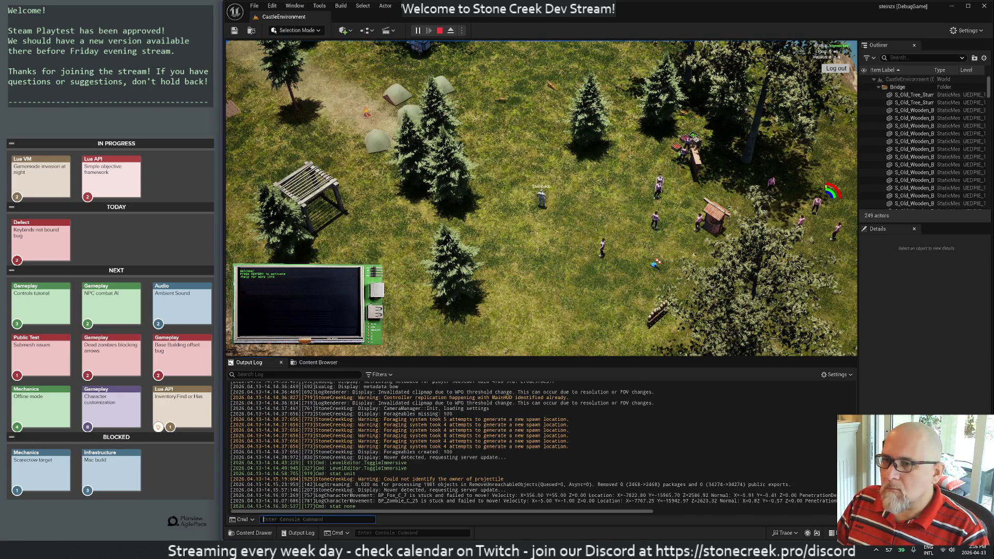
pyautogui.hotkey('alt', 'Tab')
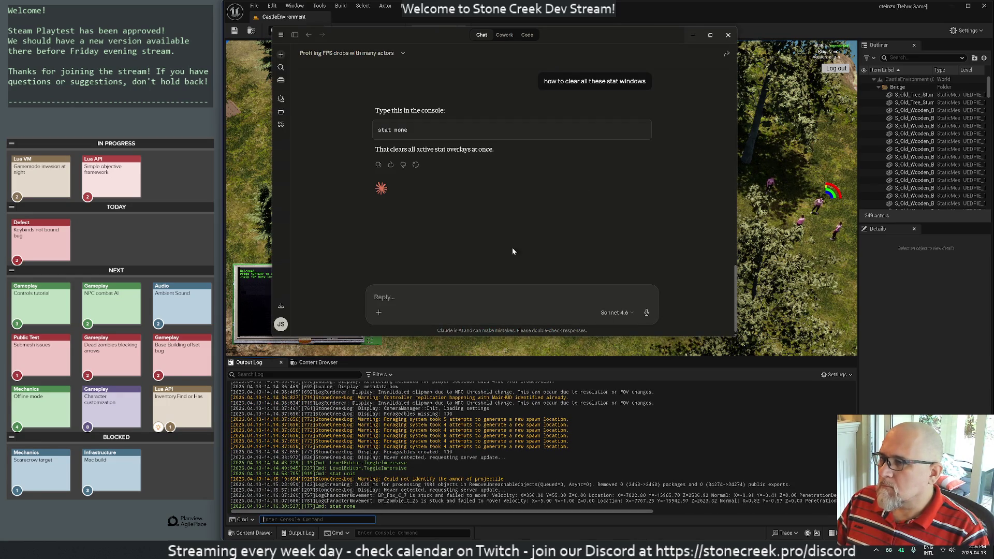
pyautogui.scroll(3, 586, 185)
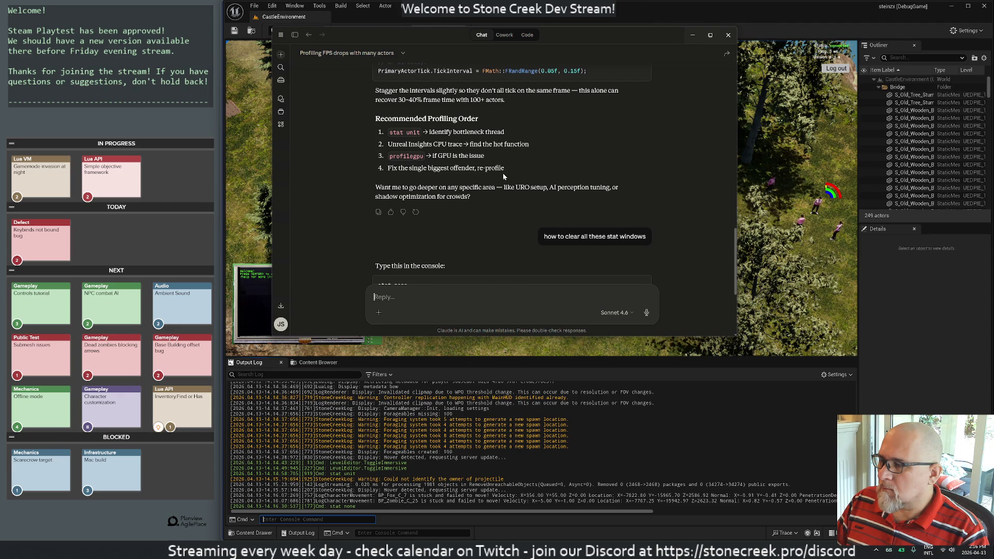
# Step: Run 'stat unit' in the console and begin describing its readings to Claude
pyautogui.hotkey('alt', 'Tab')
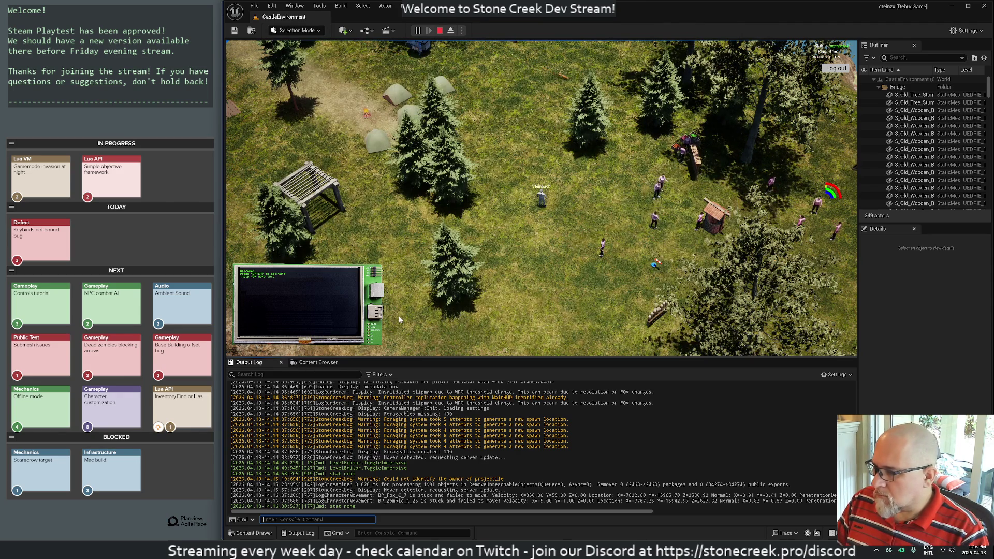
pyautogui.write('stat unit')
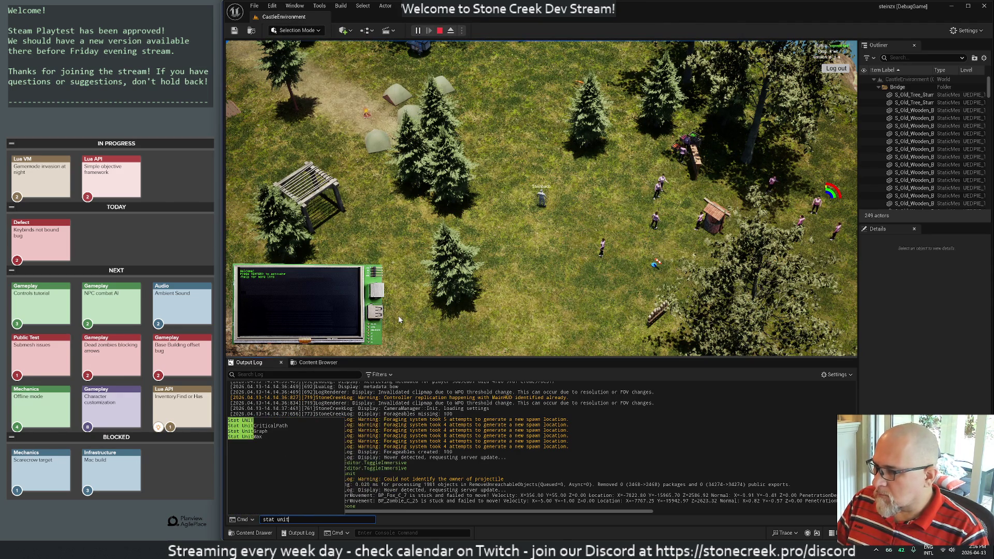
pyautogui.press('Return')
pyautogui.hotkey('alt', 'Tab')
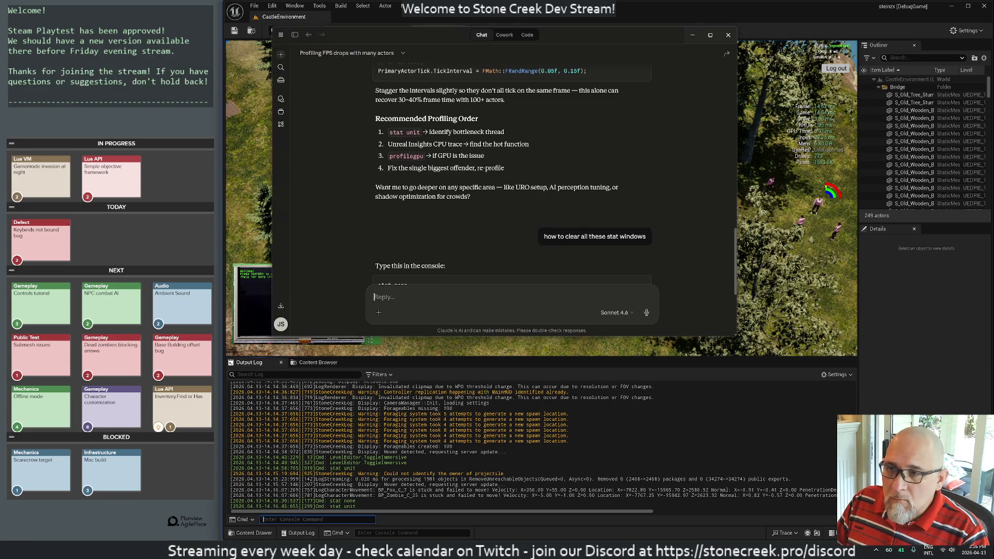
pyautogui.write('in stat unit, I s')
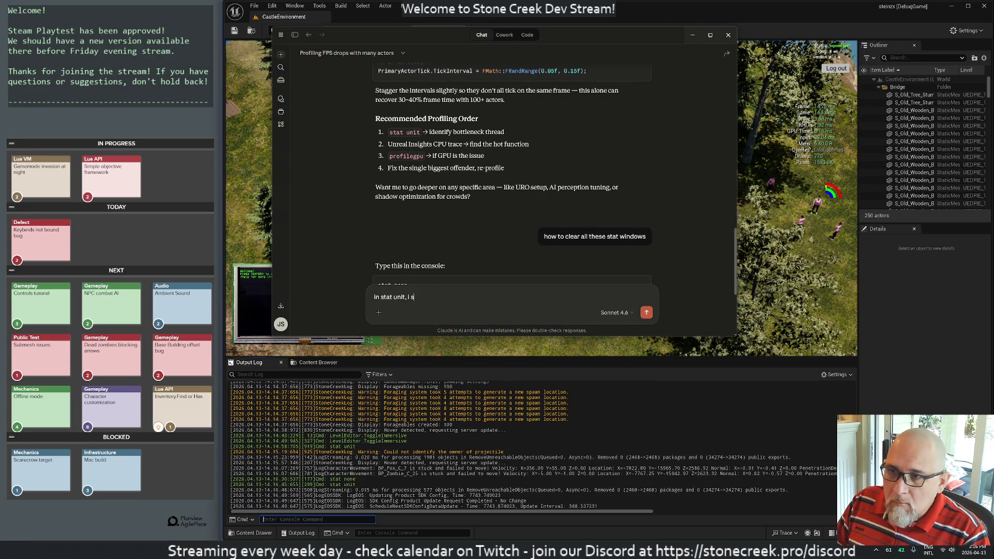
pyautogui.write('ee gram3e')
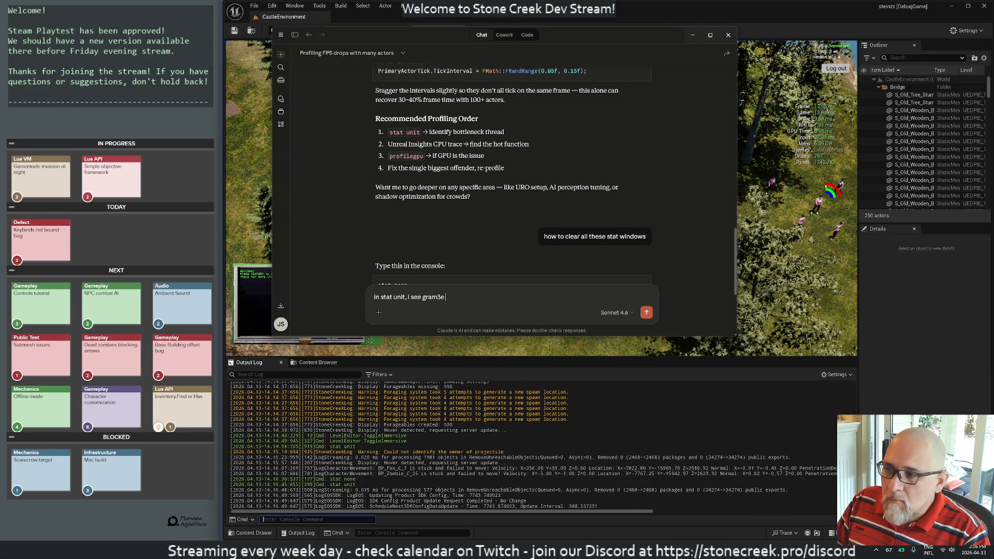
# Step: Send Claude the stat unit readings (frame, game 14 ms, draw 4 ms, input 38) and read its reply
pyautogui.press('BackSpace')
pyautogui.press('BackSpace')
pyautogui.press('BackSpace')
pyautogui.hotkey('shift', 'Return')
pyautogui.hotkey('shift', 'Return')
pyautogui.write('frame')
pyautogui.hotkey('shift', 'Return')
pyautogui.write('game: 14 ms')
pyautogui.hotkey('shift', 'Return')
pyautogui.write('draw: 4 ms')
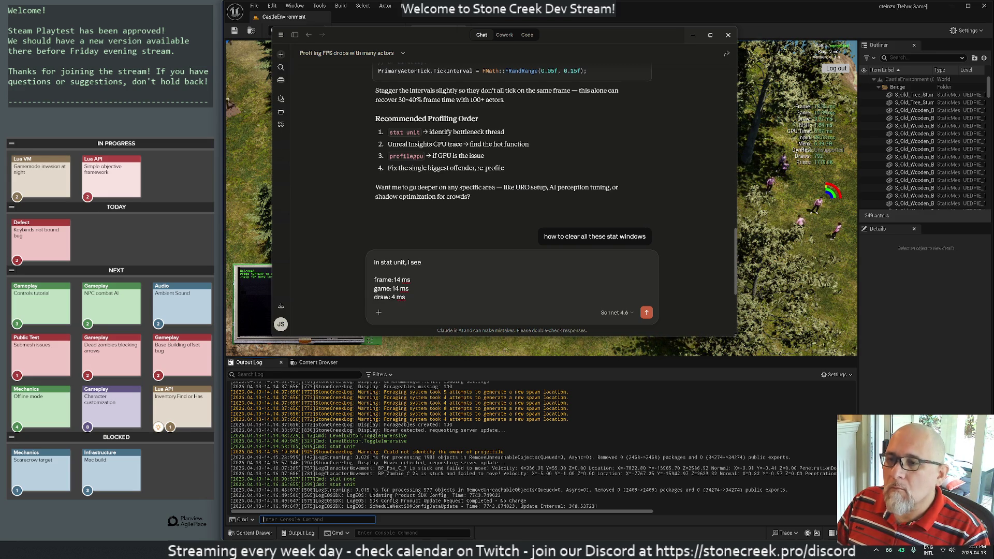
pyautogui.hotkey('shift', 'Return')
pyautogui.write('input:')
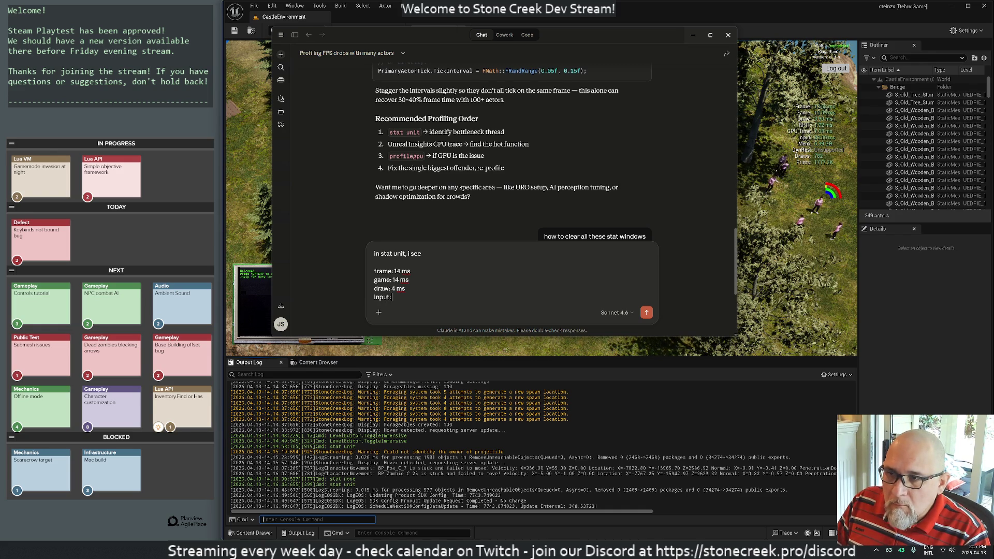
pyautogui.write(' 38 ms')
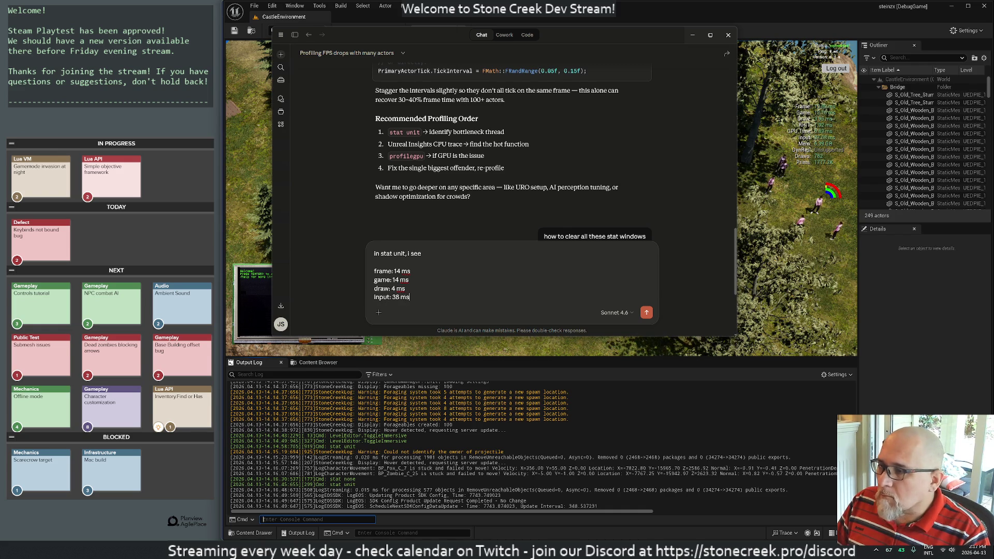
pyautogui.press('Return')
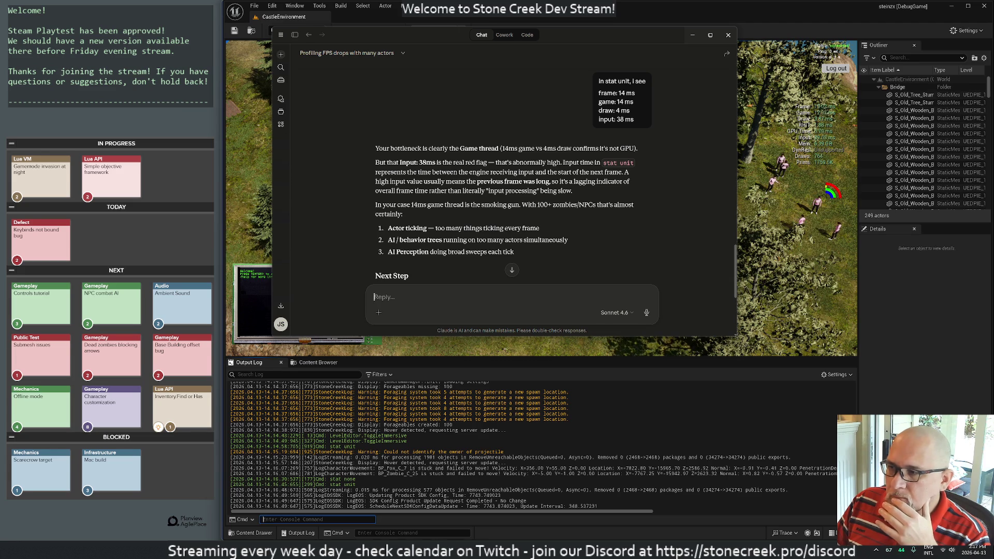
pyautogui.scroll(-3, 580, 205)
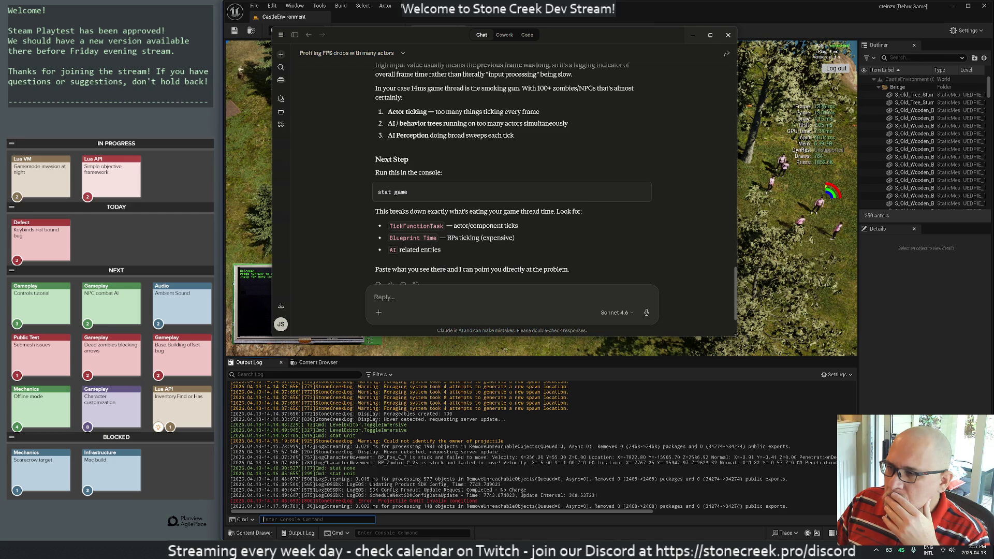
pyautogui.hotkey('alt', 'Tab')
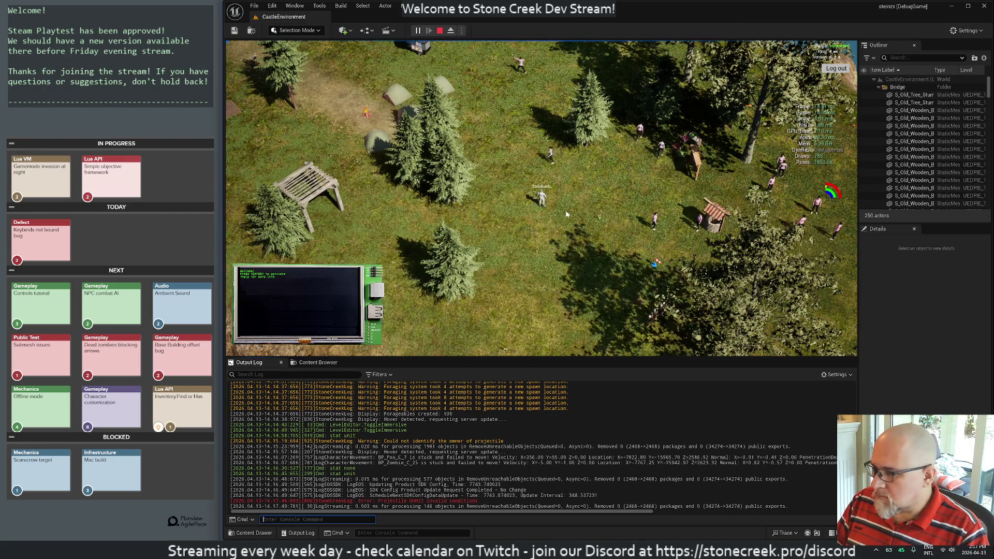
# Step: Clear the overlays with 'stat none' and show the 'stat game' breakdown
pyautogui.write('stat none')
pyautogui.press('Return')
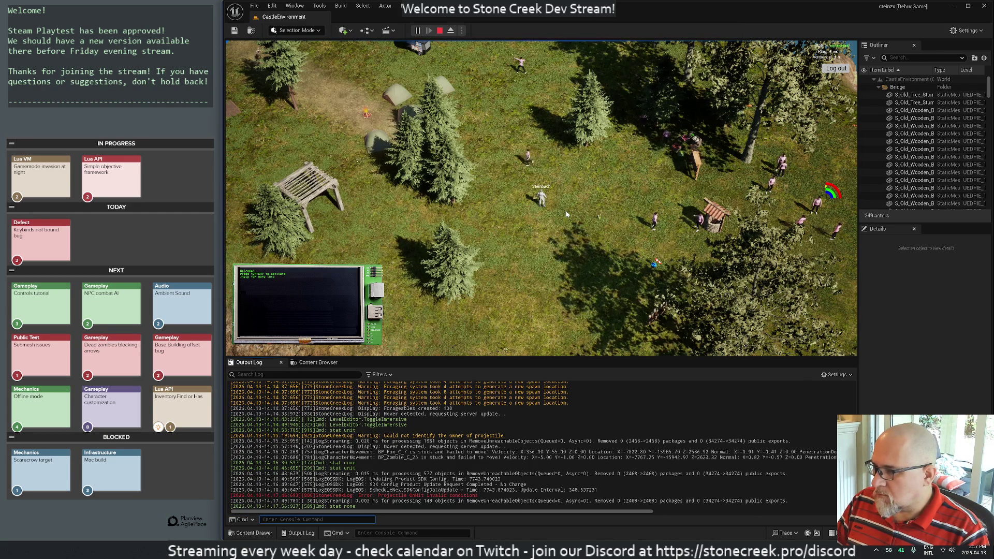
pyautogui.write('stat game')
pyautogui.press('Return')
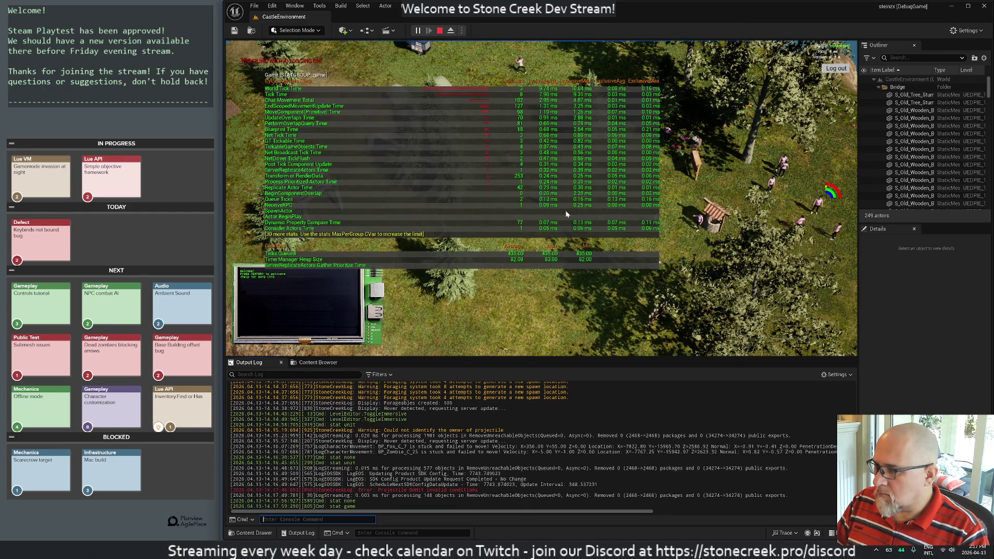
# Step: Move the Claude chat window down-right, off the stat overlay
pyautogui.hotkey('alt', 'Tab')
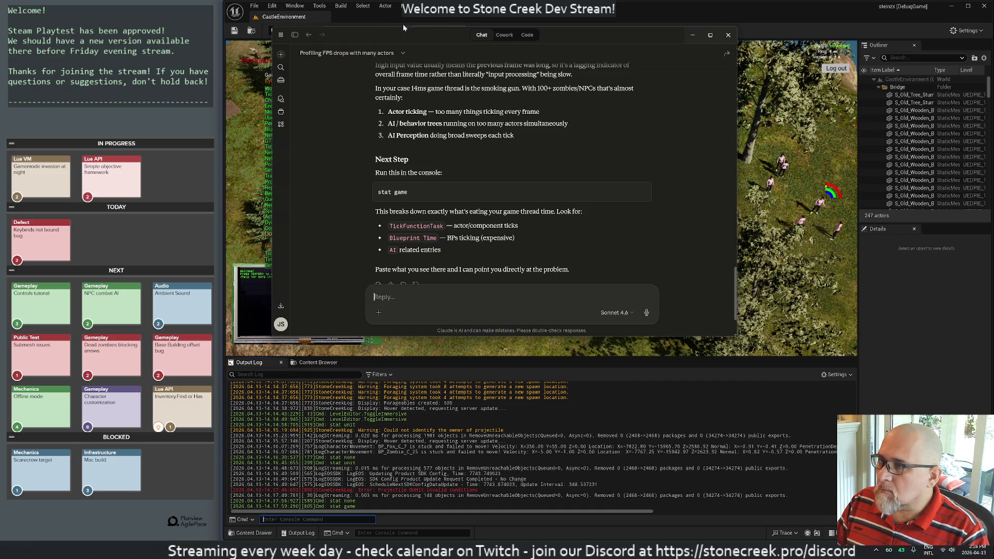
pyautogui.moveTo(450, 32)
pyautogui.mouseDown()
pyautogui.moveTo(596, 104)
pyautogui.moveTo(538, 117)
pyautogui.moveTo(544, 176)
pyautogui.moveTo(567, 197)
pyautogui.mouseUp()
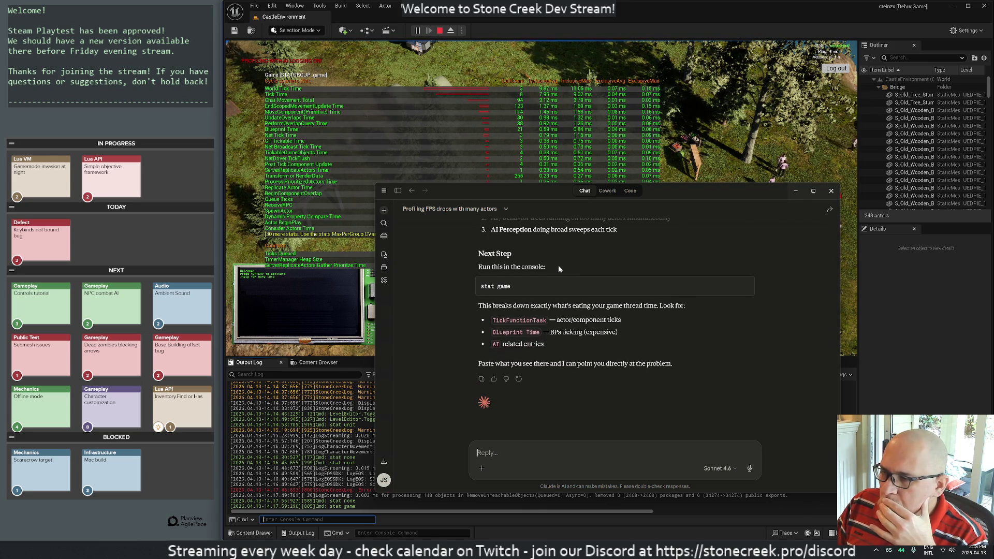
pyautogui.click(430, 118)
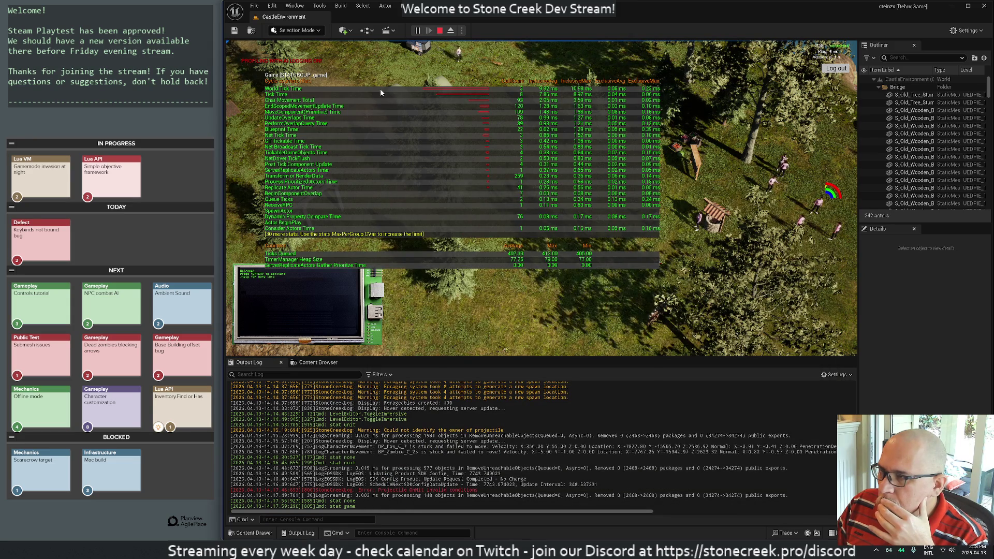
# Step: Shorten the chat window and send world tick 9 ms, tick time 7 ms, char movement 2.5 ms
pyautogui.hotkey('alt', 'Tab')
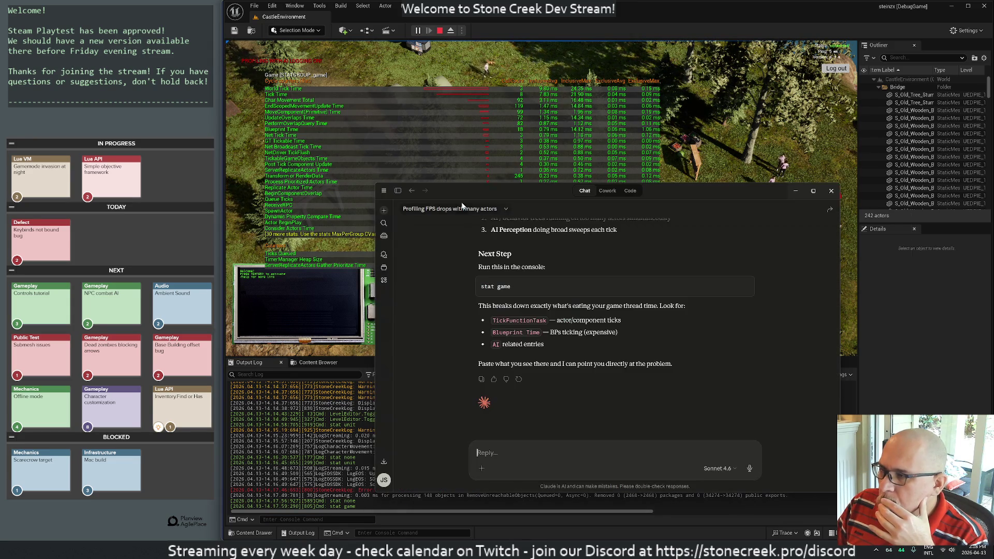
pyautogui.moveTo(520, 184); pyautogui.dragTo(525, 239)
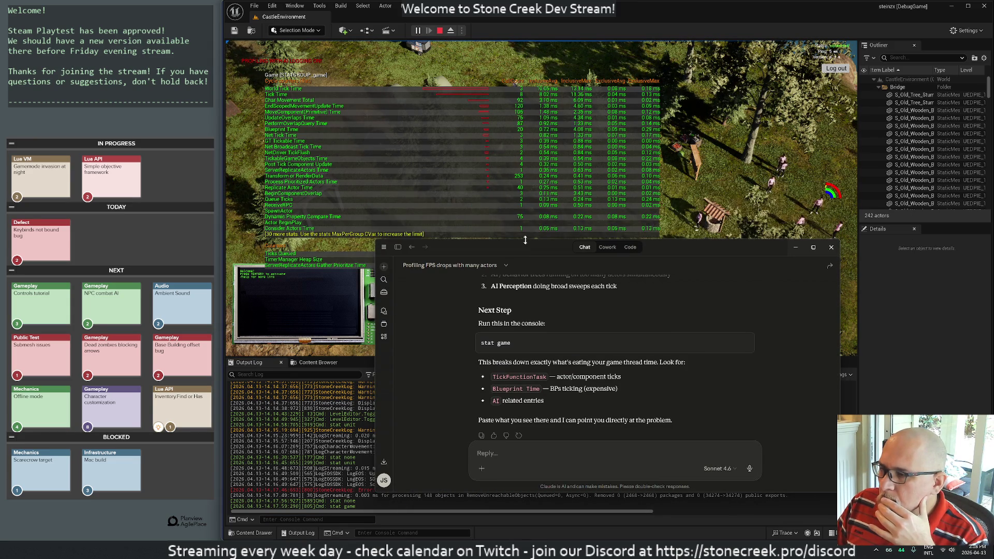
pyautogui.write('wo')
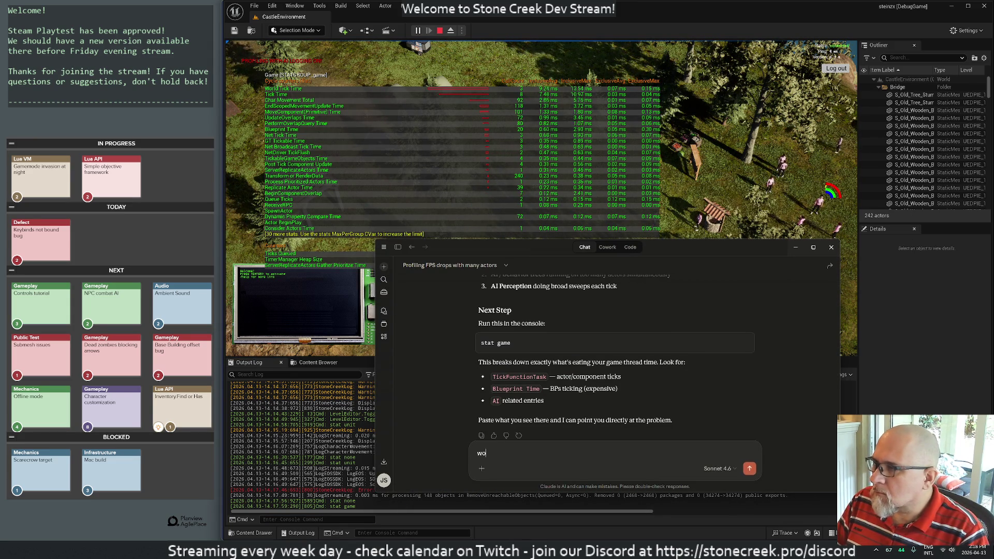
pyautogui.write('rld tick time')
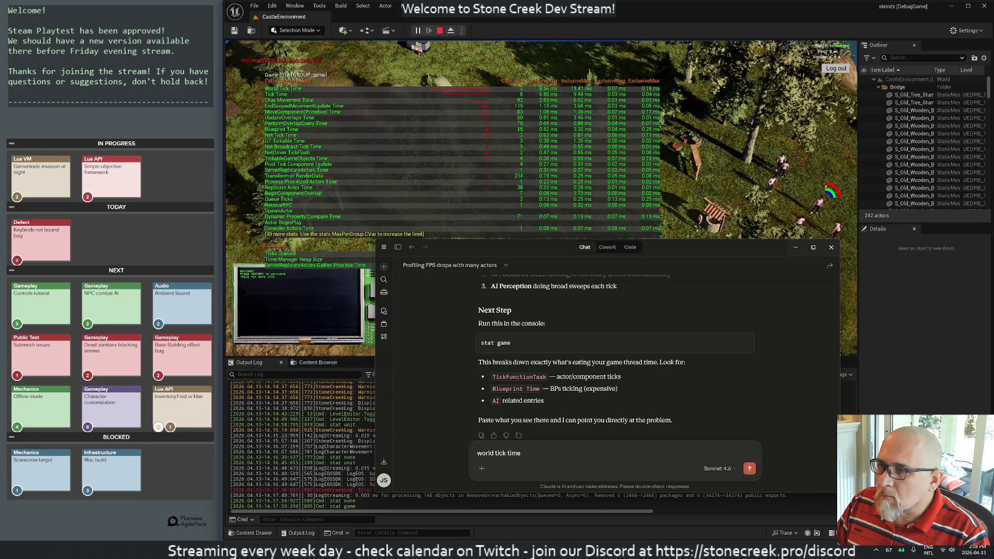
pyautogui.write(' 9 ms')
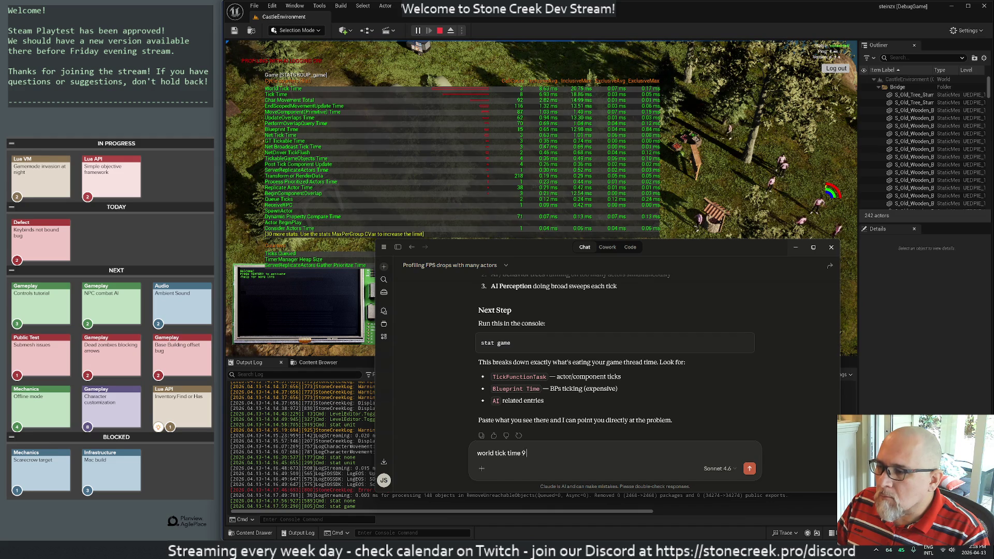
pyautogui.hotkey('shift', 'Return')
pyautogui.write('tick time')
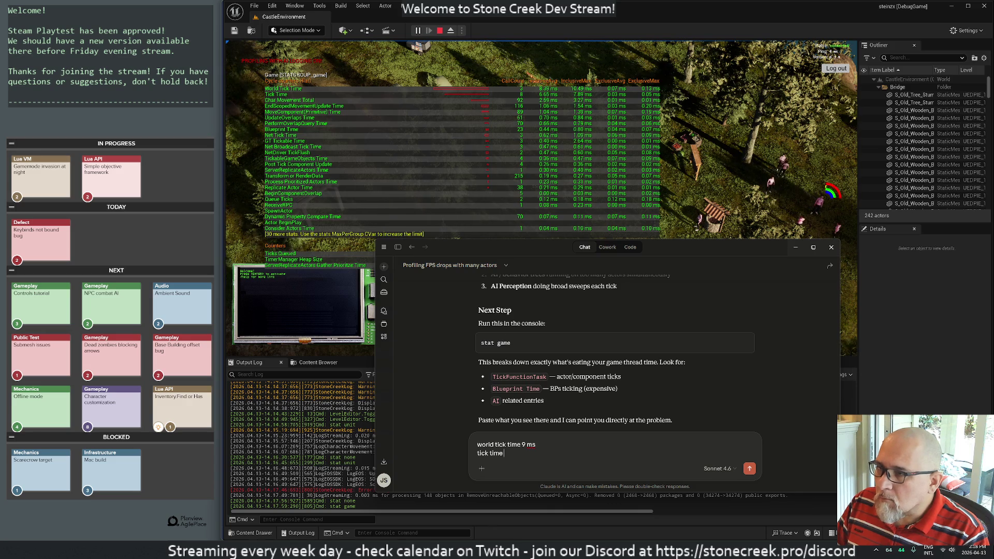
pyautogui.write(' 7 ms')
pyautogui.hotkey('shift', 'Return')
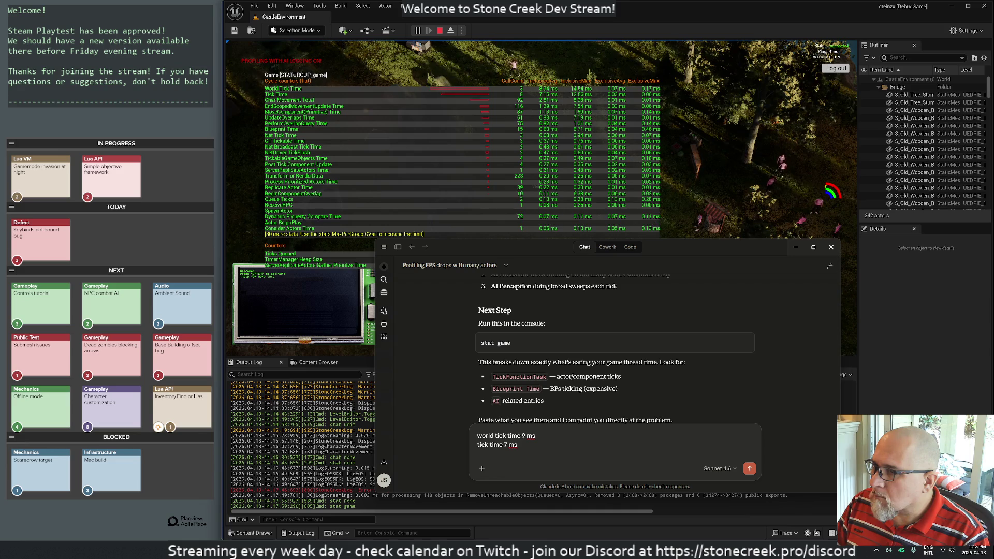
pyautogui.write('char movem')
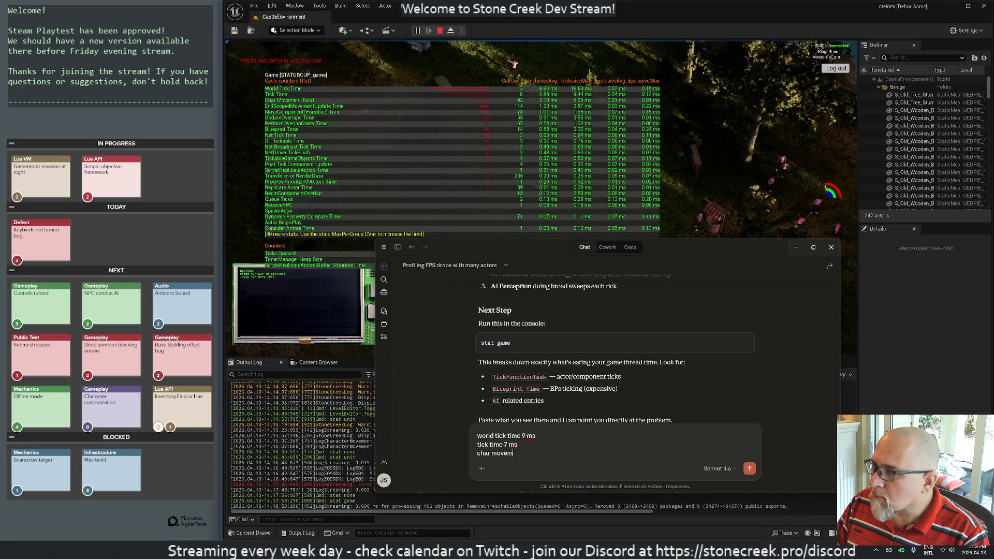
pyautogui.write('ent total ')
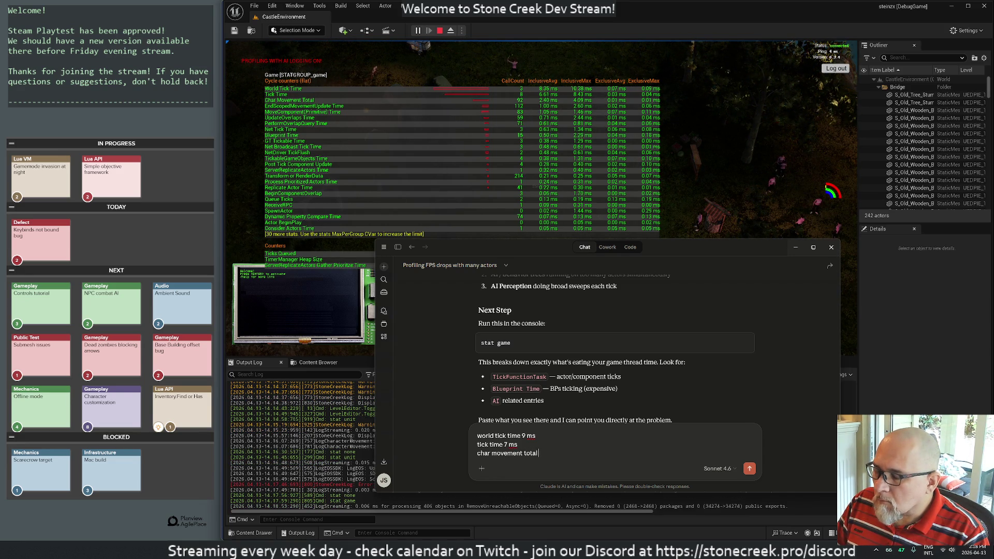
pyautogui.write('2.5 ms')
pyautogui.press('Return')
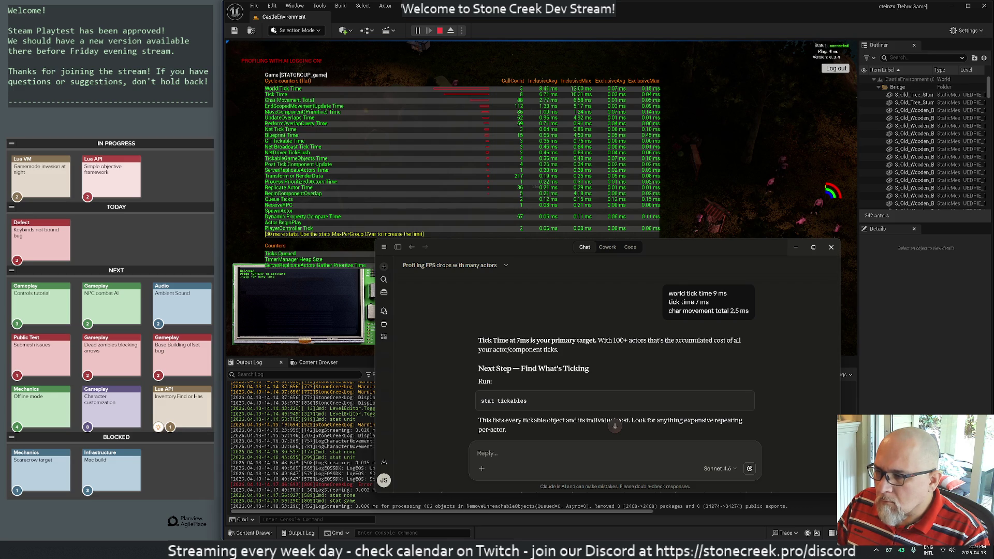
pyautogui.click(317, 520)
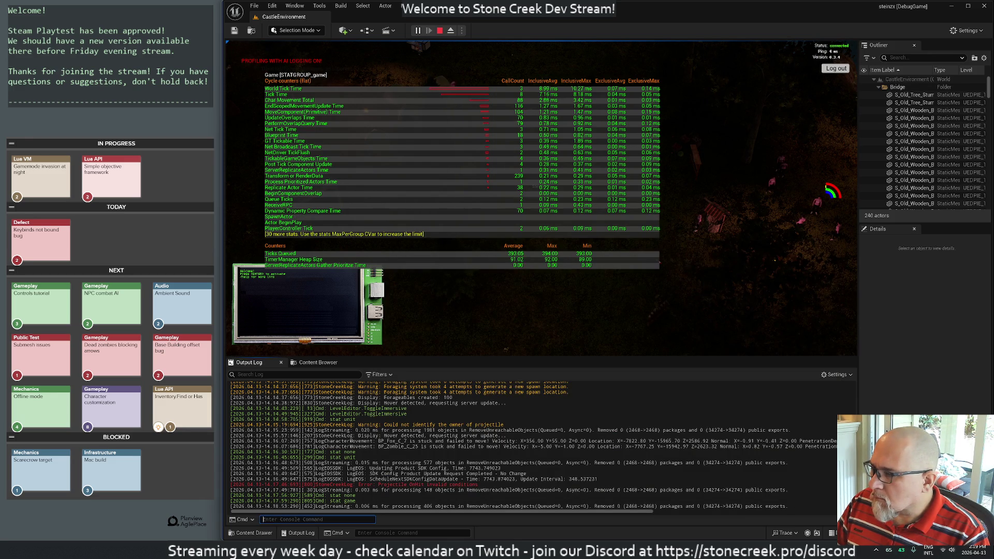
# Step: Run 'stat unit' and 'stat tickables' to overlay the Tickables table on the level
pyautogui.write('stat')
pyautogui.write(' unit')
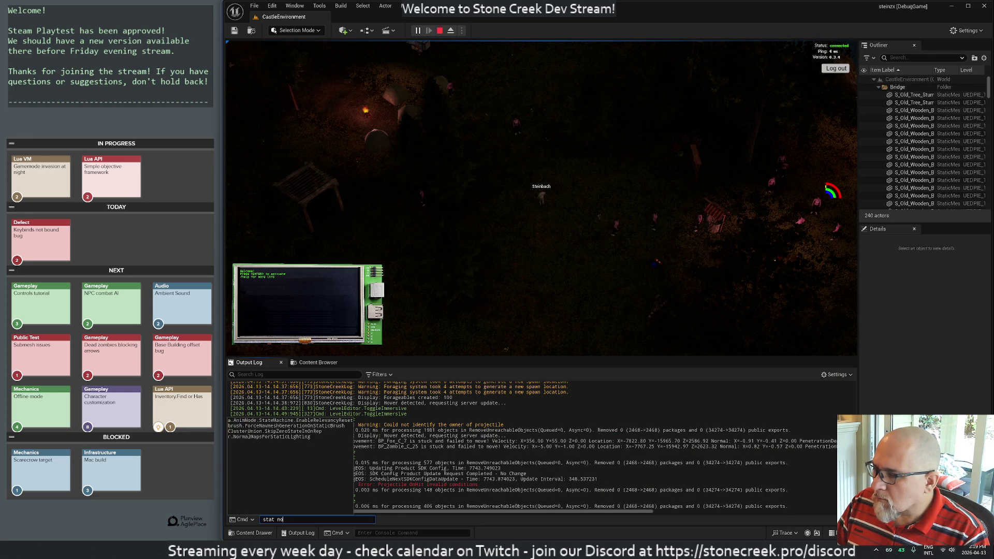
pyautogui.press('Return')
pyautogui.write('stat tickables')
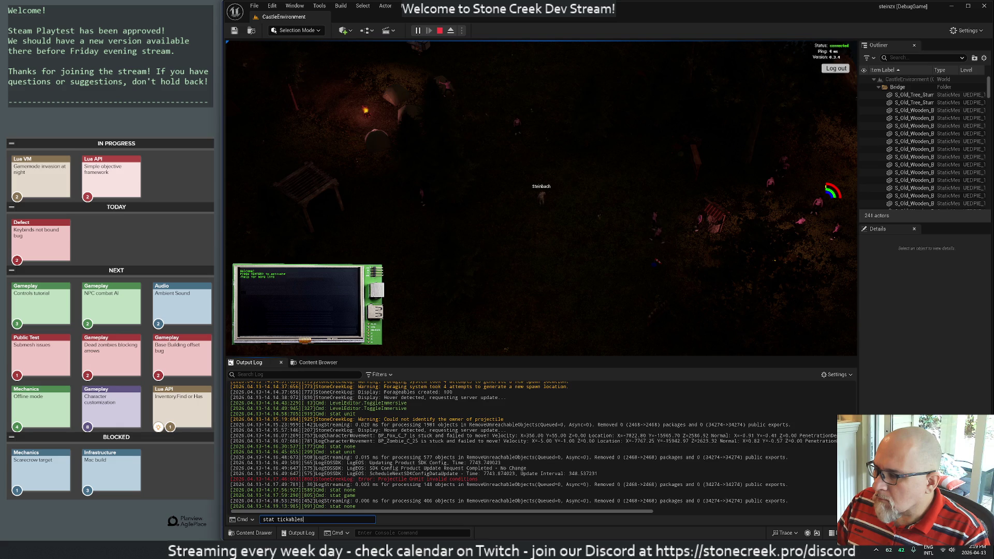
pyautogui.press('Return')
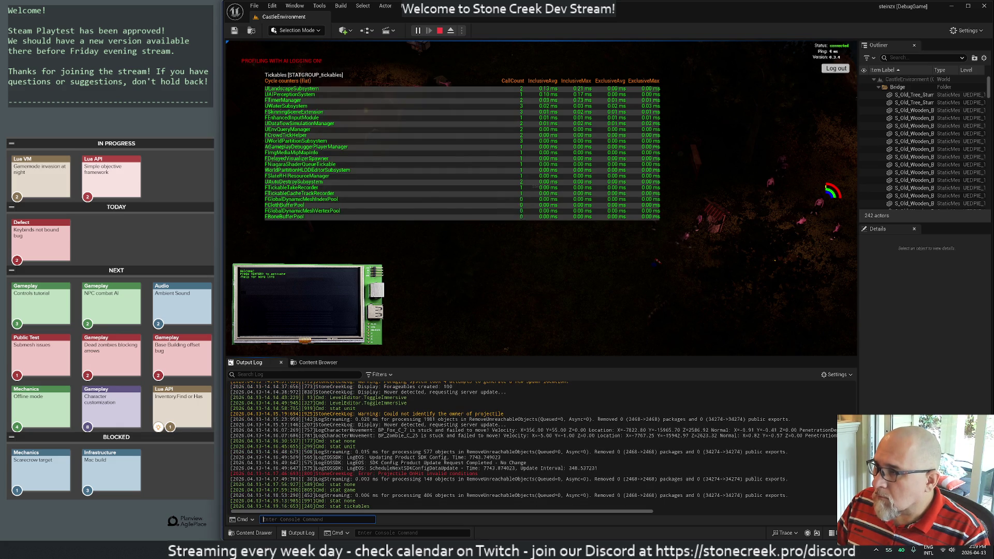
pyautogui.hotkey('alt', 'Tab')
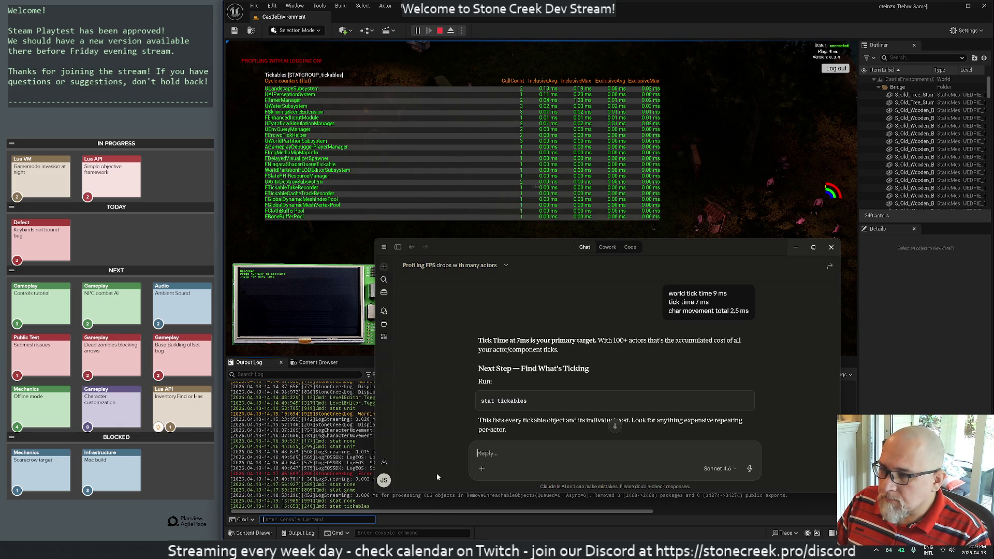
# Step: Tell Claude ULandscapeSubsystem takes 0.13 ms and UAIPerceptionSystem 0.10 ms
pyautogui.scroll(-3, 610, 393)
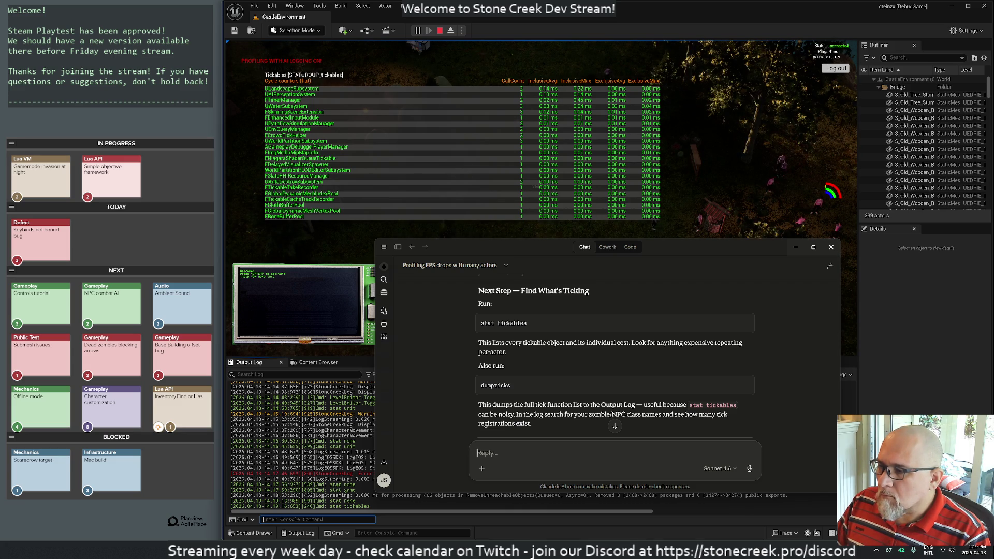
pyautogui.write("i'm seeing ULandscape")
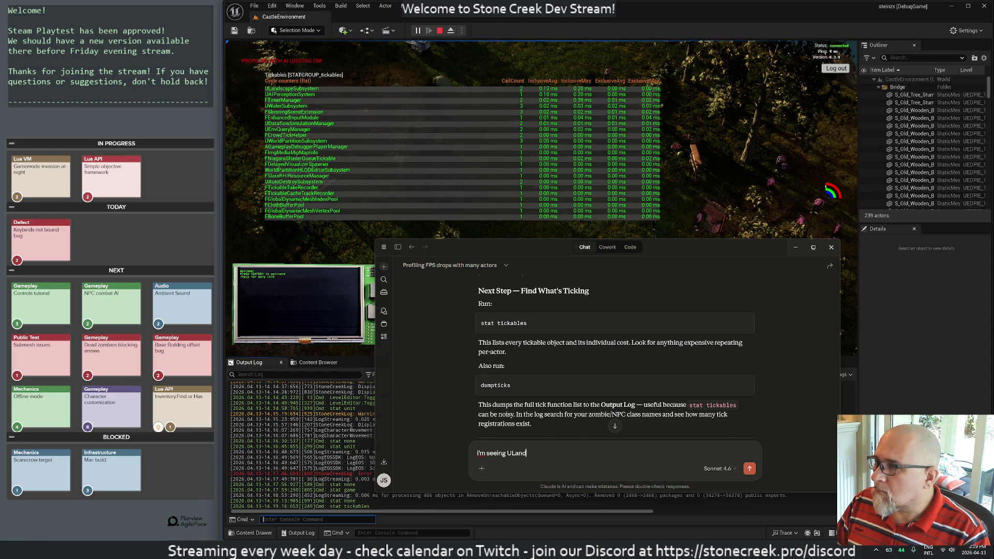
pyautogui.write('Subs')
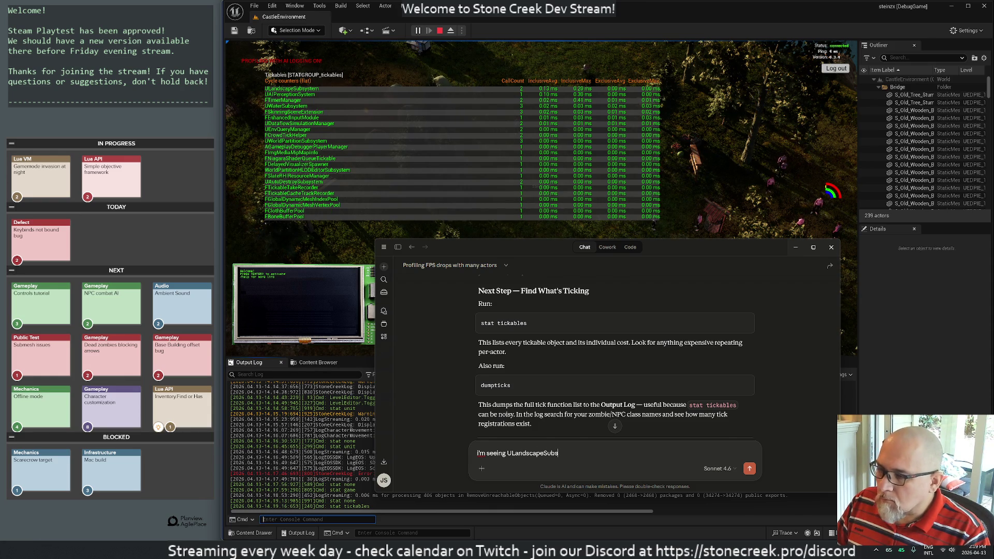
pyautogui.write('ystem wit')
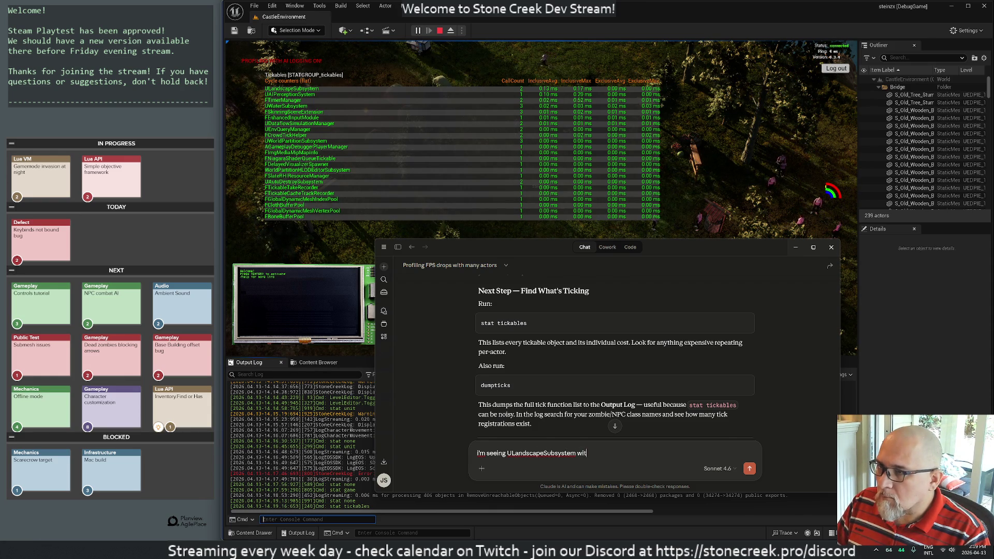
pyautogui.write('h 0.13 ms and UAIPerception')
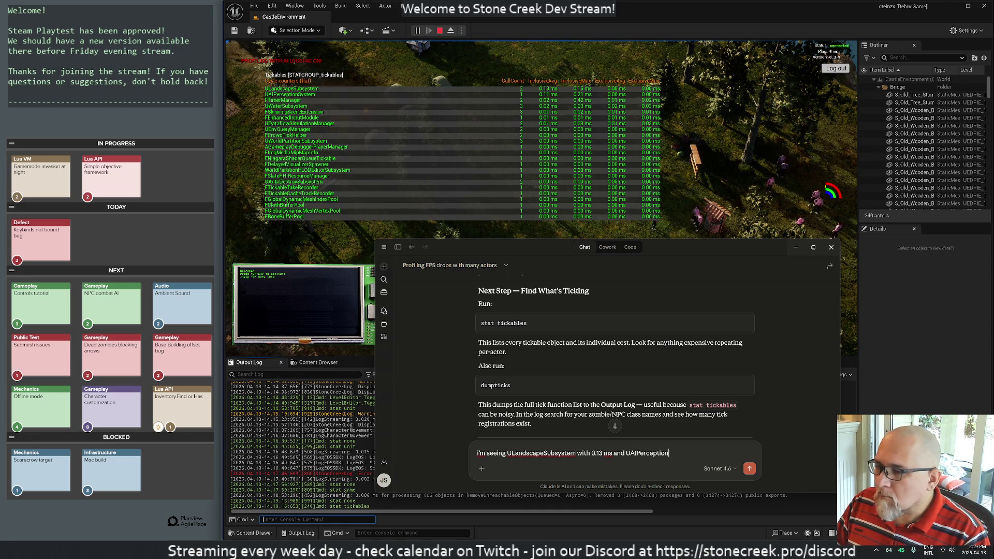
pyautogui.write('System with 0.10 ms')
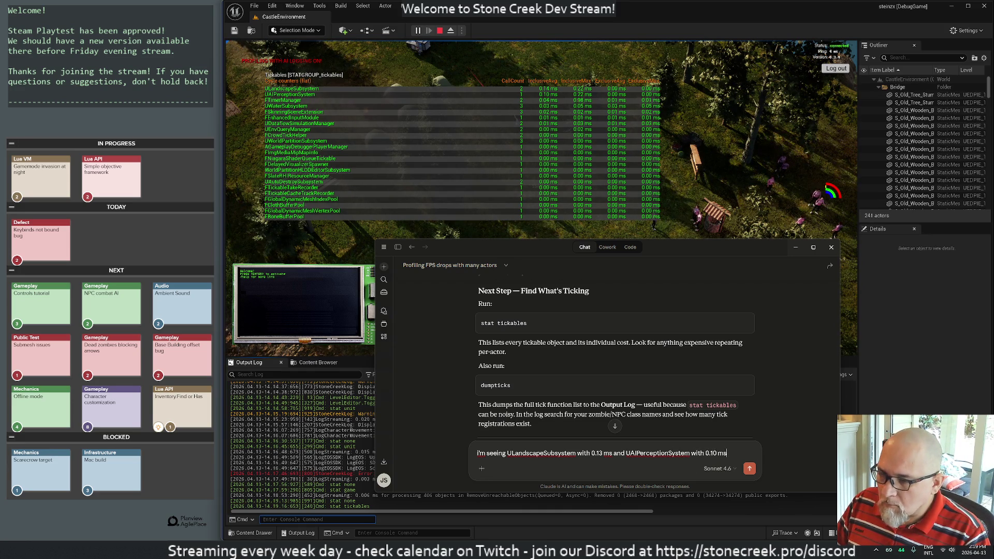
pyautogui.press('Return')
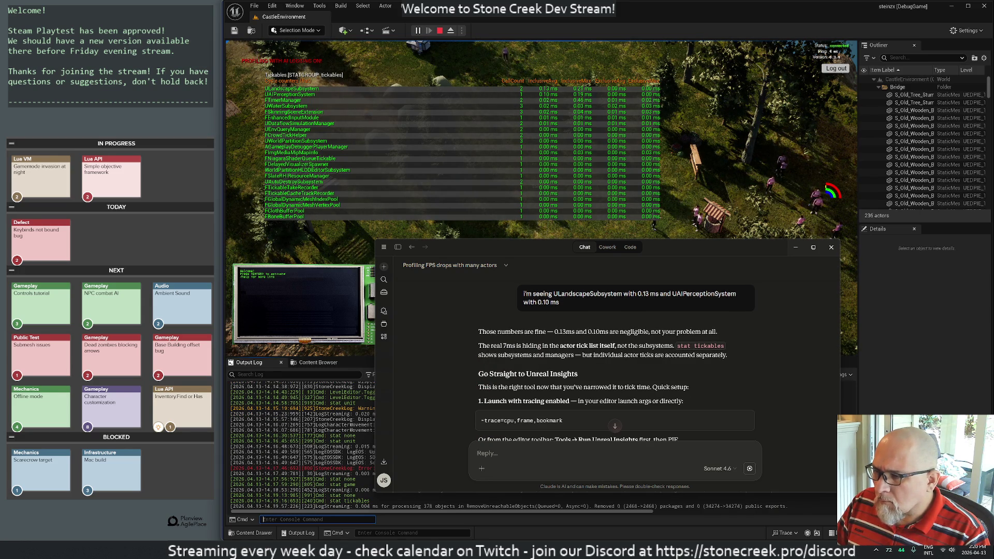
# Step: Review the Insights answer and ask 'how do i run with tracing enabled from rider?'
pyautogui.scroll(-3, 462, 427)
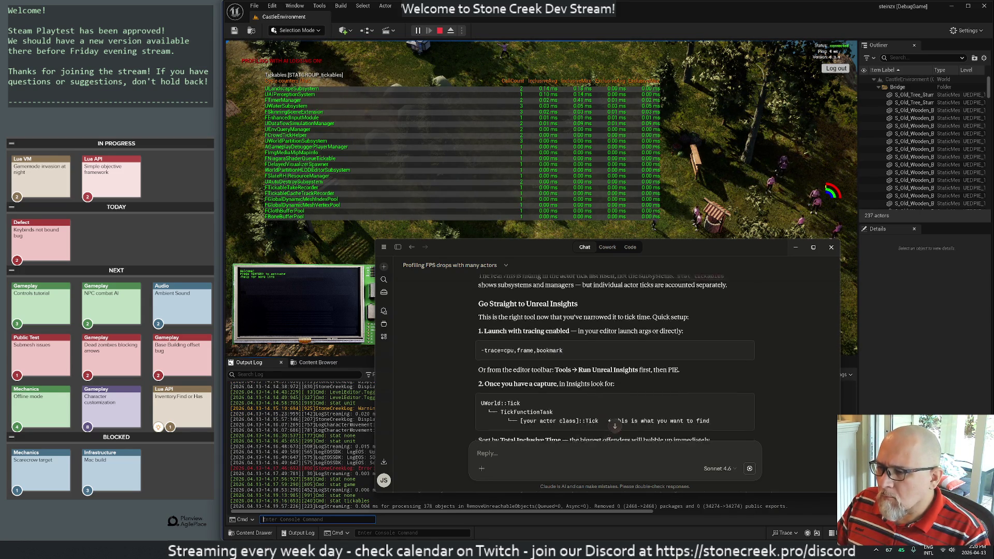
pyautogui.scroll(1, 644, 351)
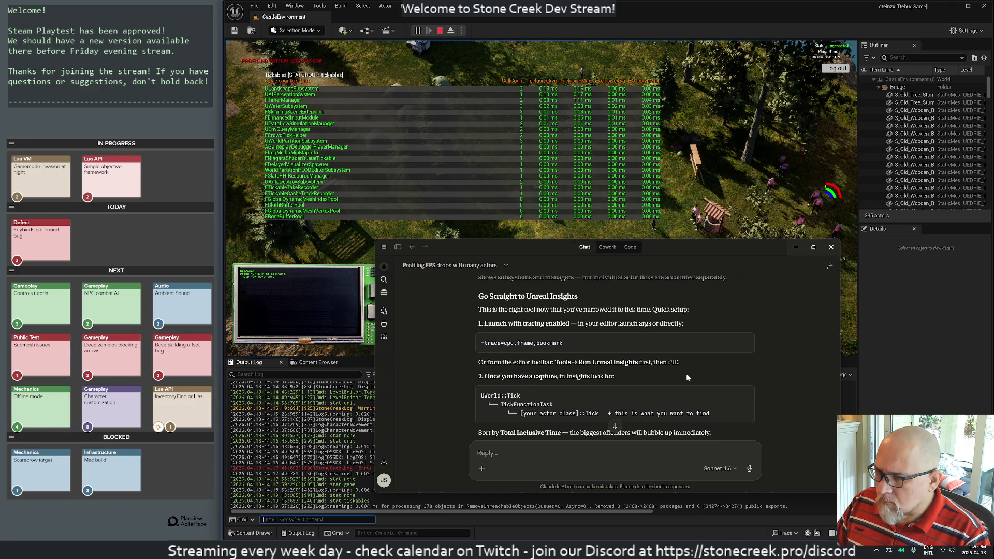
pyautogui.scroll(-2, 664, 371)
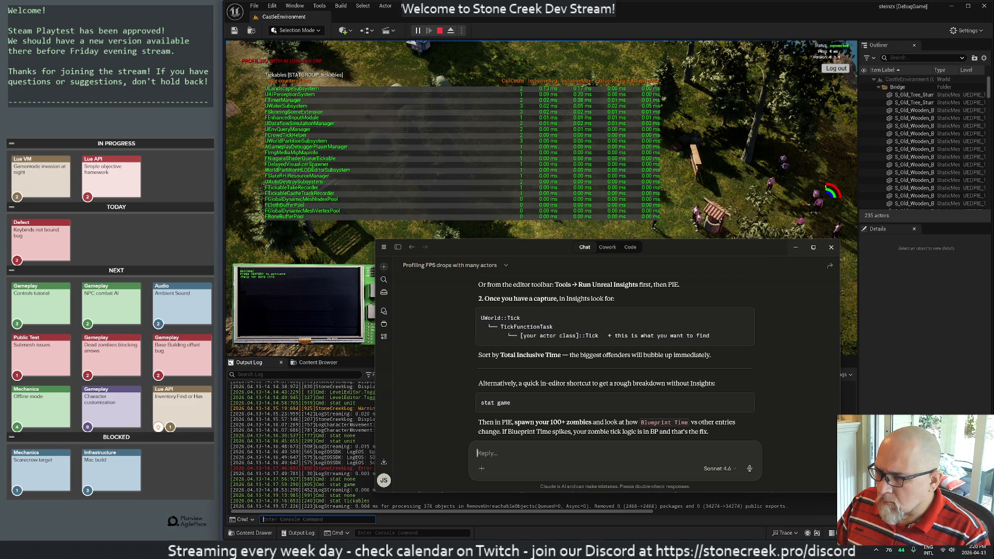
pyautogui.scroll(3, 440, 344)
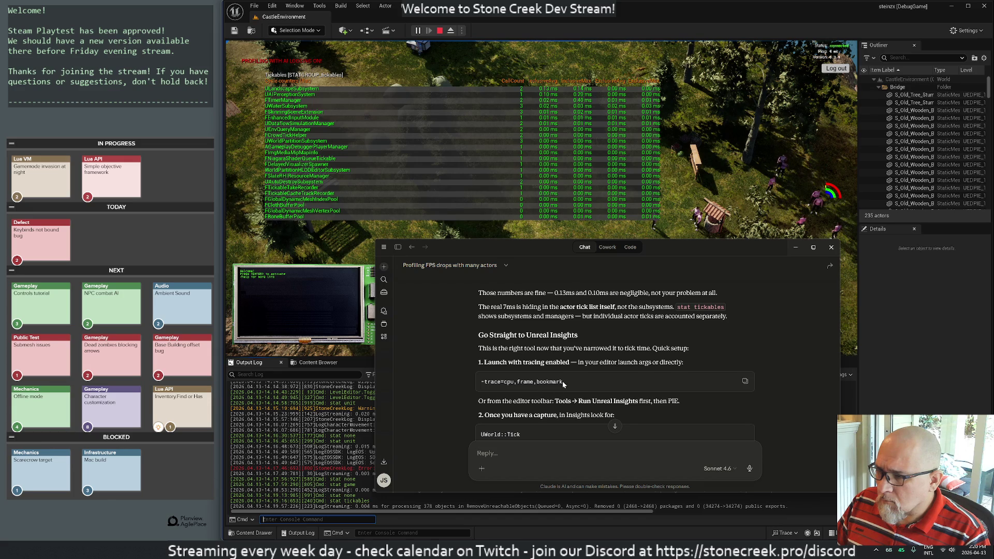
pyautogui.write('how do i')
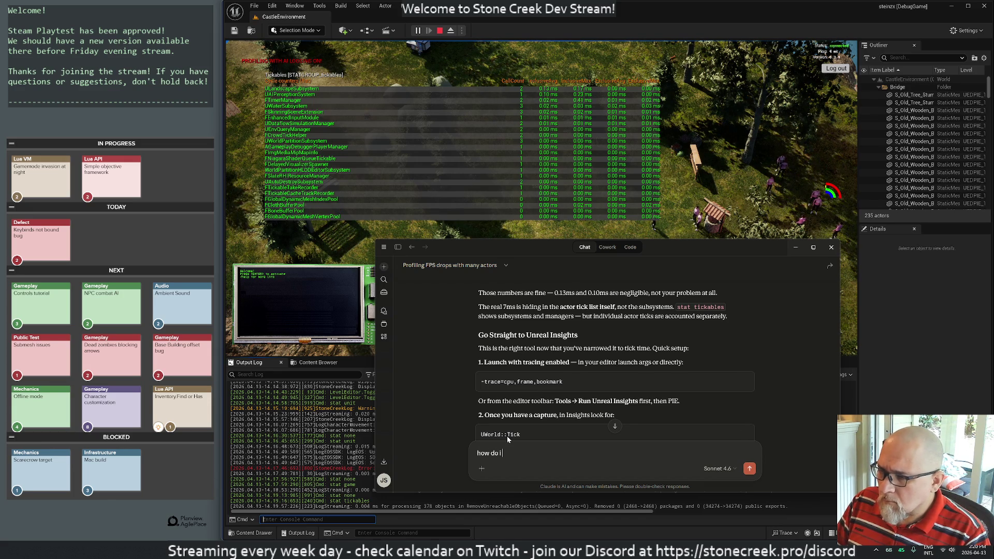
pyautogui.write('acing')
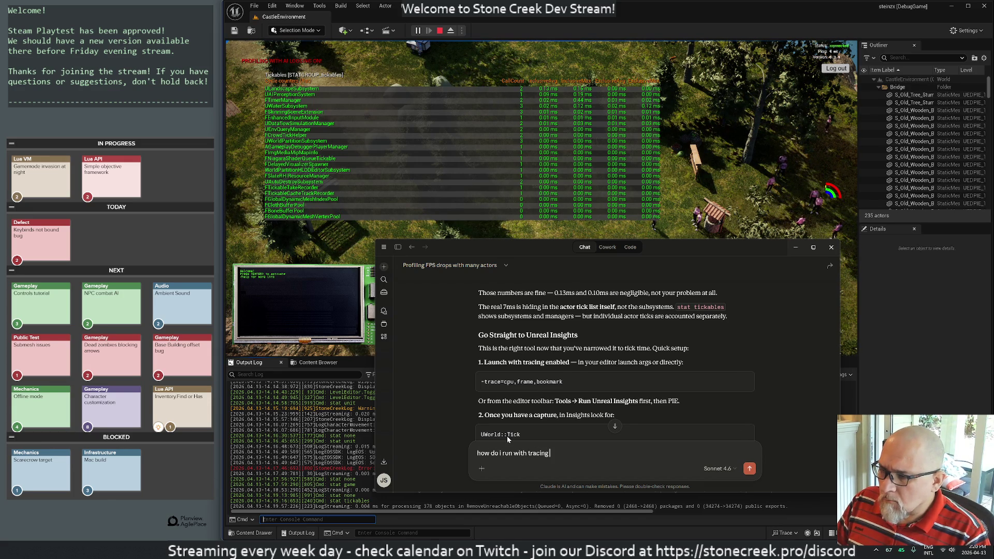
pyautogui.write(' enabled')
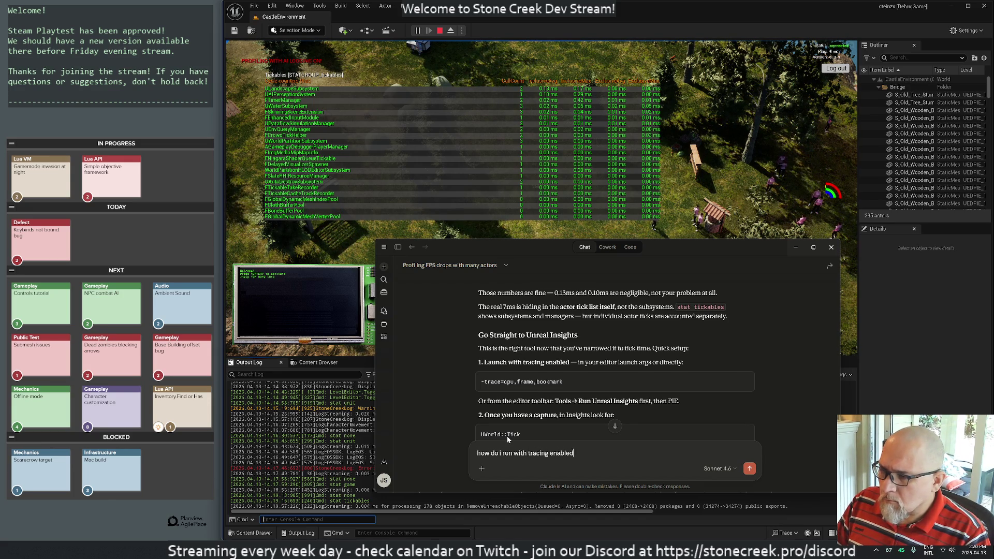
pyautogui.write(' from rider?')
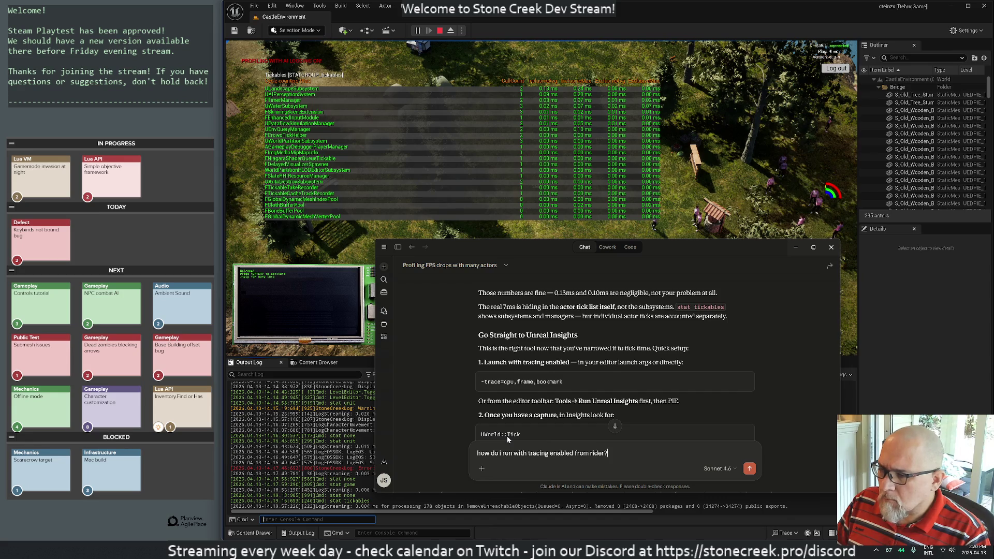
pyautogui.press('Return')
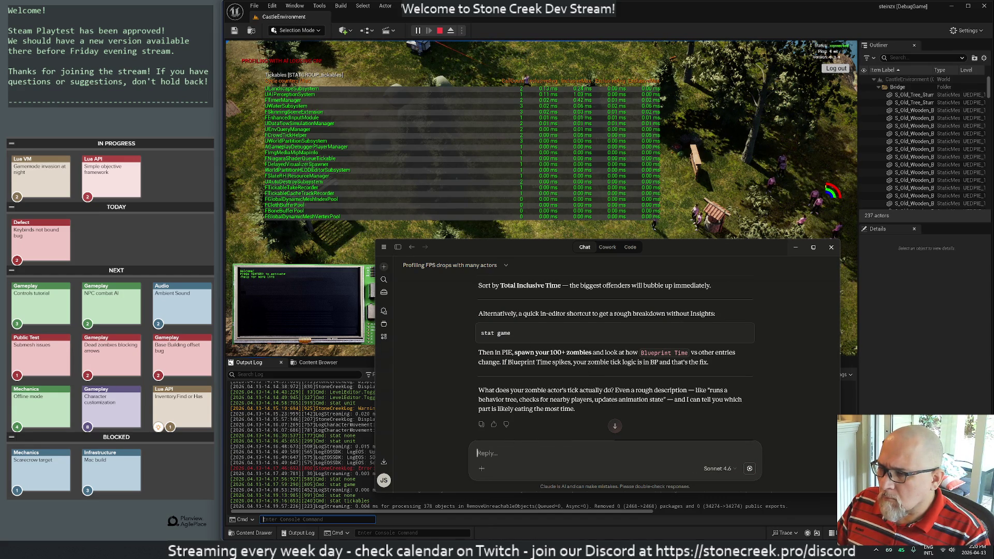
pyautogui.scroll(-5, 495, 362)
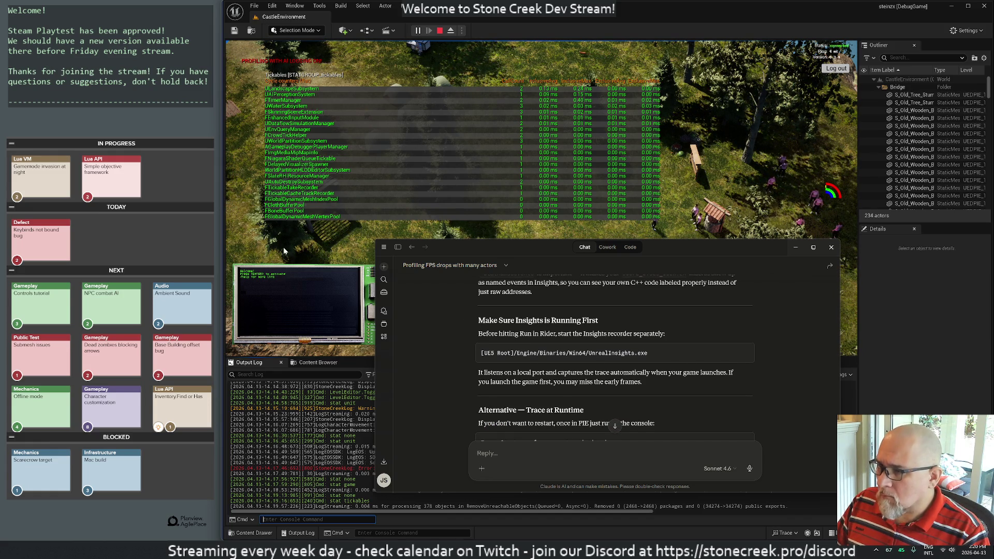
# Step: Search the Start menu for 'unreal insights', then dismiss it
pyautogui.press('super')
pyautogui.write('u')
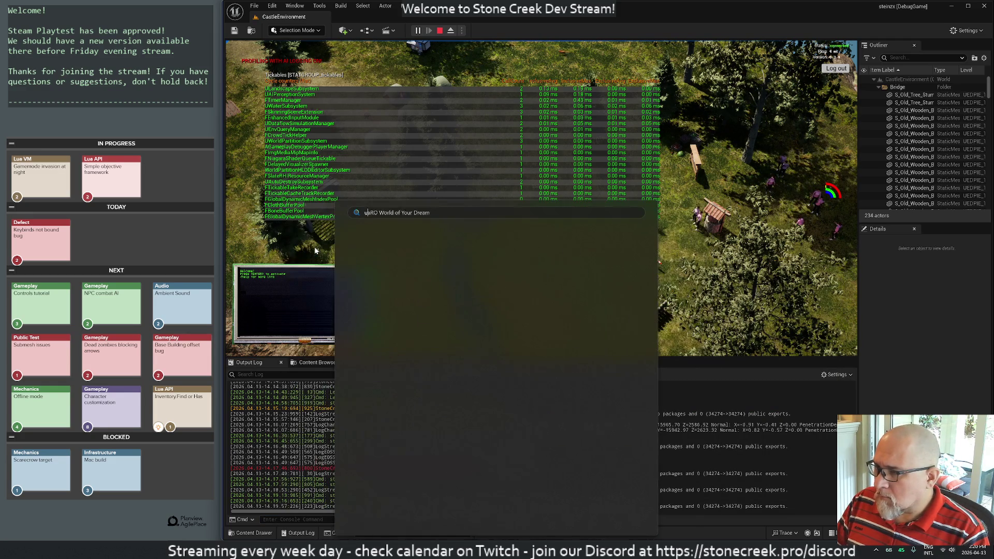
pyautogui.write('nreal ins')
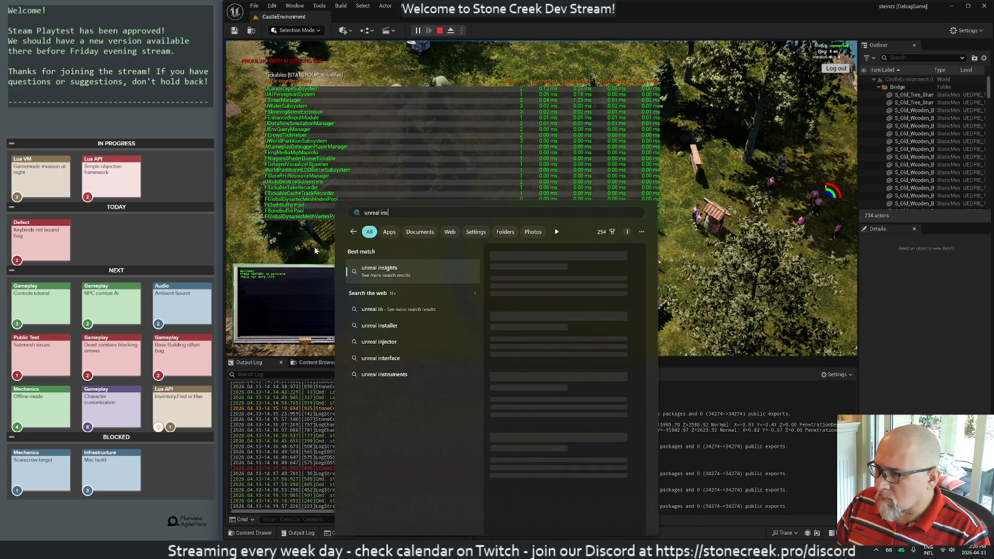
pyautogui.write('ights')
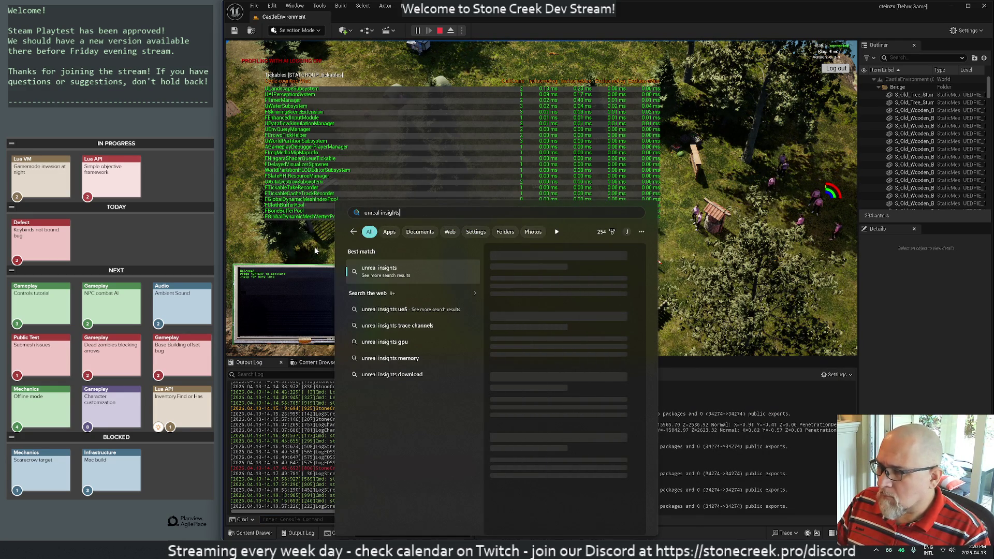
pyautogui.press('Escape')
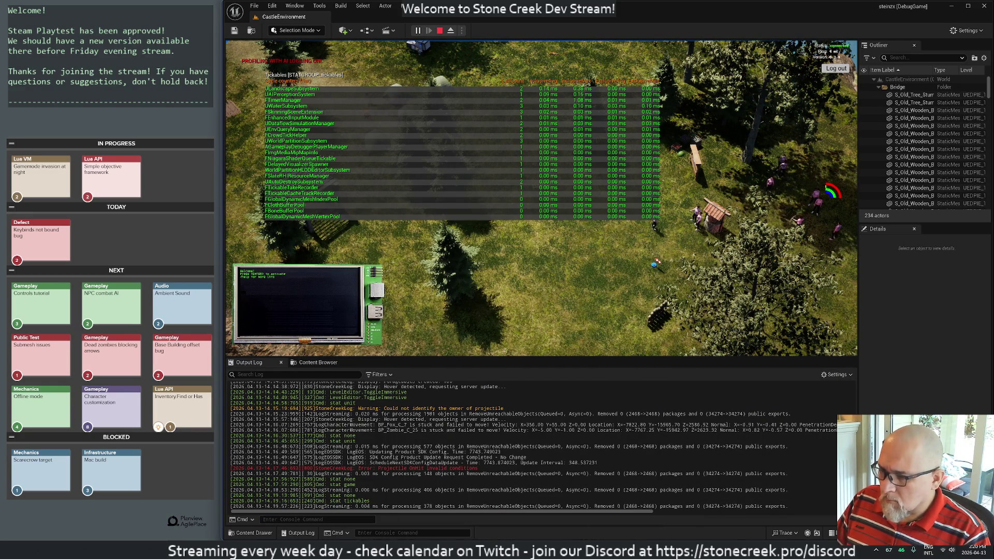
# Step: Open the Properties of the UnrealEditor executable from its taskbar jump list
pyautogui.rightClick(591, 550)
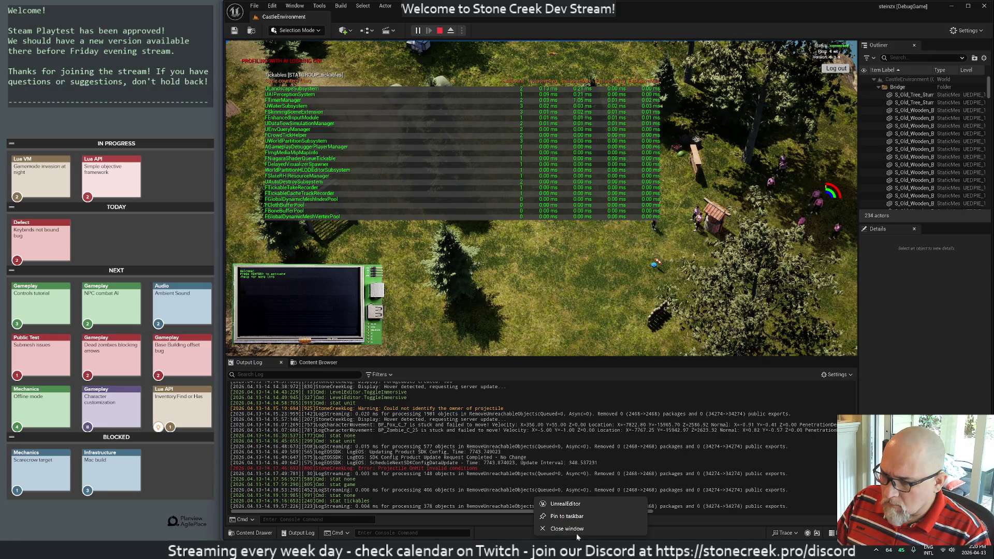
pyautogui.rightClick(565, 508)
pyautogui.click(586, 499)
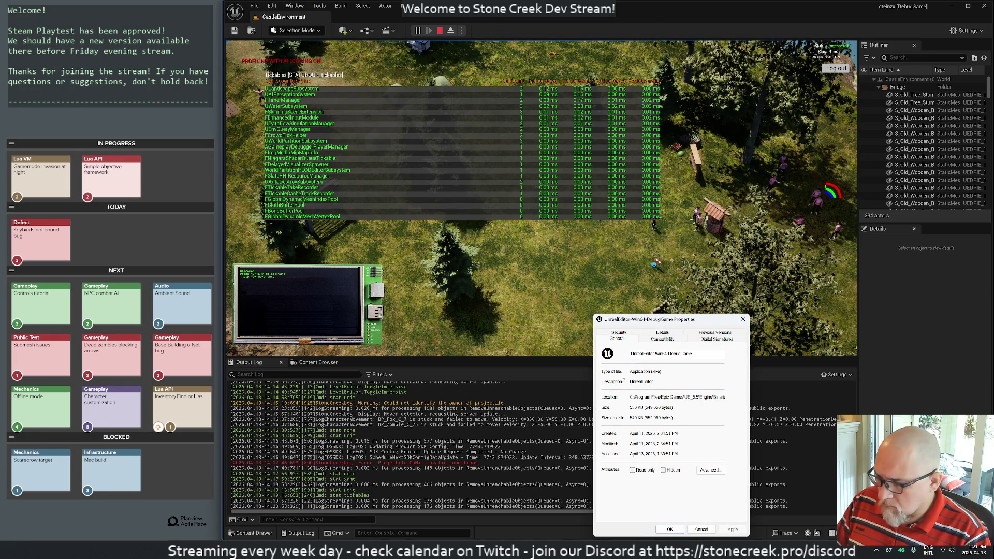
# Step: Open a resized File Explorer on Local Disk (C:) and search Windows for 'remove'
pyautogui.press('super+e')
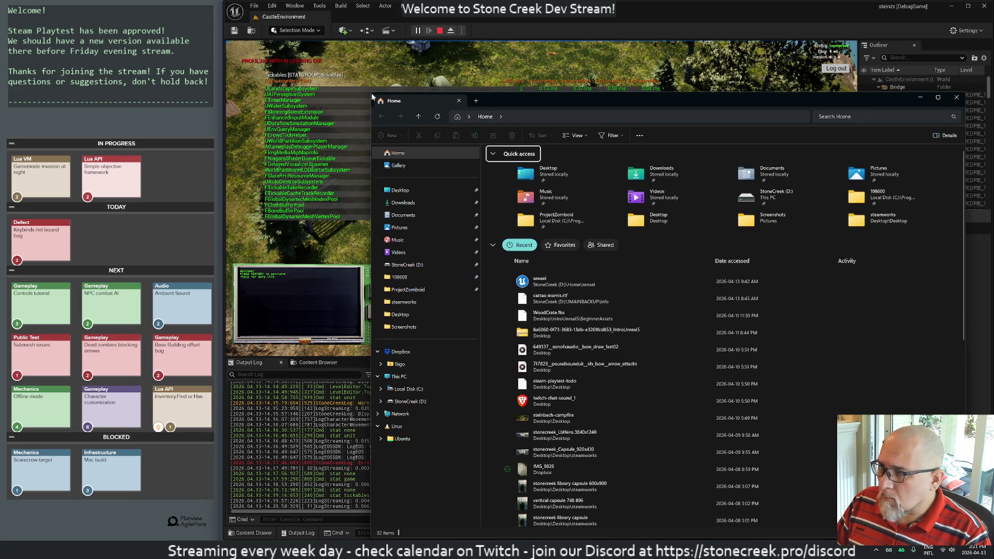
pyautogui.moveTo(370, 92)
pyautogui.mouseDown()
pyautogui.moveTo(628, 304)
pyautogui.moveTo(555, 180)
pyautogui.moveTo(440, 32)
pyautogui.moveTo(459, 59)
pyautogui.mouseUp()
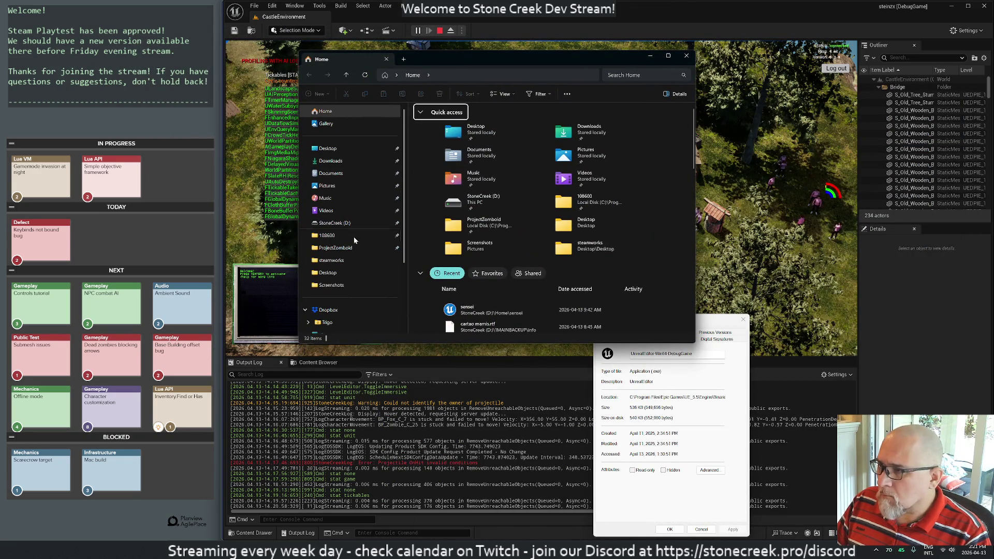
pyautogui.scroll(-3, 337, 279)
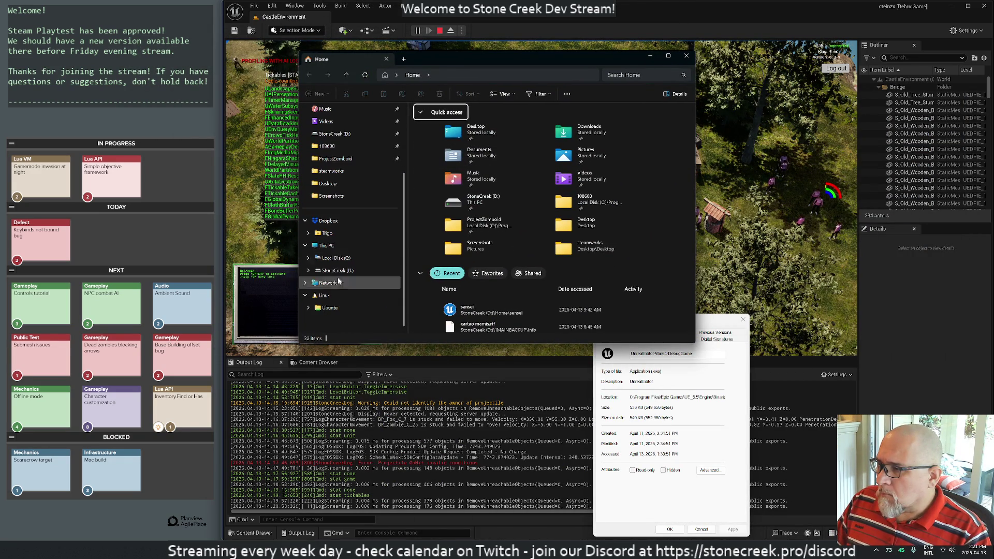
pyautogui.click(330, 257)
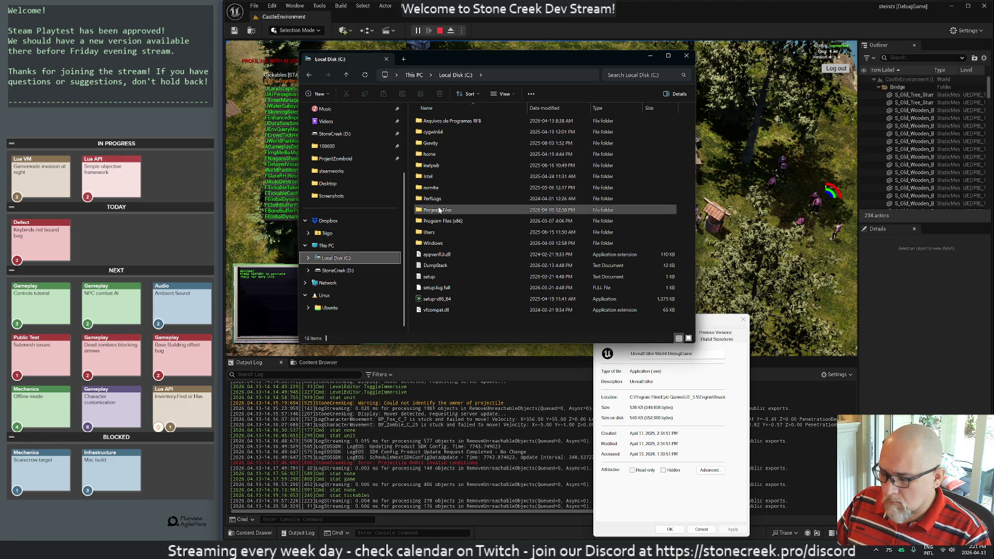
pyautogui.press('super')
pyautogui.write('remov')
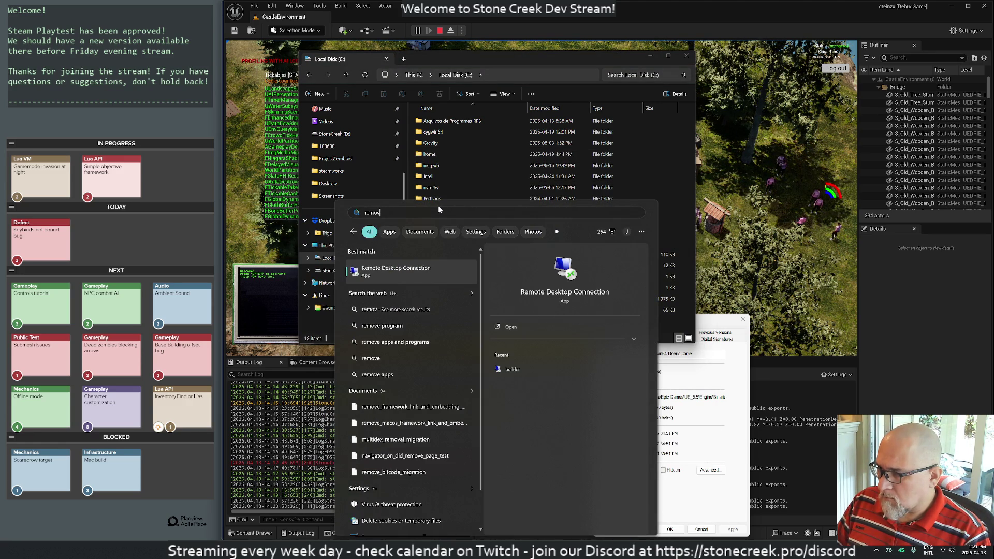
pyautogui.write('e')
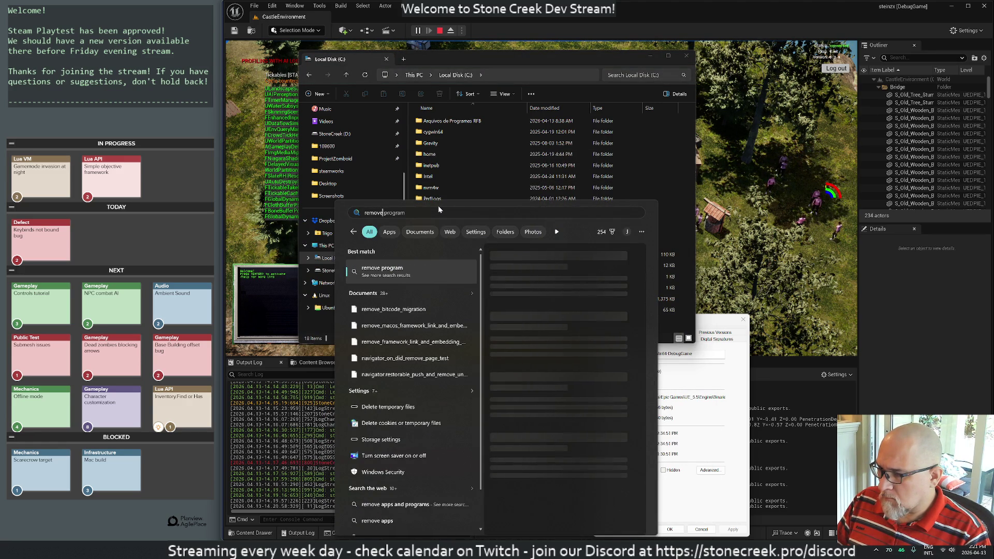
# Step: Open Add or remove programs and uninstall IRPF 2026 from Installed apps
pyautogui.press('BackSpace')
pyautogui.press('BackSpace')
pyautogui.press('BackSpace')
pyautogui.write('add')
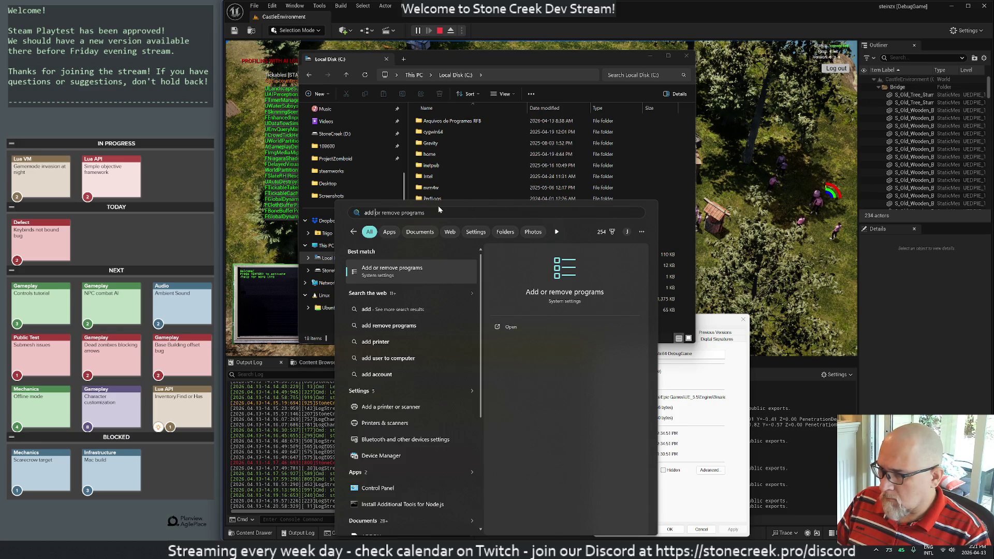
pyautogui.press('Return')
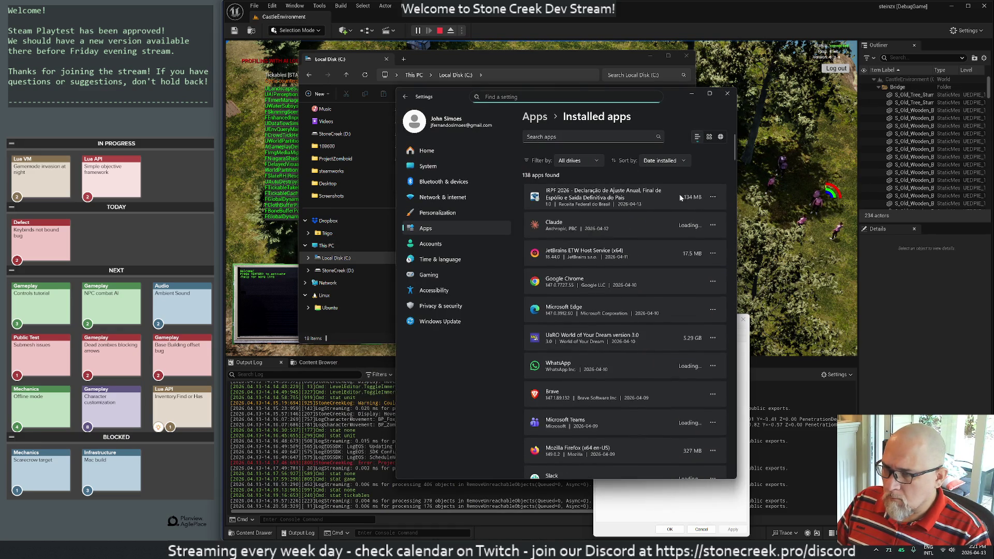
pyautogui.click(713, 196)
pyautogui.click(653, 226)
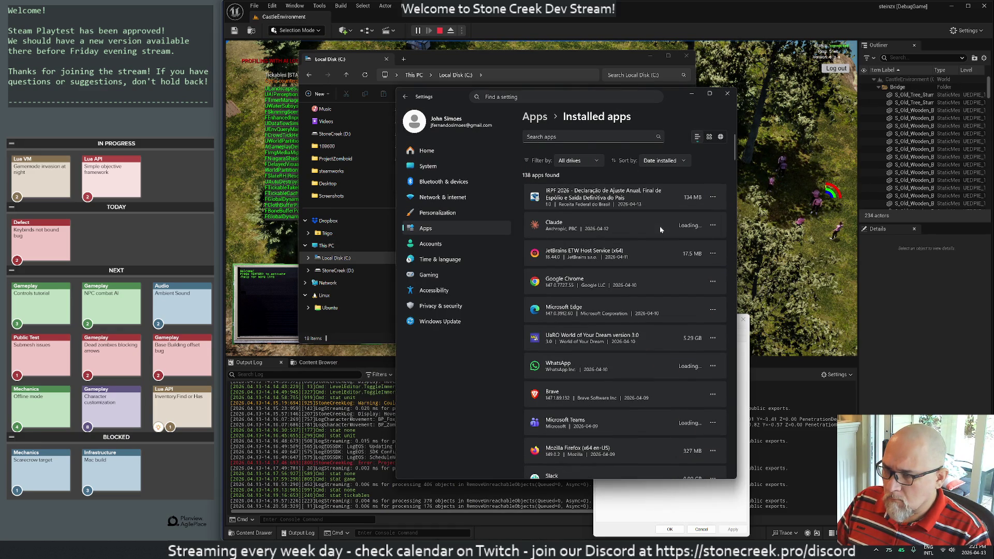
pyautogui.click(695, 240)
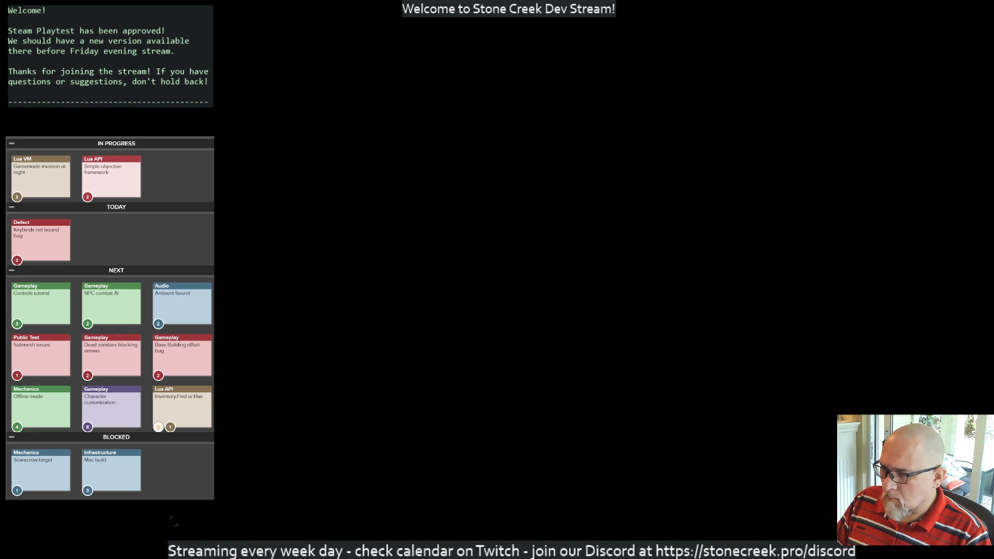
# Step: Approve the UAC prompt, continue the IRPF 2026 uninstaller, and close Windows Settings
pyautogui.click(504, 331)
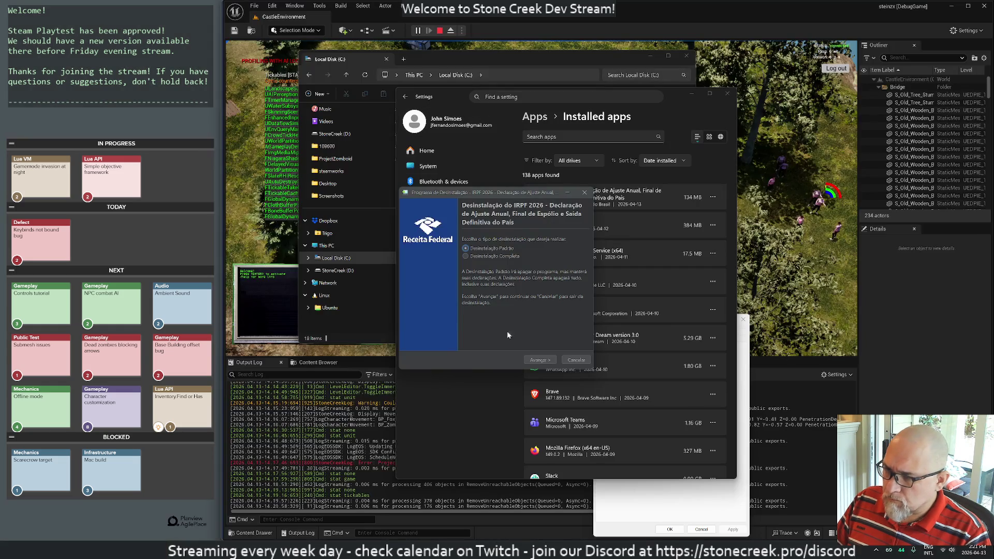
pyautogui.click(539, 360)
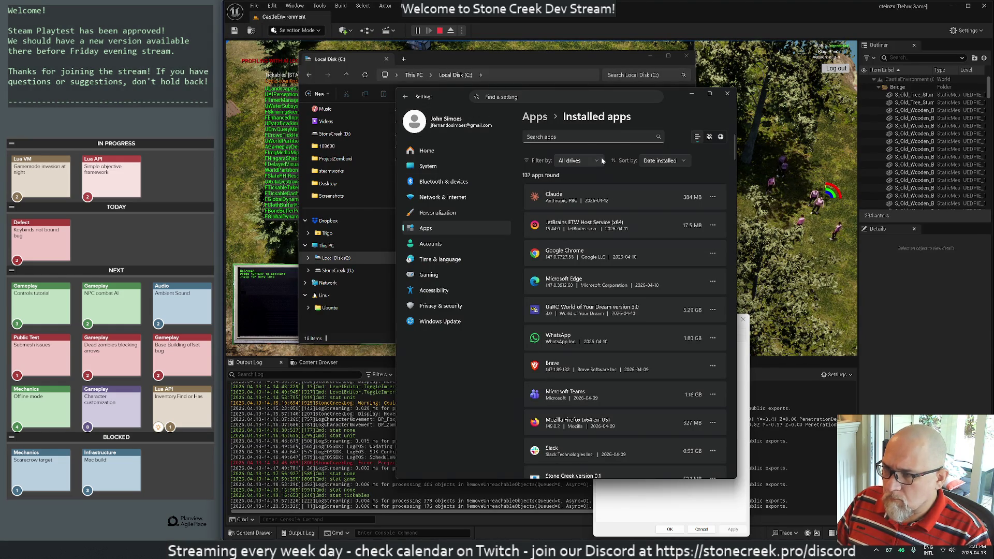
pyautogui.click(729, 94)
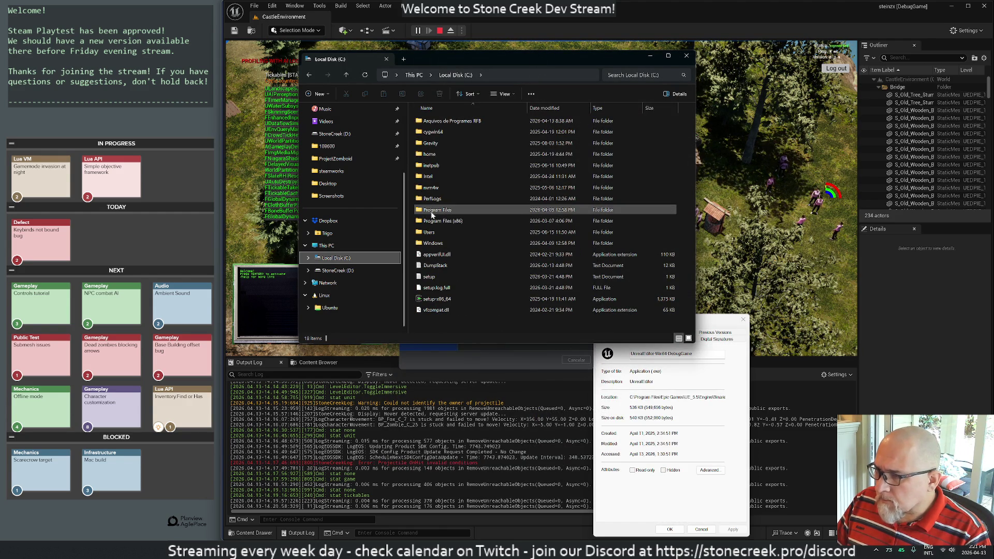
# Step: Browse to Program Files > Epic Games > UE_5.5 > Engine > Binaries in File Explorer
pyautogui.doubleClick(432, 210)
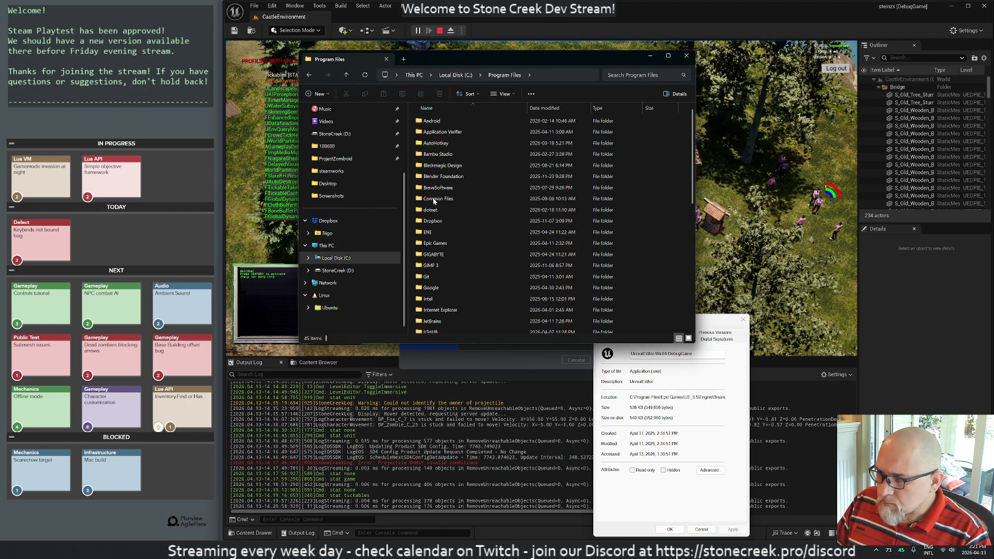
pyautogui.doubleClick(435, 243)
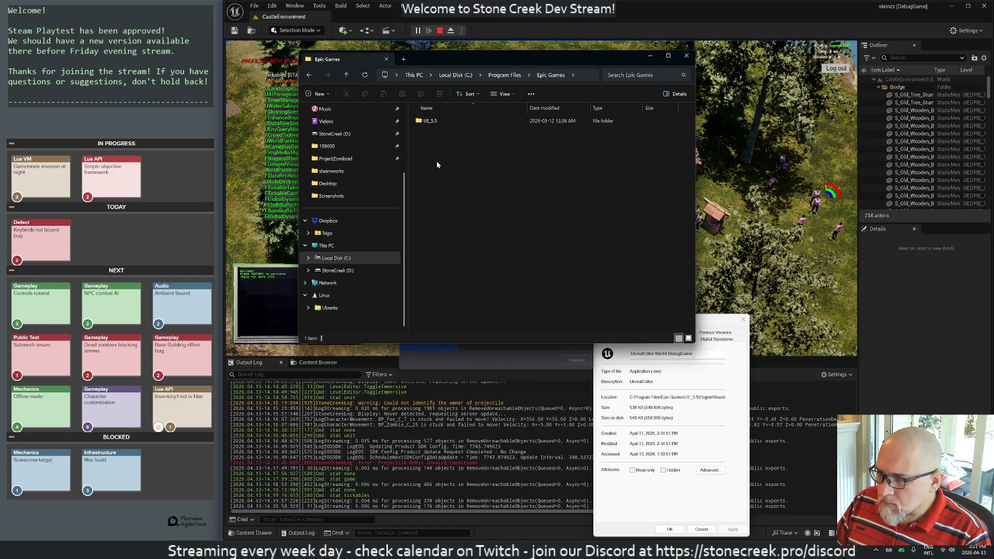
pyautogui.doubleClick(430, 123)
pyautogui.click(430, 132)
pyautogui.doubleClick(429, 132)
pyautogui.doubleClick(419, 122)
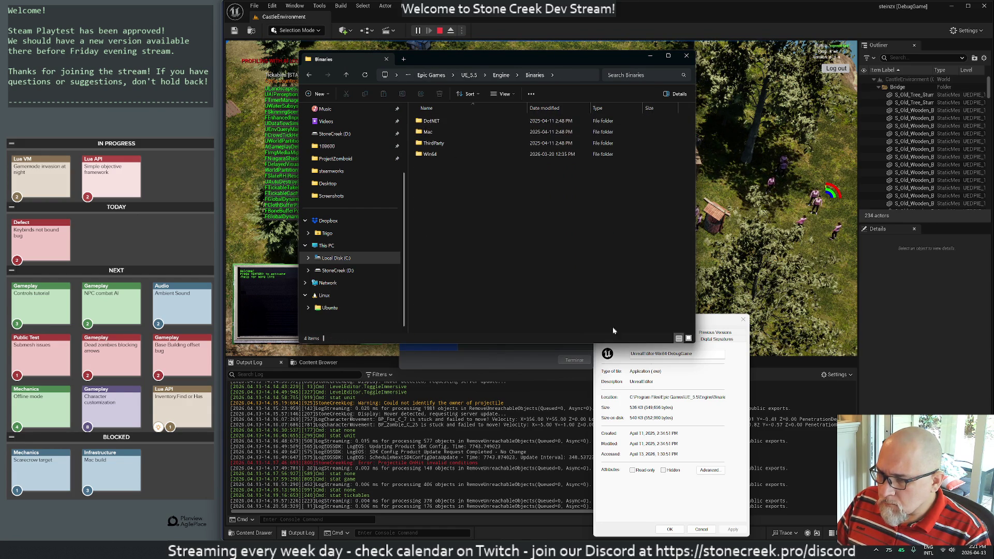
# Step: Copy the editor's install location, close its Properties dialog, and finish the uninstaller
pyautogui.moveTo(668, 397); pyautogui.dragTo(728, 397)
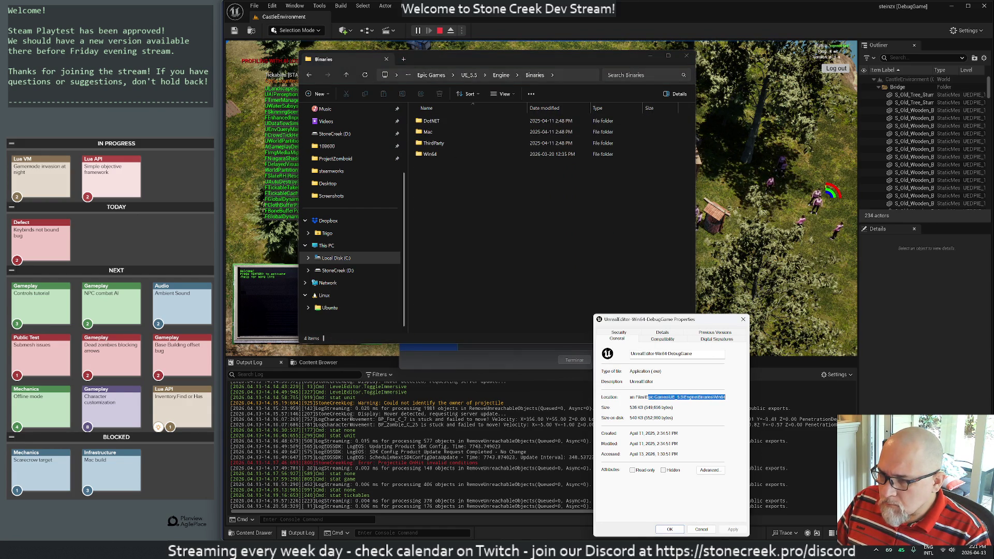
pyautogui.click(743, 320)
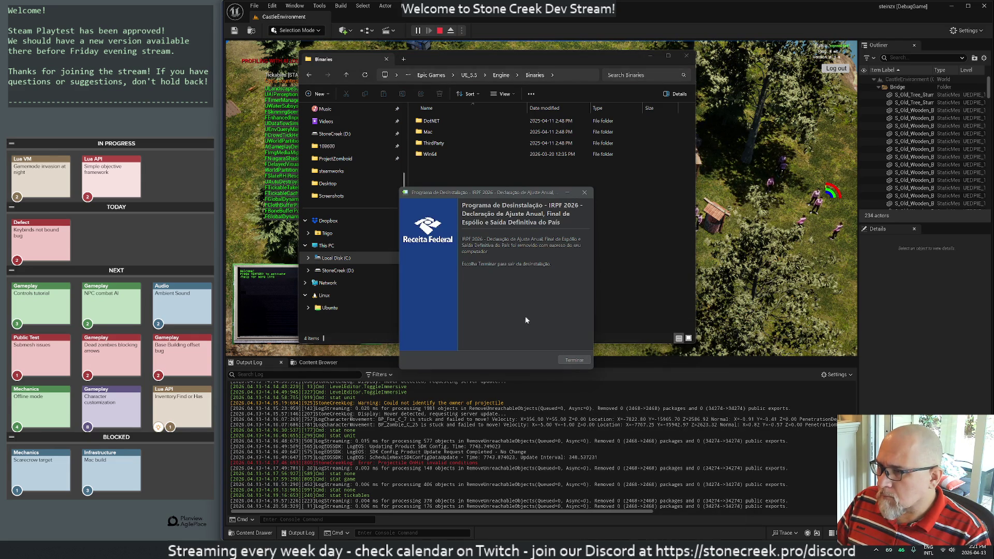
pyautogui.click(574, 361)
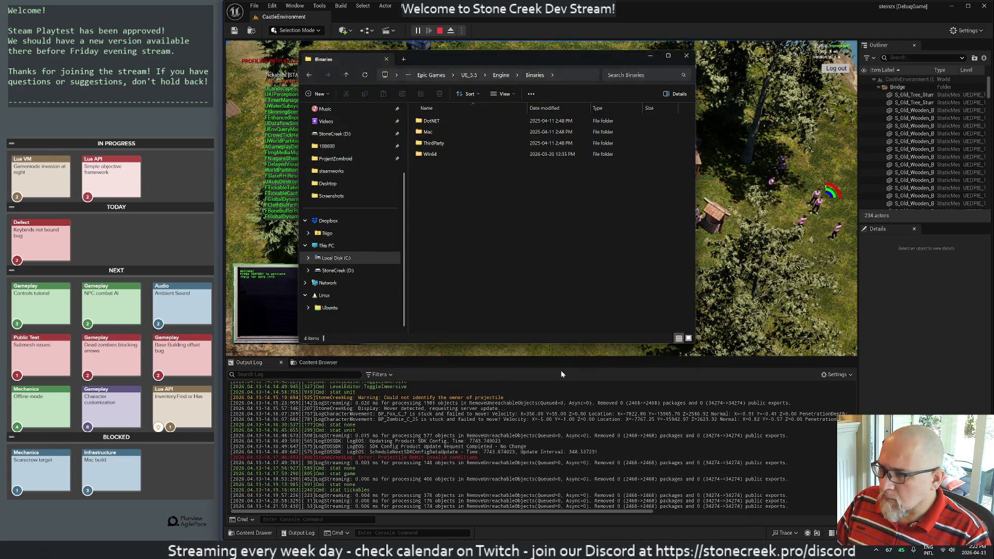
pyautogui.moveTo(522, 56); pyautogui.dragTo(490, 148)
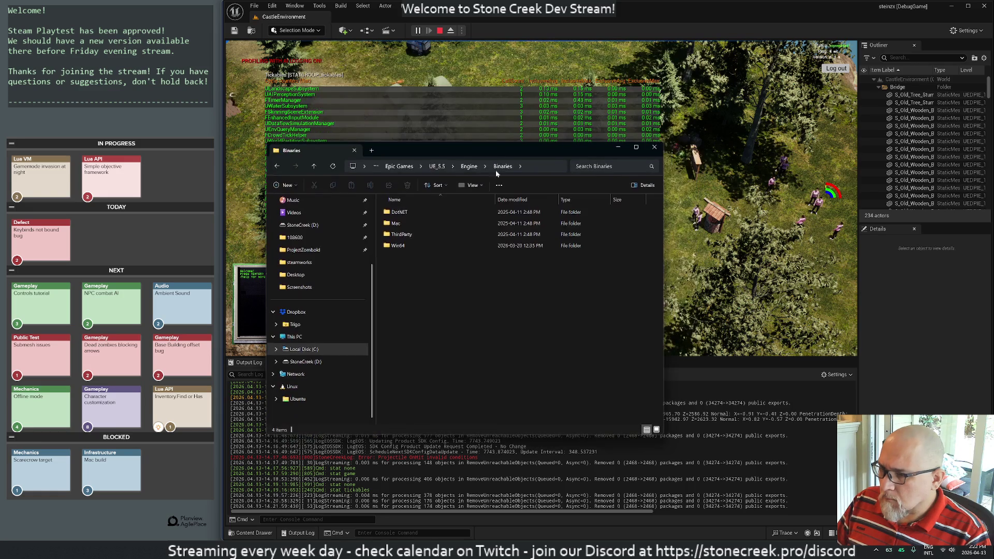
# Step: Open the Win64 folder and scroll through its files to locate UnrealInsights
pyautogui.hotkey('alt', 'Tab')
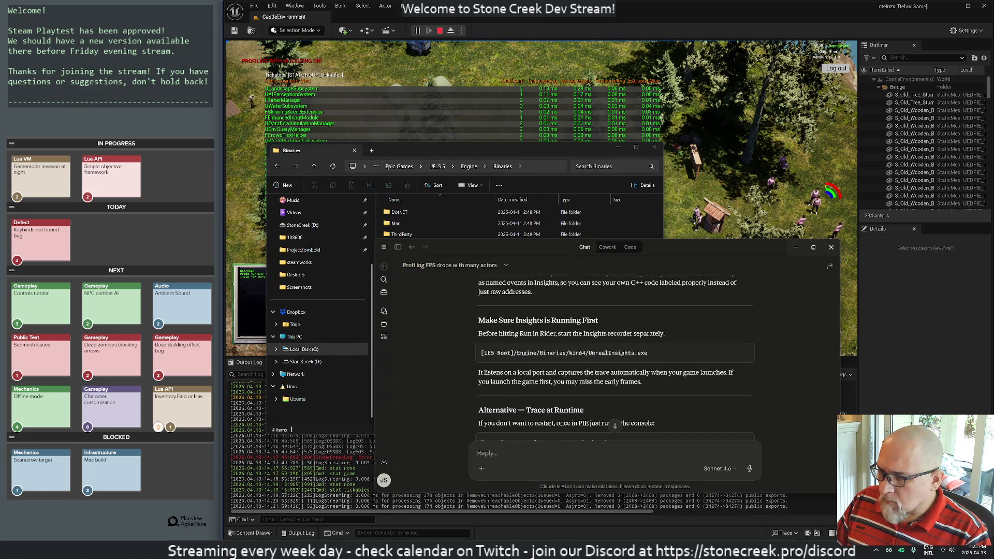
pyautogui.moveTo(519, 247); pyautogui.dragTo(704, 157)
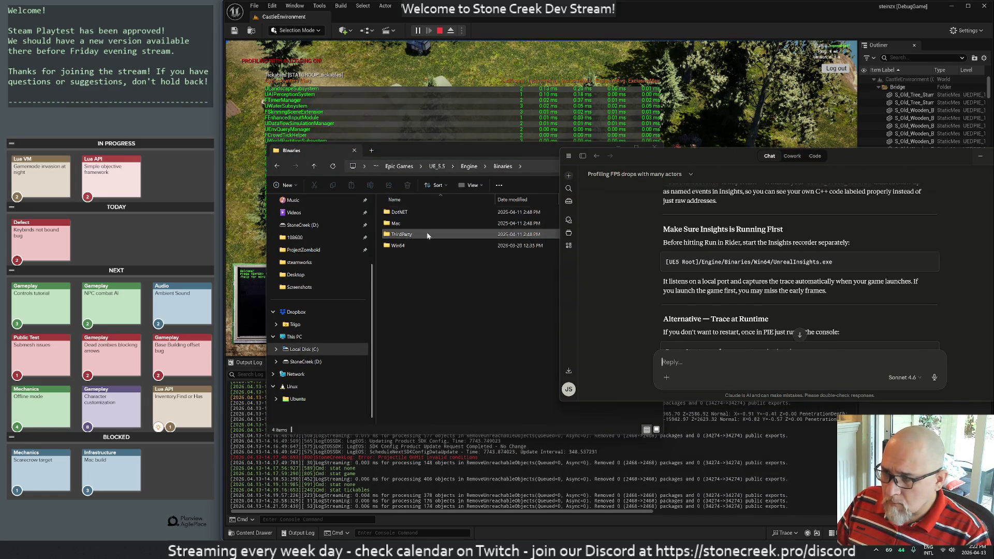
pyautogui.doubleClick(395, 245)
pyautogui.scroll(-15, 469, 363)
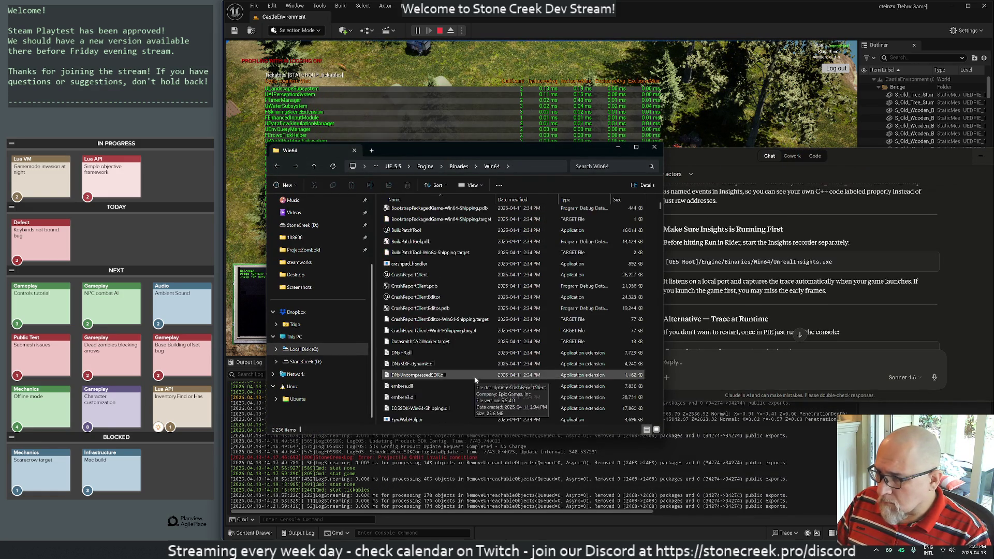
pyautogui.press('Home')
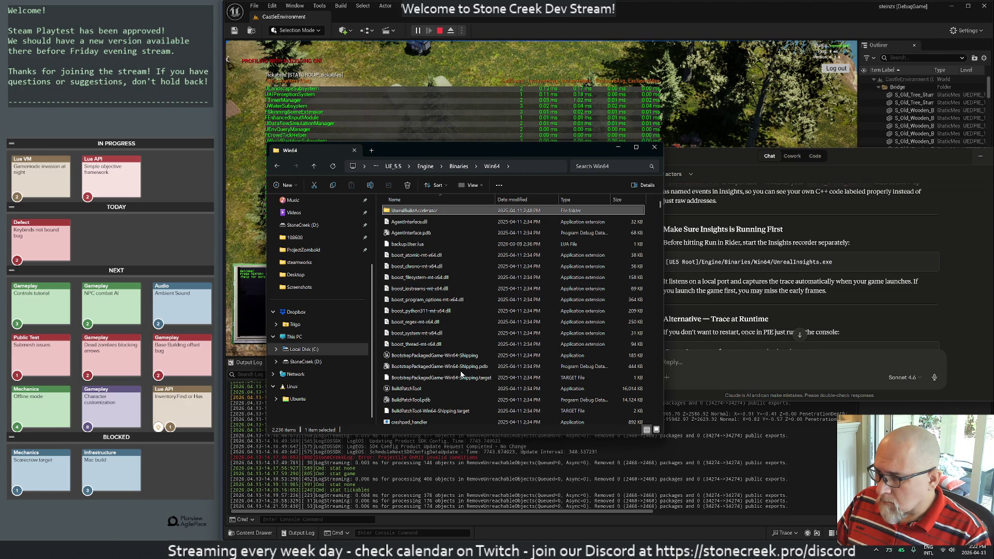
pyautogui.scroll(-17, 458, 334)
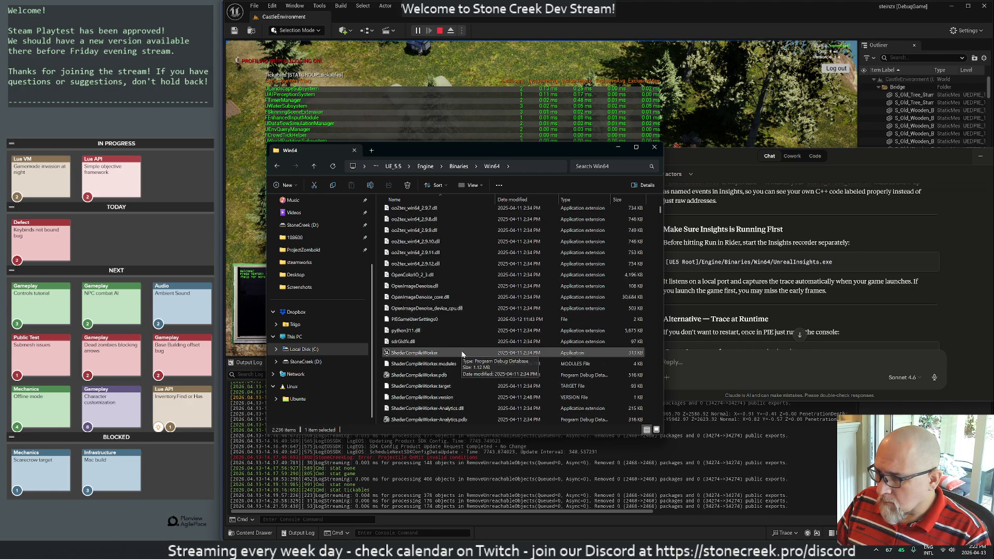
pyautogui.scroll(-15, 462, 353)
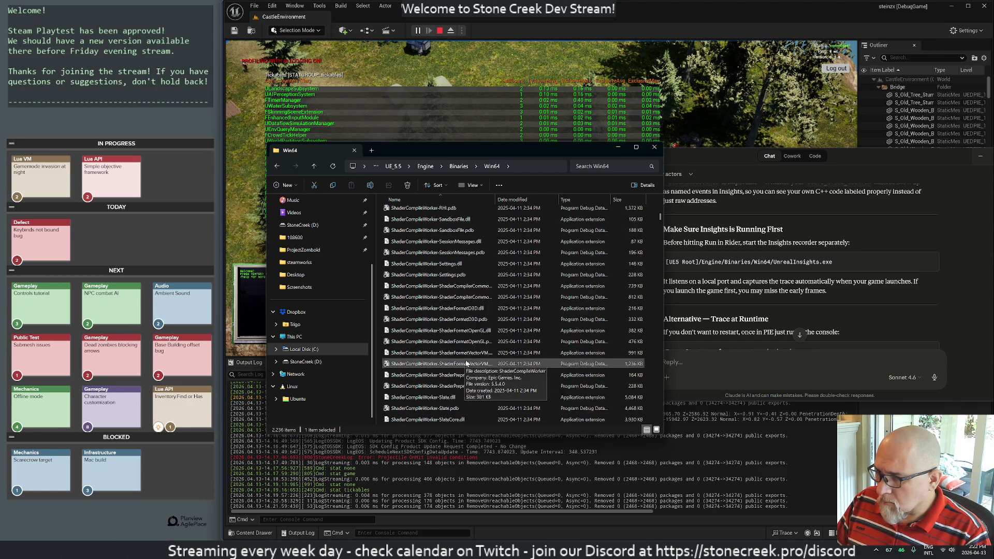
pyautogui.scroll(-5, 471, 368)
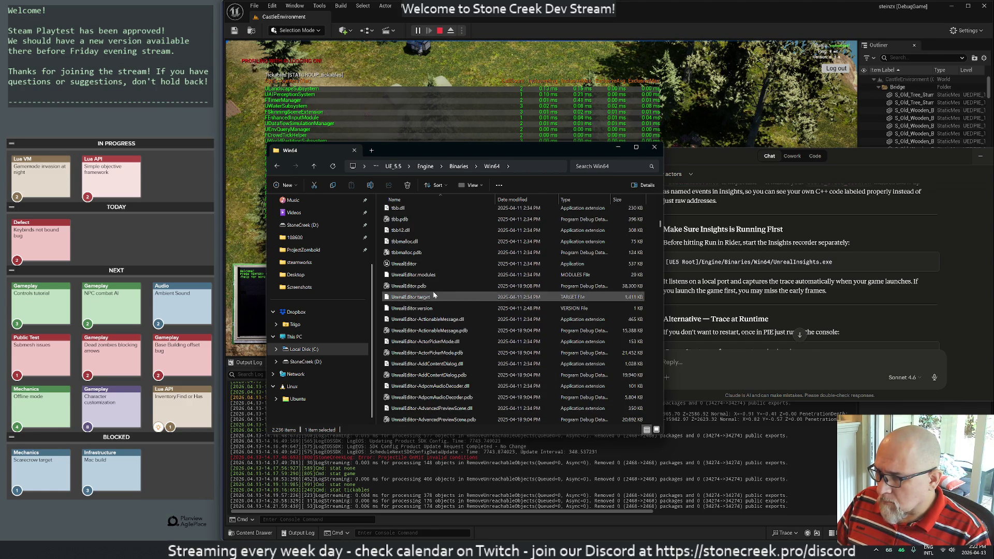
pyautogui.scroll(-15, 420, 362)
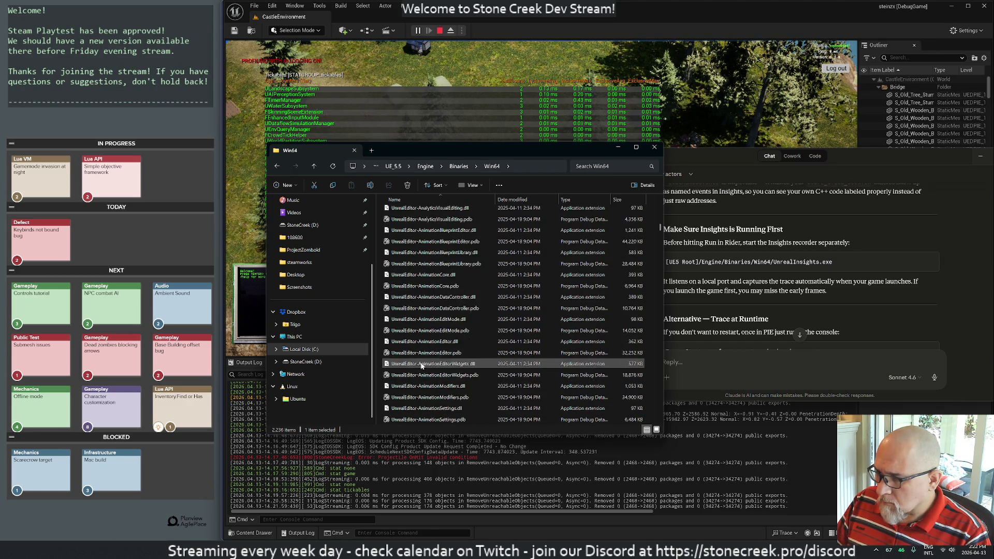
pyautogui.scroll(-20, 421, 362)
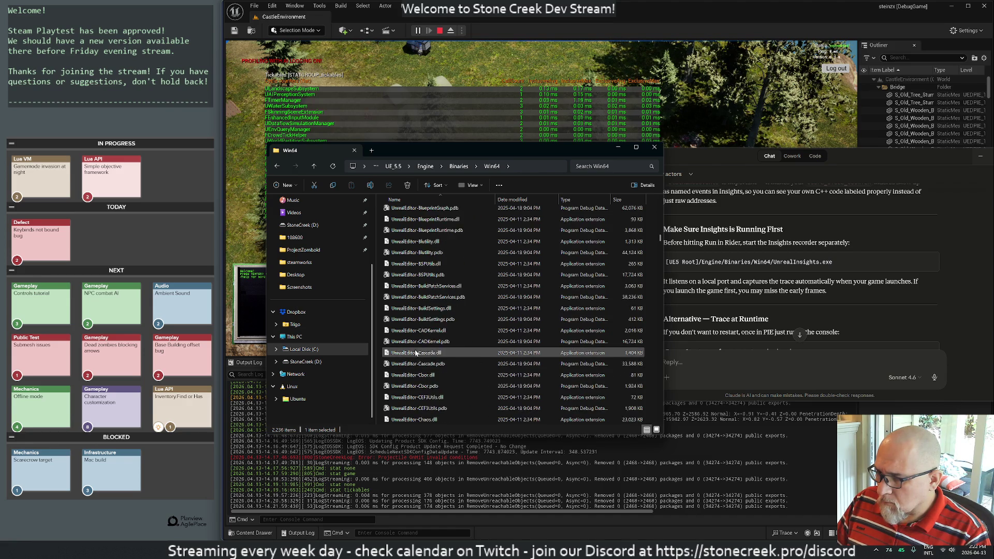
pyautogui.scroll(-13, 416, 357)
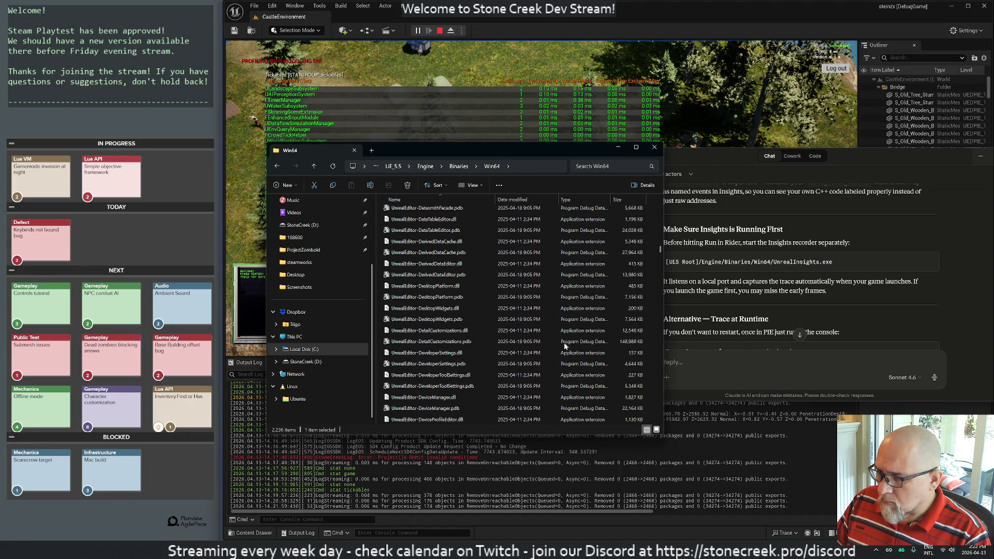
pyautogui.moveTo(658, 250); pyautogui.dragTo(675, 336)
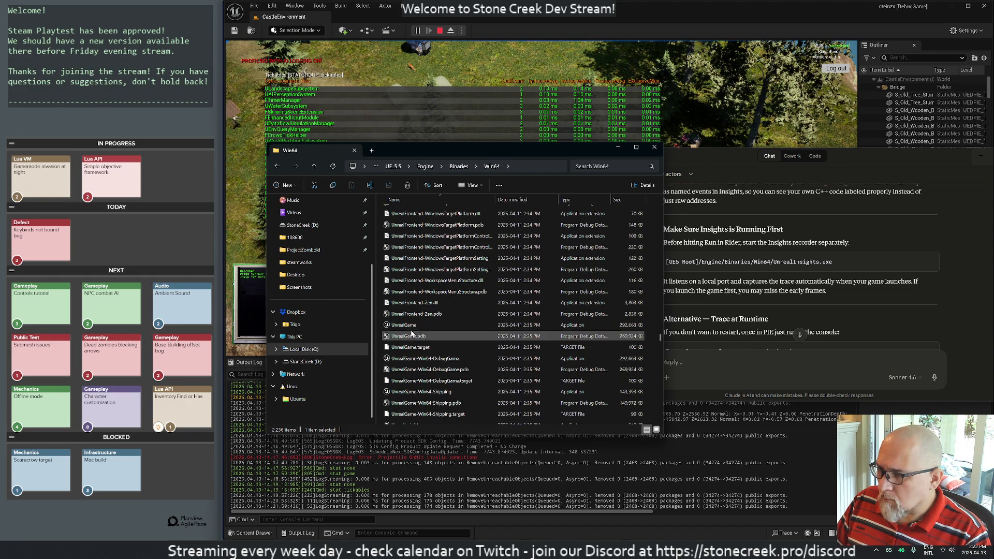
pyautogui.scroll(-2, 442, 377)
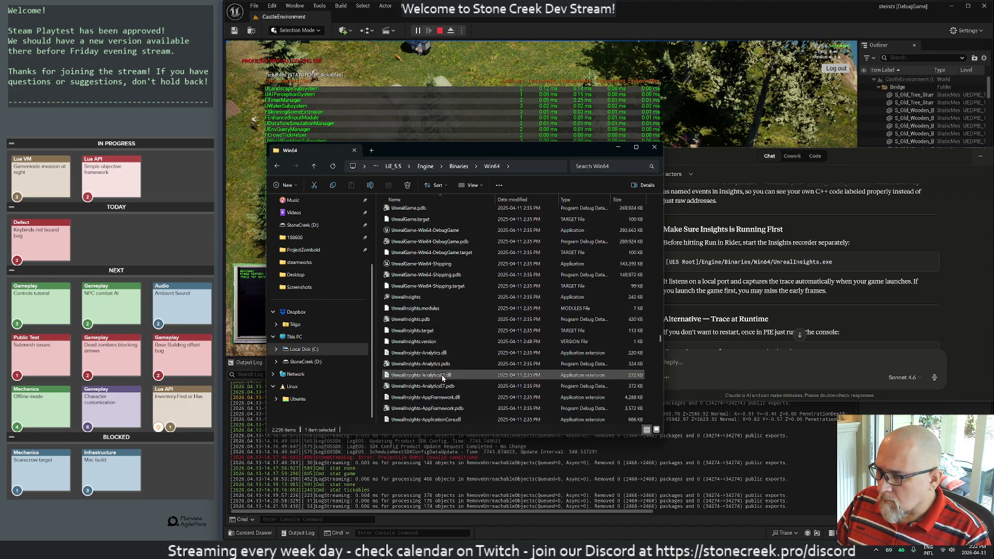
pyautogui.scroll(-5, 446, 250)
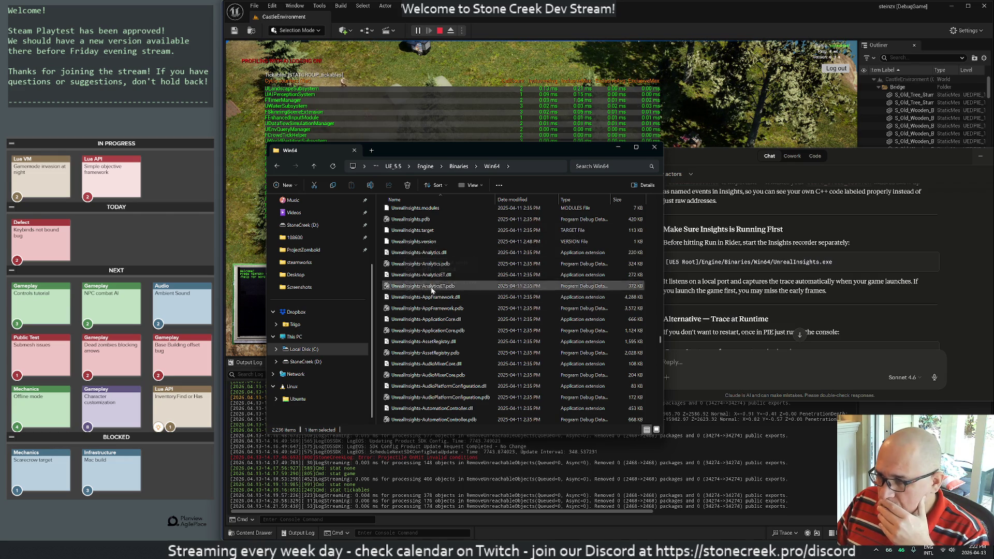
pyautogui.scroll(1, 407, 237)
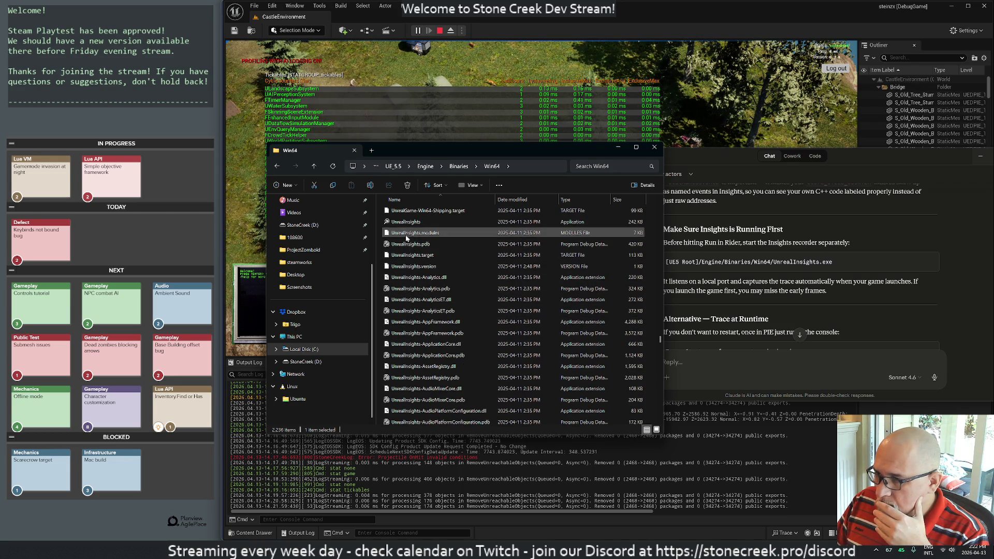
# Step: Launch UnrealInsights, allow it through the firewall, and close the Win64 folder
pyautogui.click(400, 223)
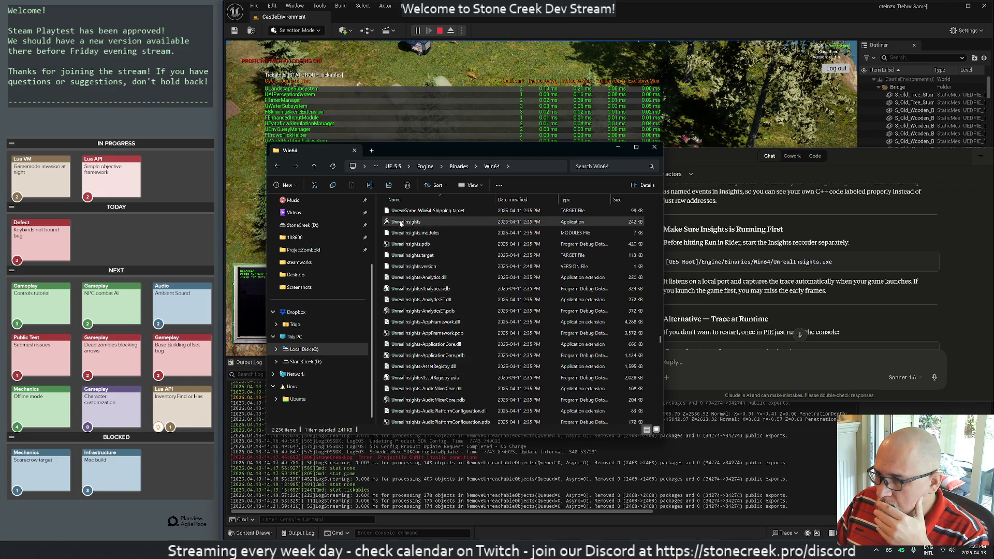
pyautogui.rightClick(401, 224)
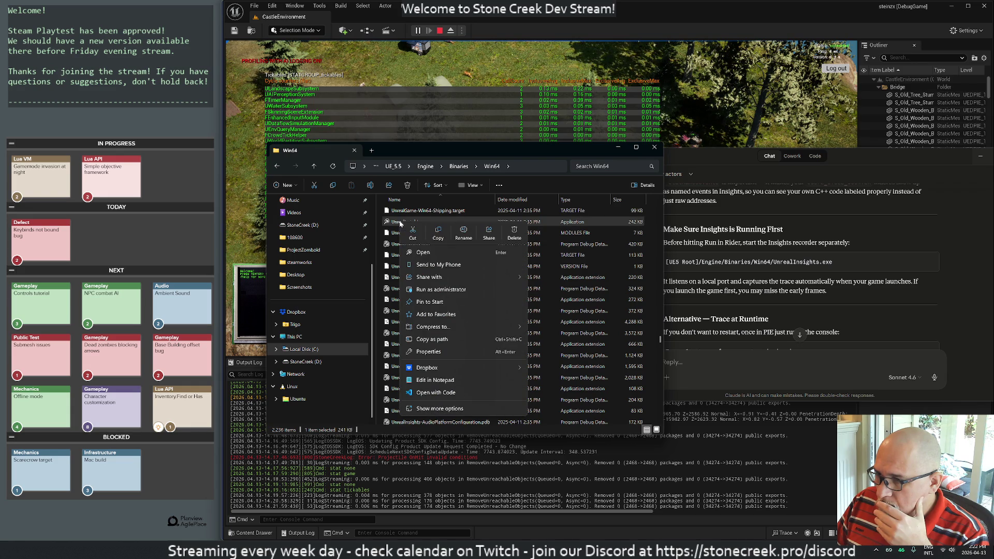
pyautogui.click(435, 302)
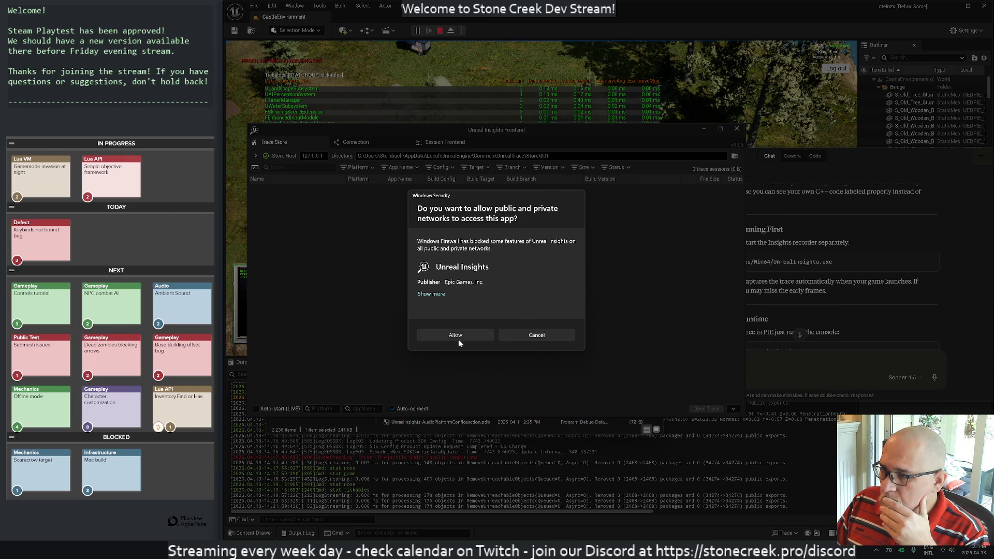
pyautogui.click(458, 340)
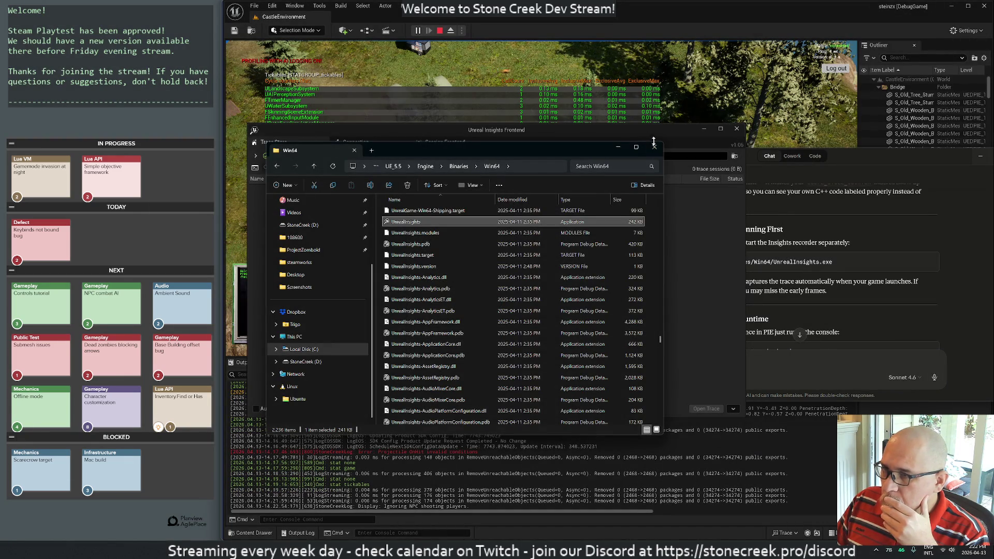
pyautogui.click(655, 145)
# Step: Move Insights Frontend aside, stop the Unreal editor's play session, and return to Rider
pyautogui.moveTo(447, 134)
pyautogui.mouseDown()
pyautogui.moveTo(427, 188)
pyautogui.moveTo(408, 207)
pyautogui.moveTo(444, 226)
pyautogui.mouseUp()
pyautogui.moveTo(719, 159)
pyautogui.mouseDown()
pyautogui.moveTo(719, 85)
pyautogui.moveTo(703, 63)
pyautogui.mouseUp()
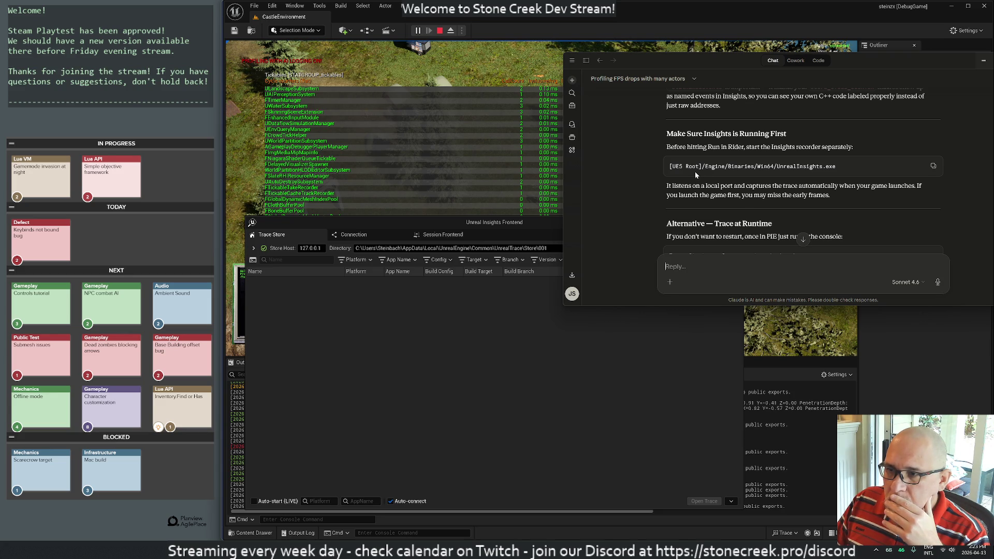
pyautogui.click(641, 7)
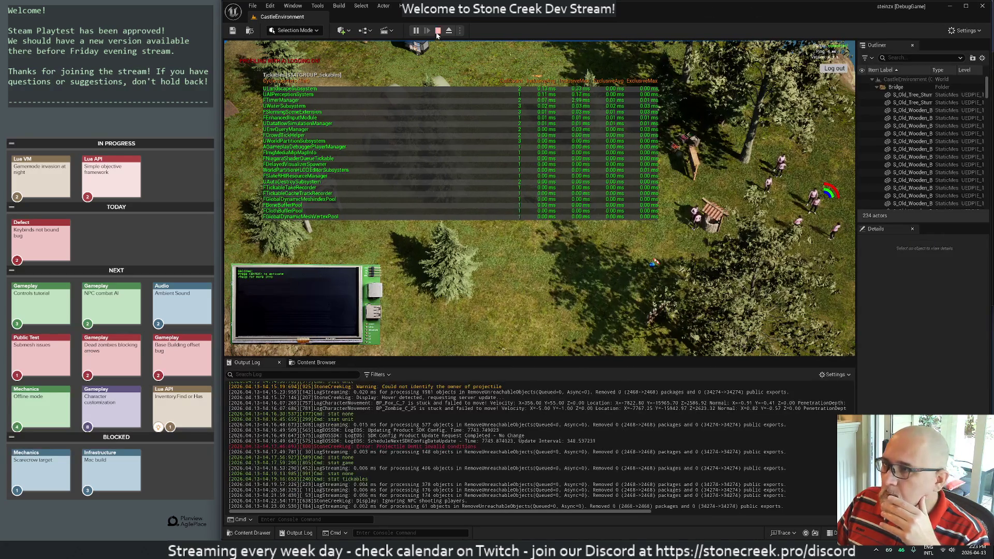
pyautogui.press('Escape')
pyautogui.hotkey('alt', 'Tab')
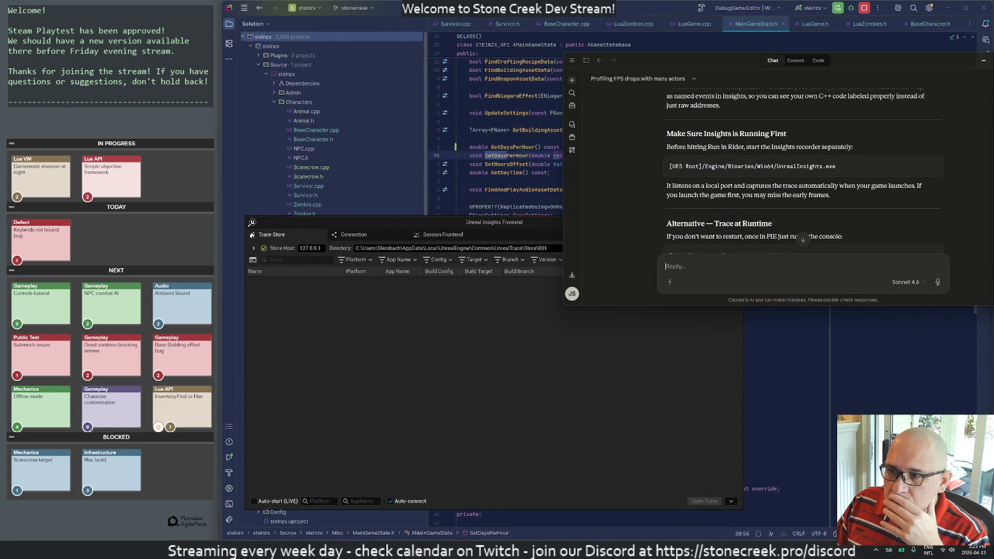
# Step: Build the steinzx project in Rider with Shift+F9 until it succeeds
pyautogui.scroll(-1, 802, 166)
pyautogui.scroll(-2, 785, 187)
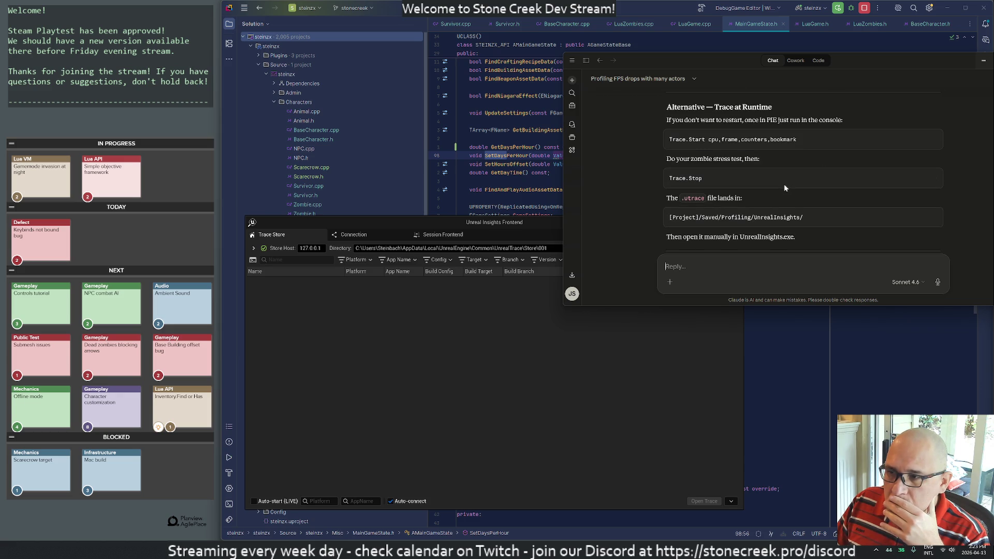
pyautogui.scroll(-3, 784, 186)
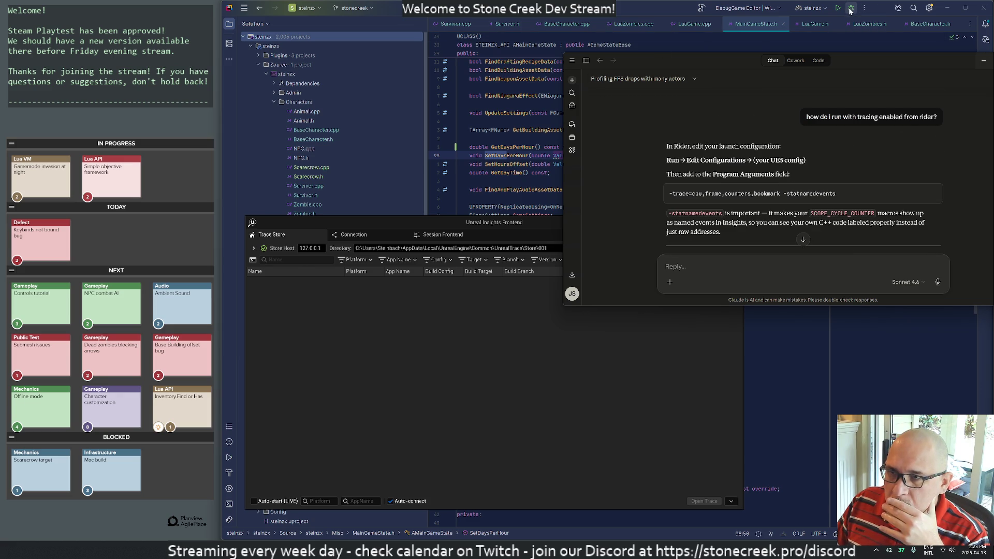
pyautogui.click(681, 37)
pyautogui.hotkey('shift', 'F9')
pyautogui.click(691, 210)
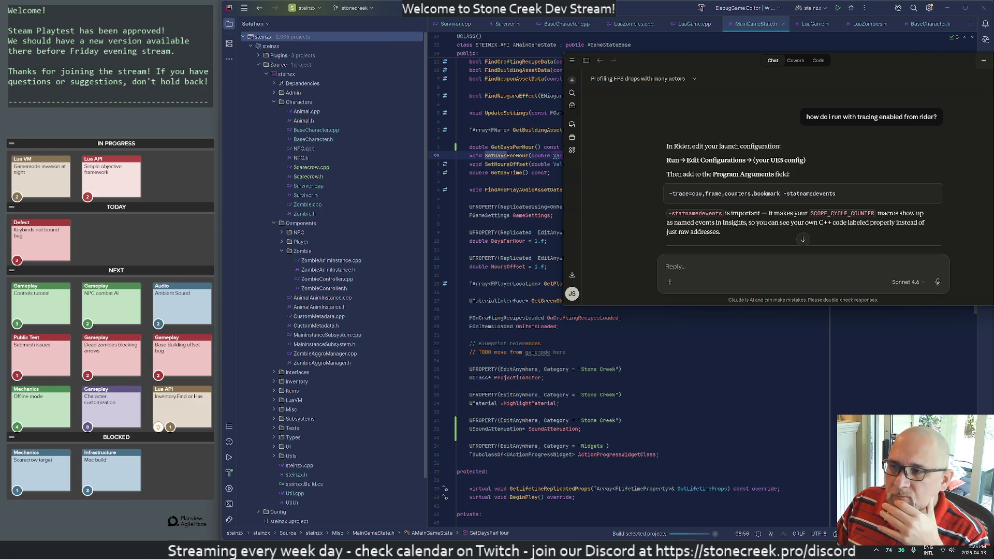
pyautogui.click(244, 8)
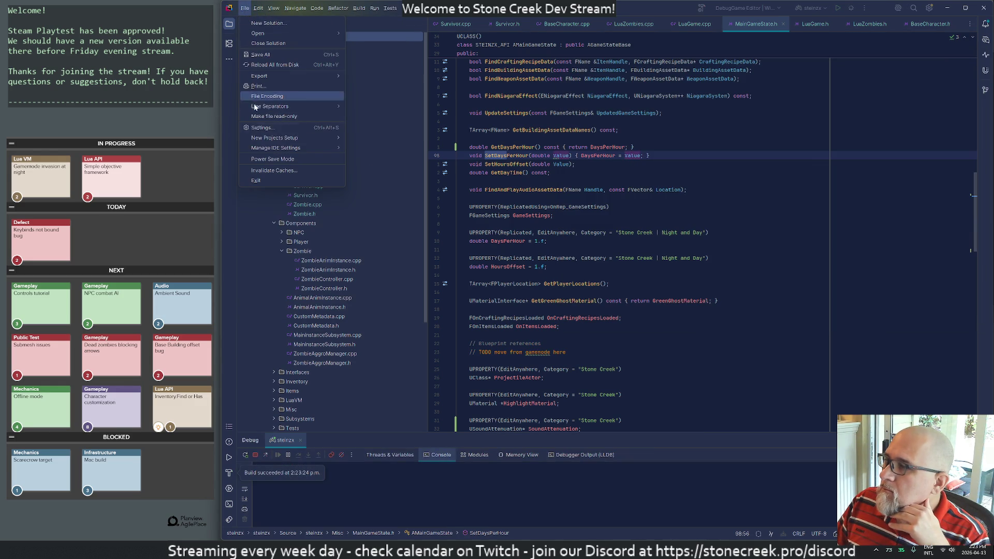
# Step: Check Rider's File > Settings dialog and close it without changes
pyautogui.click(255, 129)
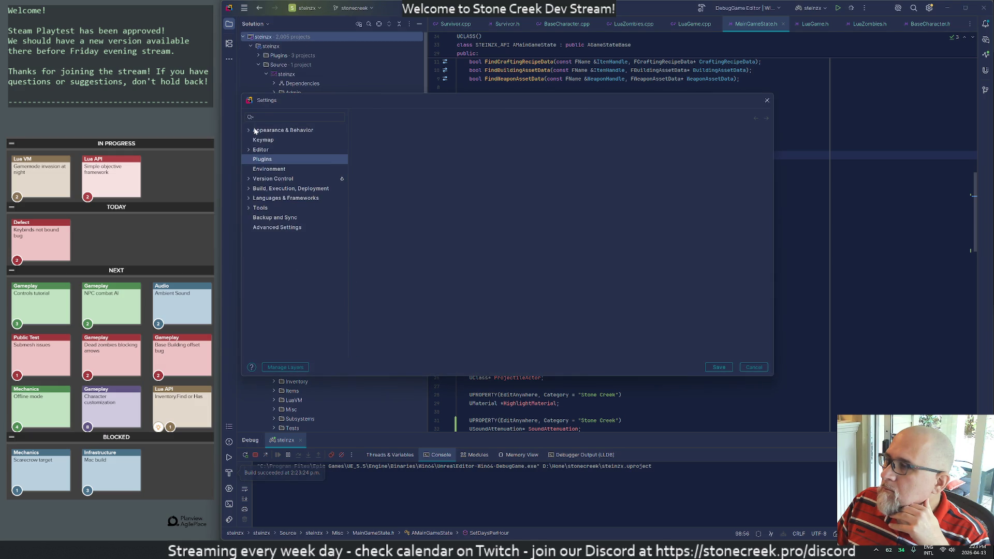
pyautogui.hotkey('alt', 'Tab')
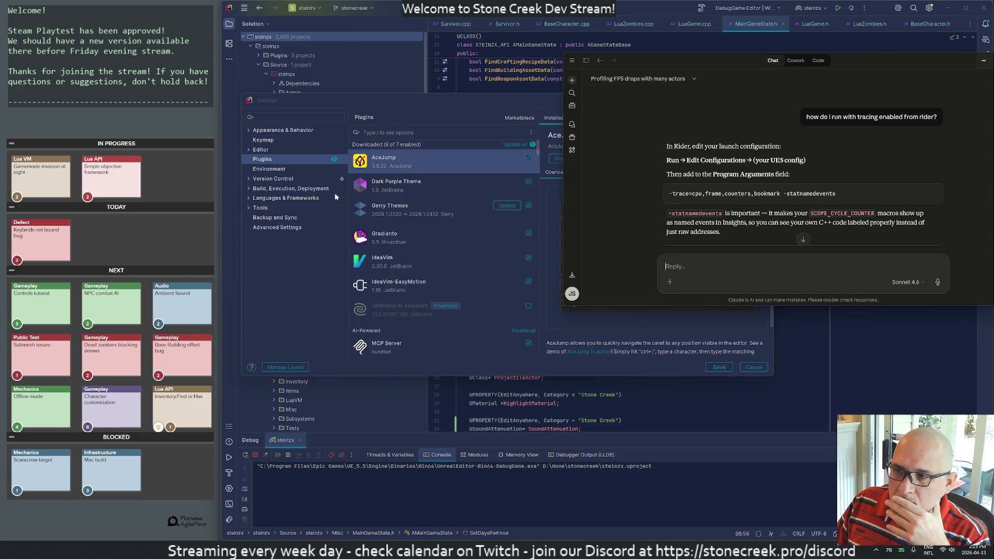
pyautogui.click(730, 366)
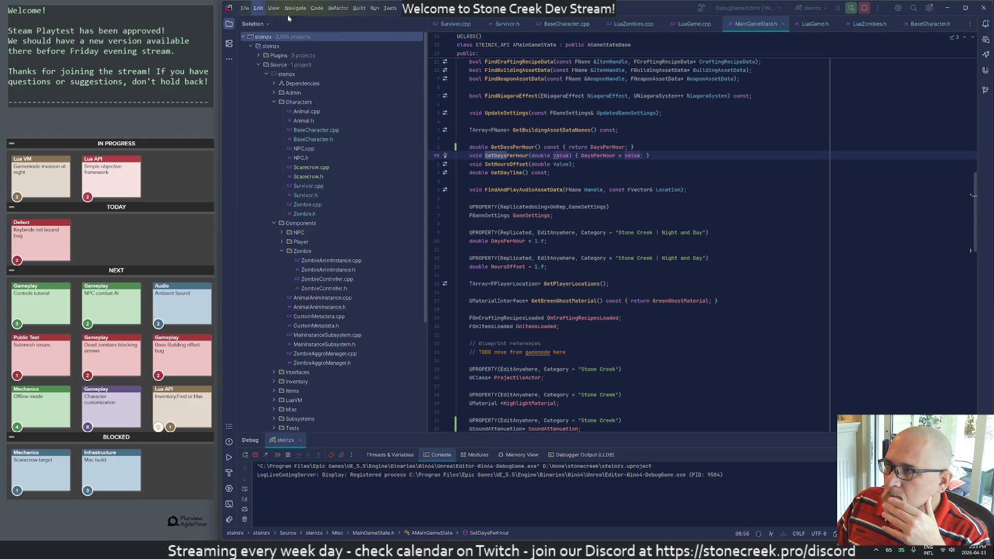
pyautogui.moveTo(375, 9)
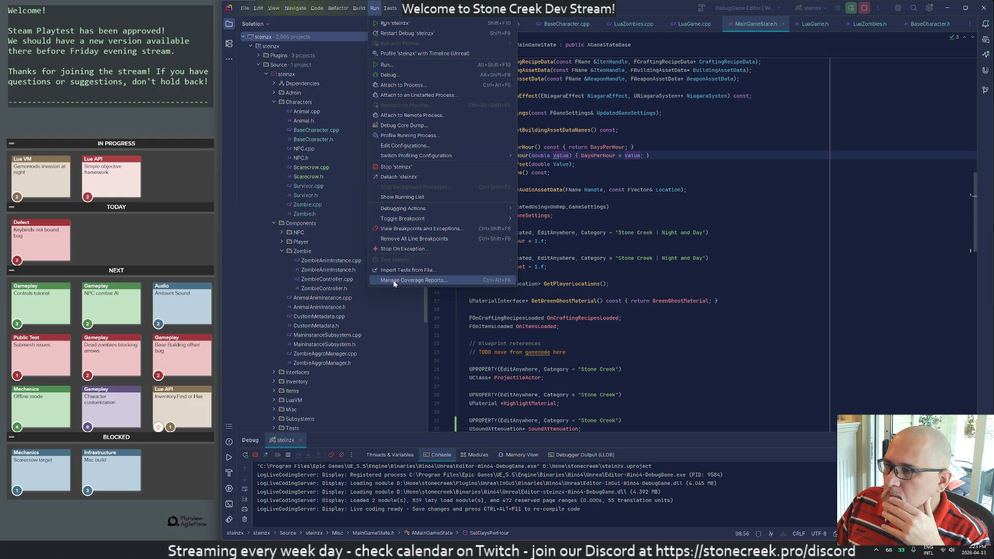
# Step: Set the steinzx configuration's optional arguments to '-trace=cpu,frame,counters,bookmark -statnamedevents' and save
pyautogui.click(405, 146)
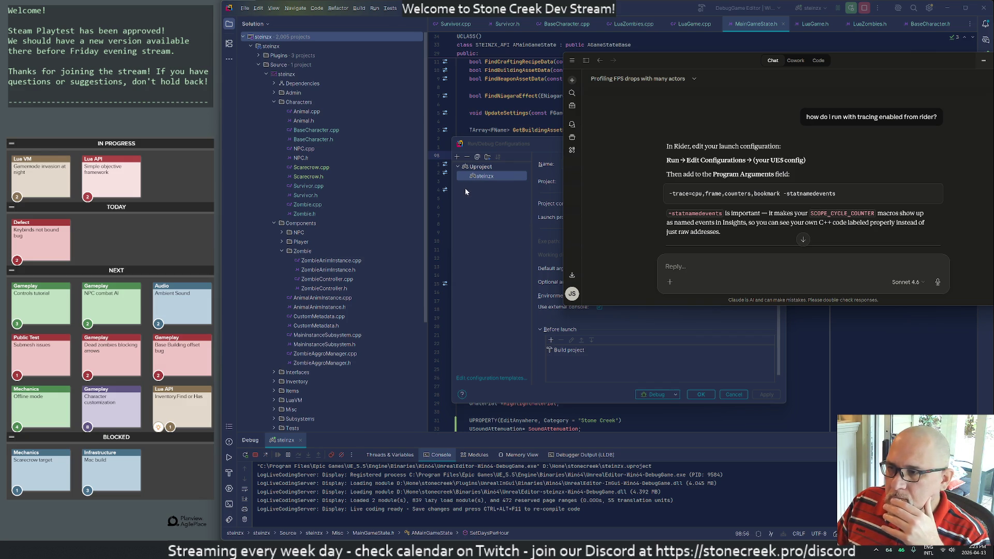
pyautogui.click(488, 176)
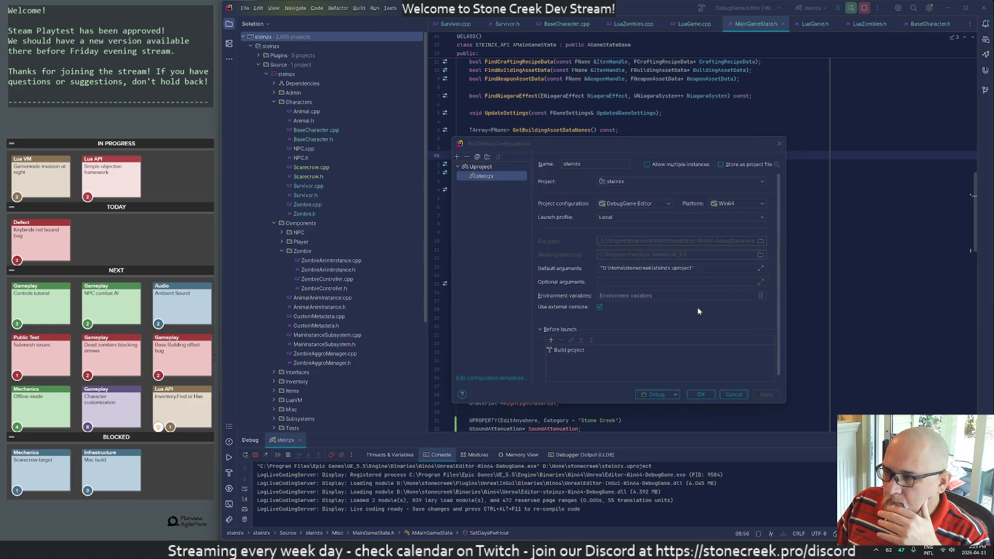
pyautogui.hotkey('alt', 'Tab')
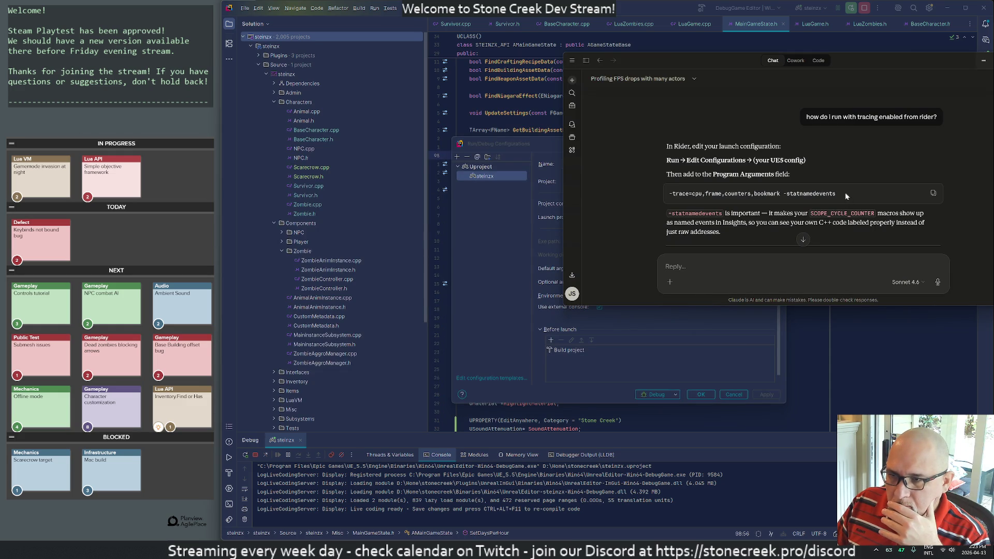
pyautogui.click(933, 193)
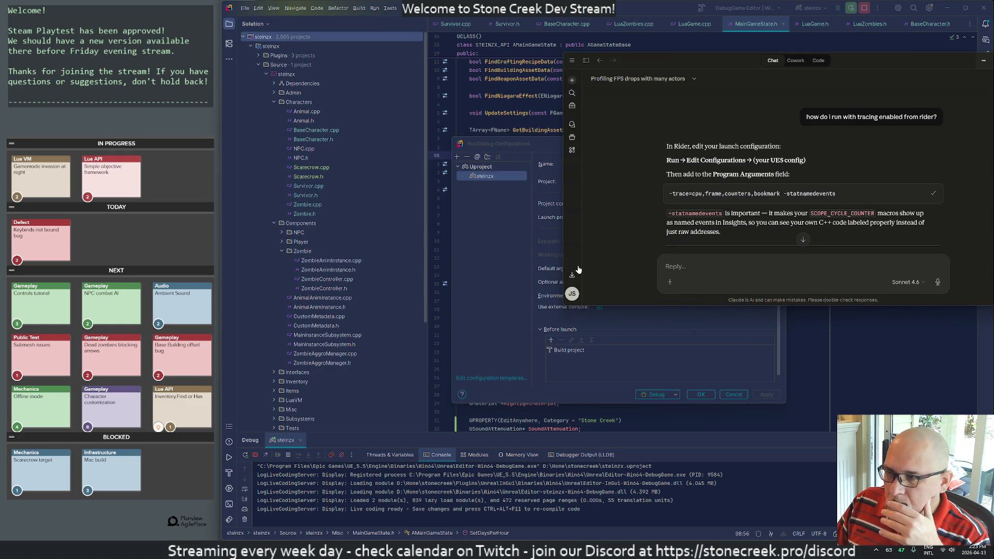
pyautogui.click(500, 271)
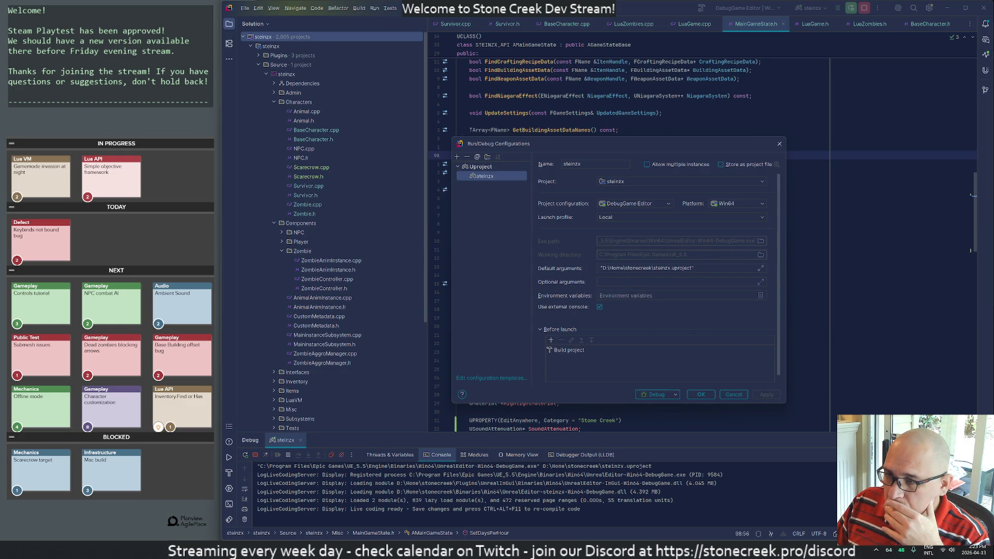
pyautogui.click(673, 282)
pyautogui.hotkey('ctrl', 'v')
pyautogui.hotkey('alt', 'Tab')
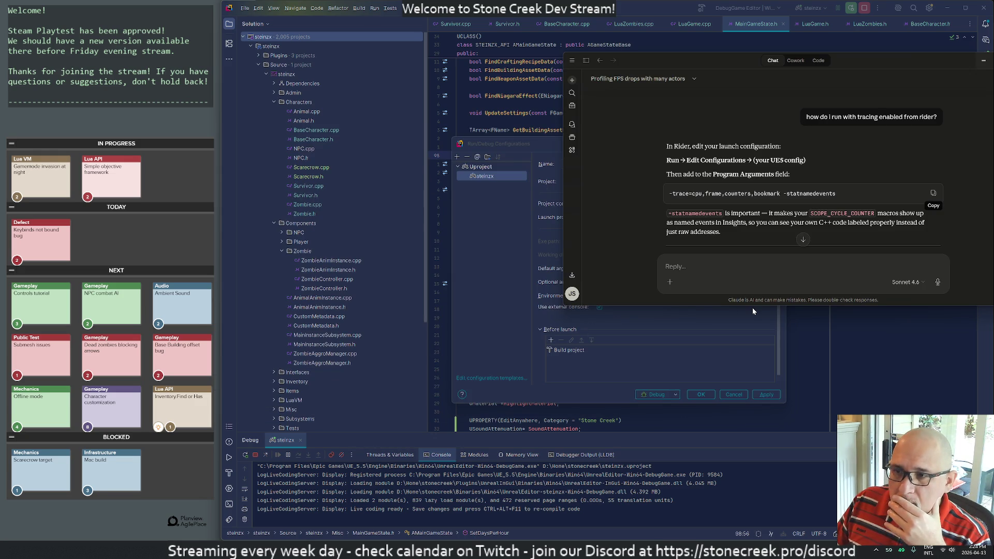
pyautogui.click(712, 311)
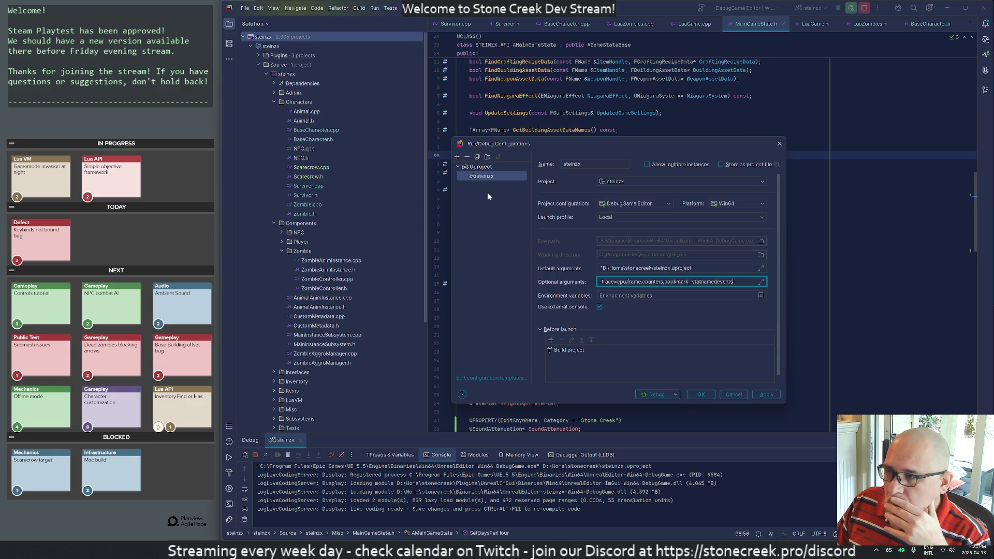
pyautogui.click(480, 179)
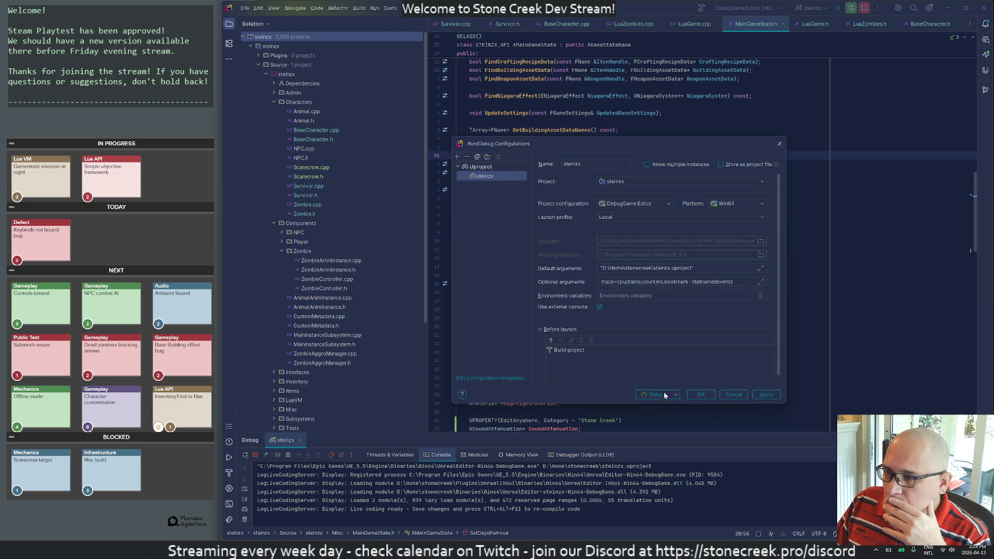
pyautogui.click(700, 395)
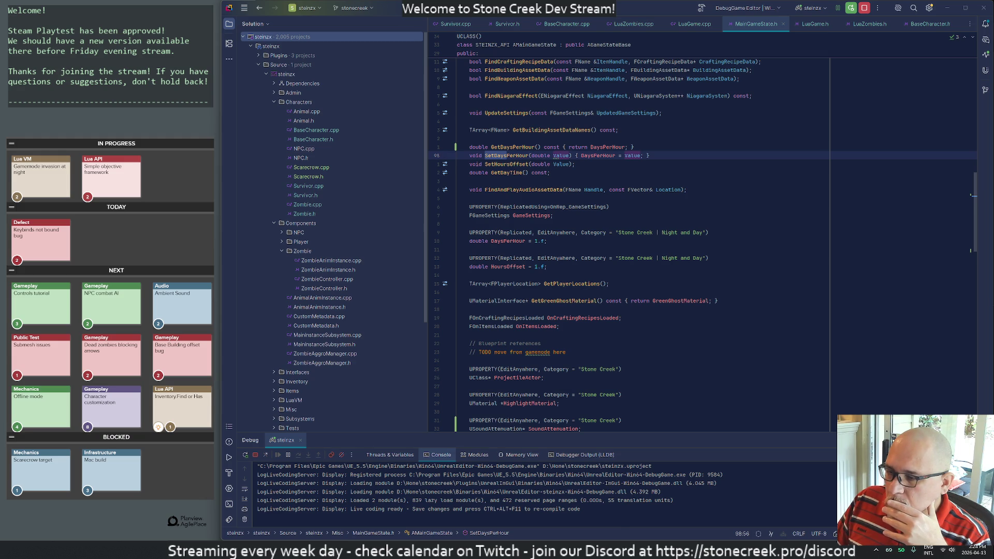
# Step: Close the running Unreal editor and relaunch steinzx under Rider's debugger
pyautogui.moveTo(616, 549)
pyautogui.click(635, 487)
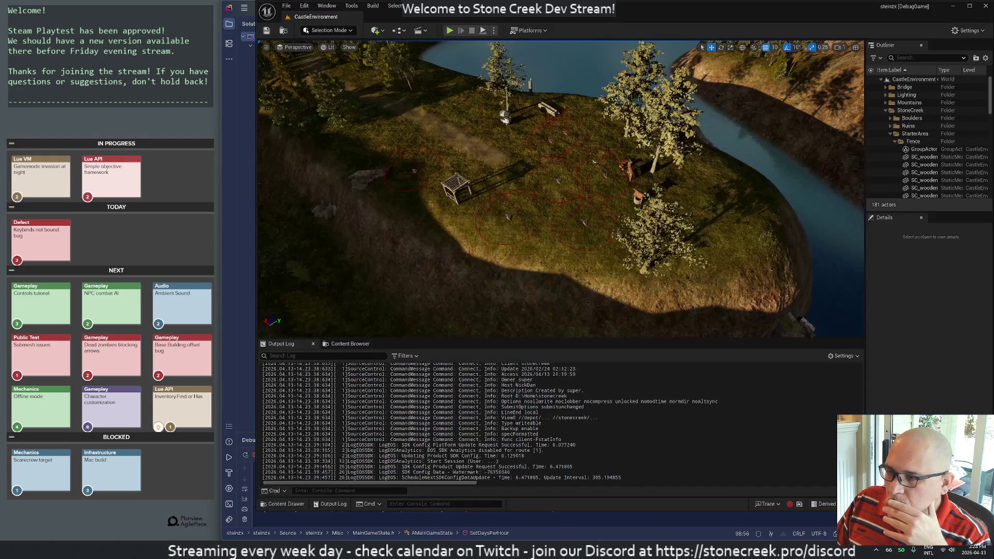
pyautogui.click(985, 7)
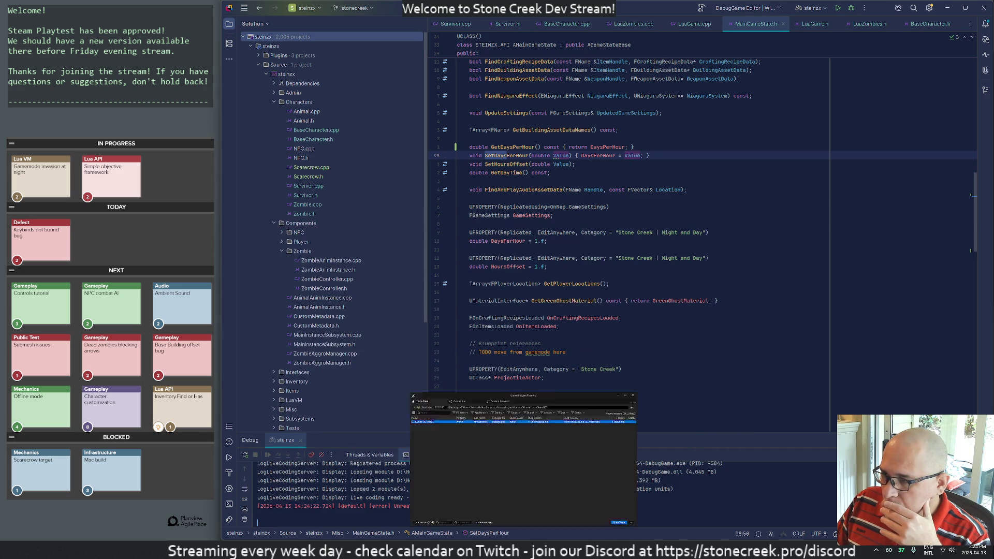
pyautogui.click(852, 9)
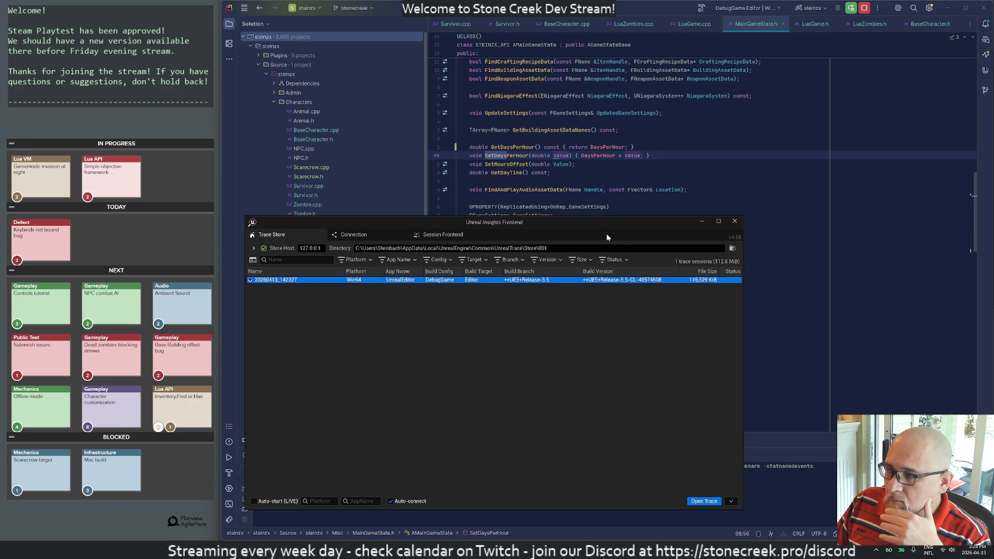
# Step: Delete the 20260413_142327 trace from the Trace Store and bring Unreal Editor forward
pyautogui.moveTo(572, 223); pyautogui.dragTo(689, 131)
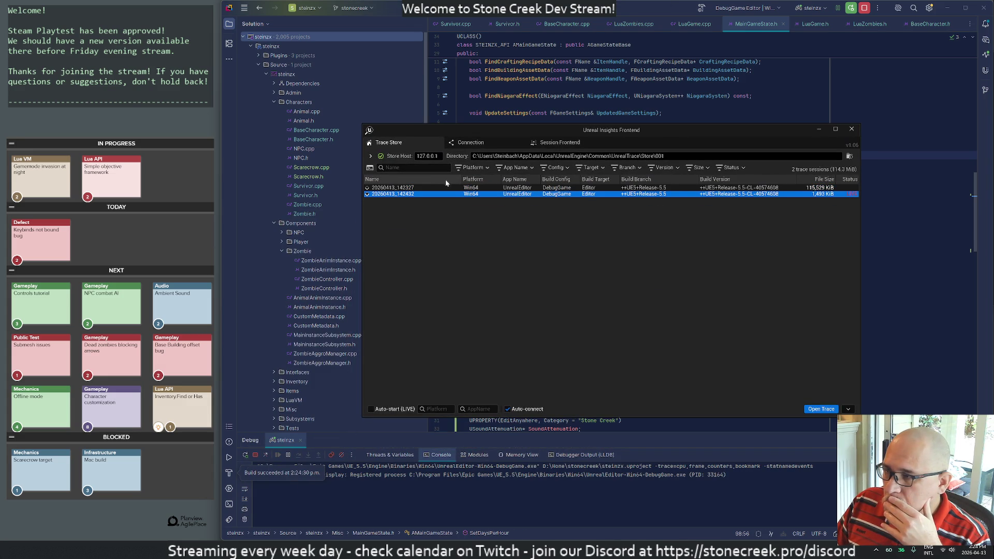
pyautogui.rightClick(419, 188)
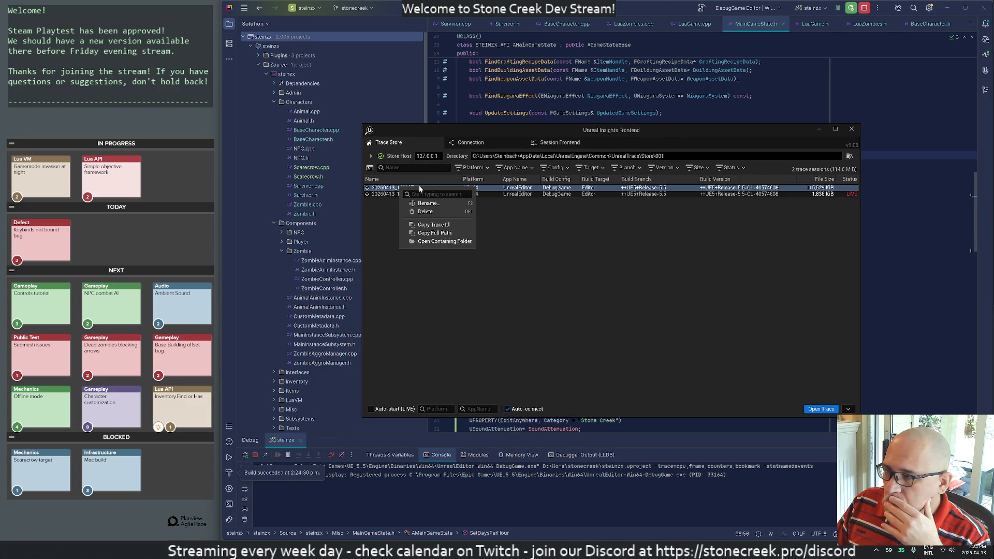
pyautogui.click(425, 212)
pyautogui.click(552, 301)
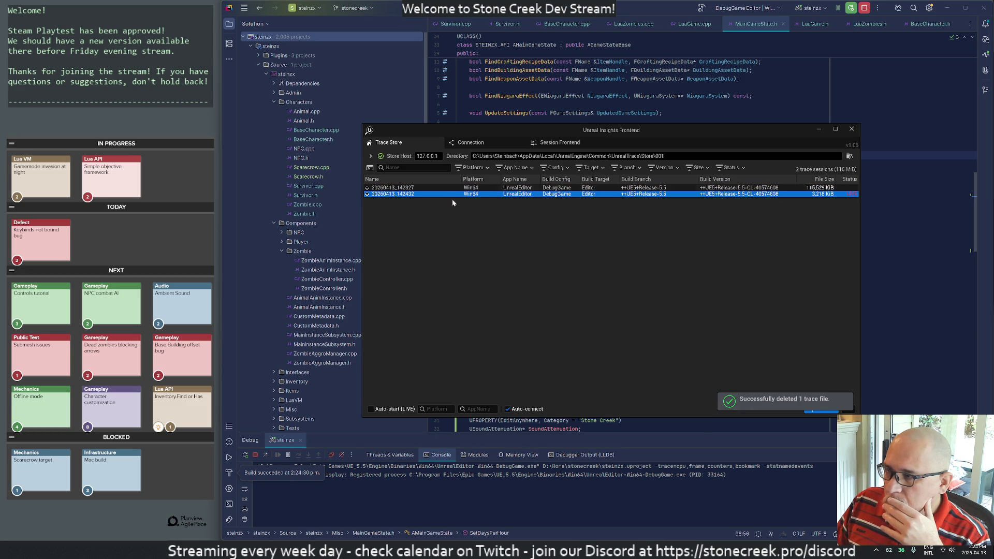
pyautogui.click(551, 18)
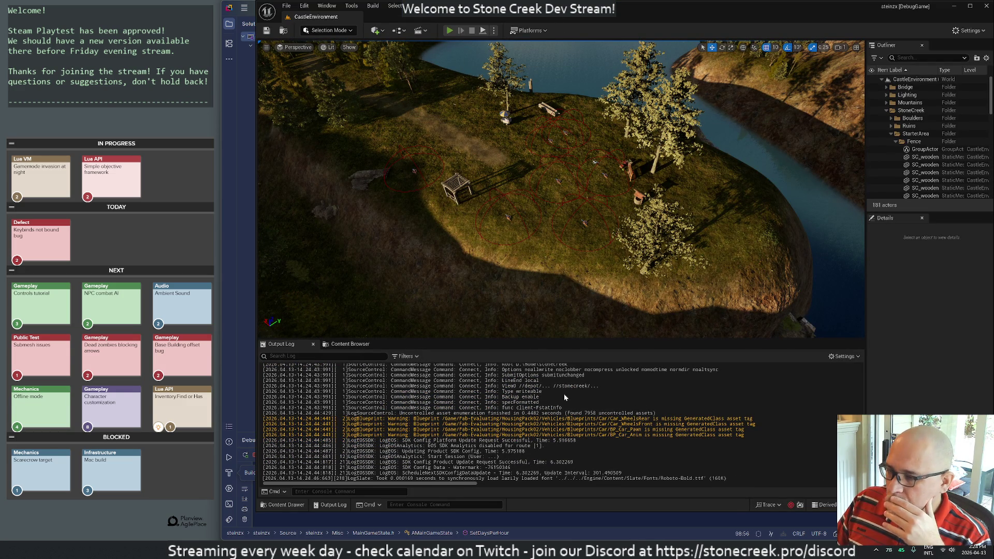
# Step: Add an indented blank line inside the night-sprinters.lua handler, then return to the game
pyautogui.hotkey('alt', 'Tab')
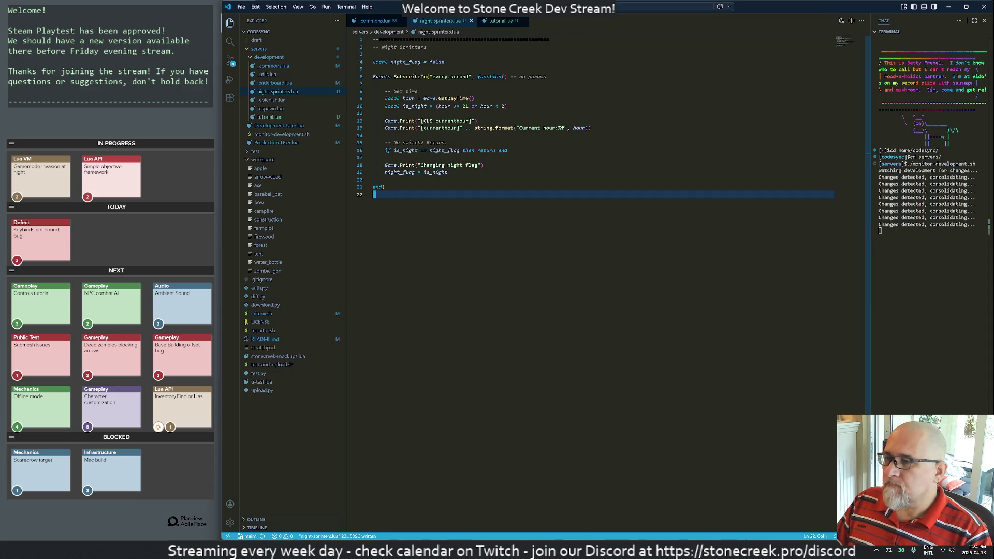
pyautogui.press('k')
pyautogui.hotkey('shift', 'o')
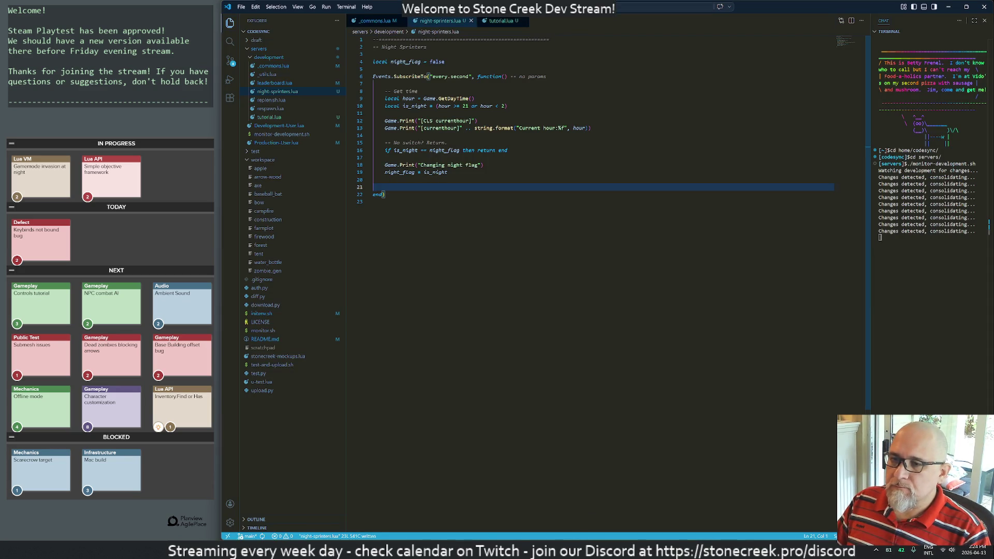
pyautogui.hotkey('alt', 'Tab')
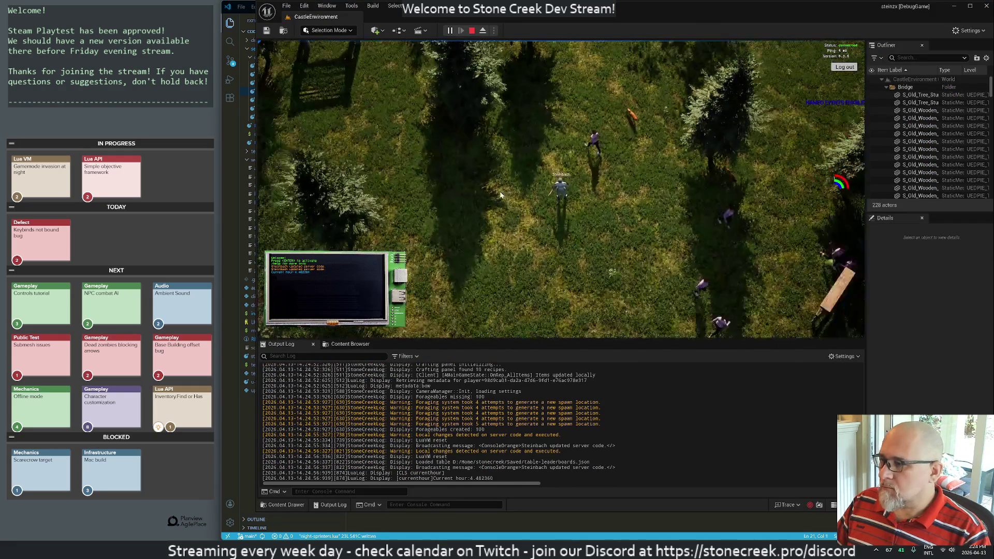
# Step: Watch the running game, orbiting the camera, while the log prints current-hour and leaderboard lines
pyautogui.scroll(-5, 499, 190)
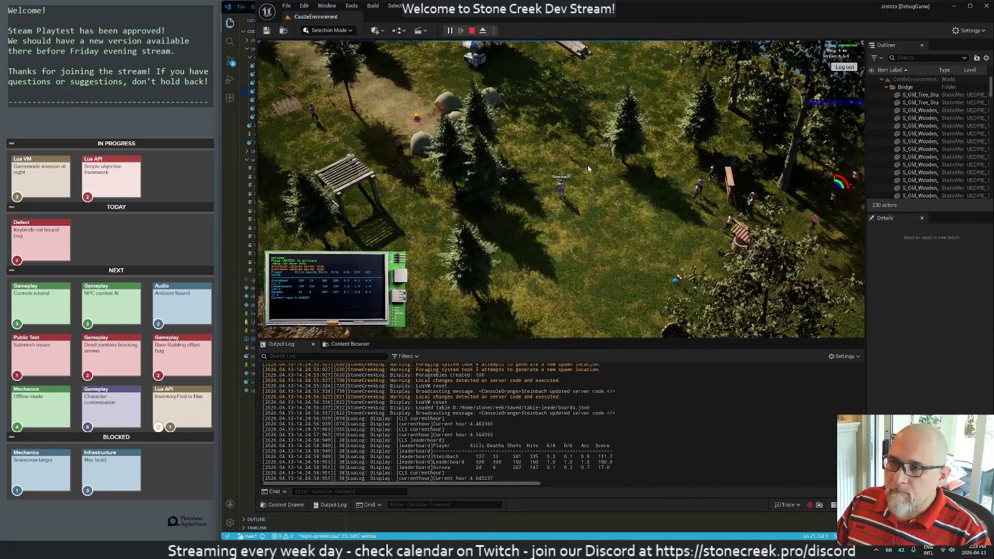
pyautogui.scroll(5, 504, 254)
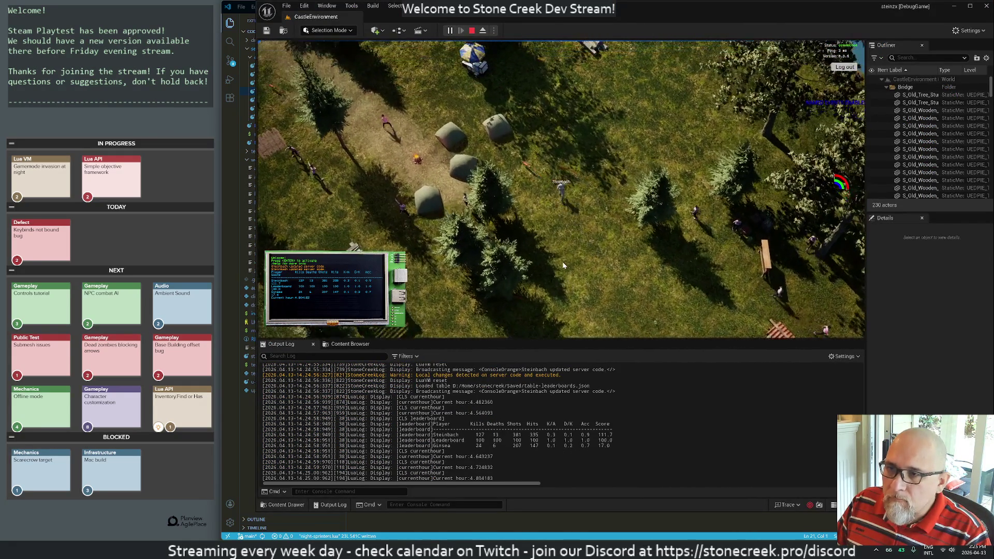
pyautogui.scroll(-5, 563, 265)
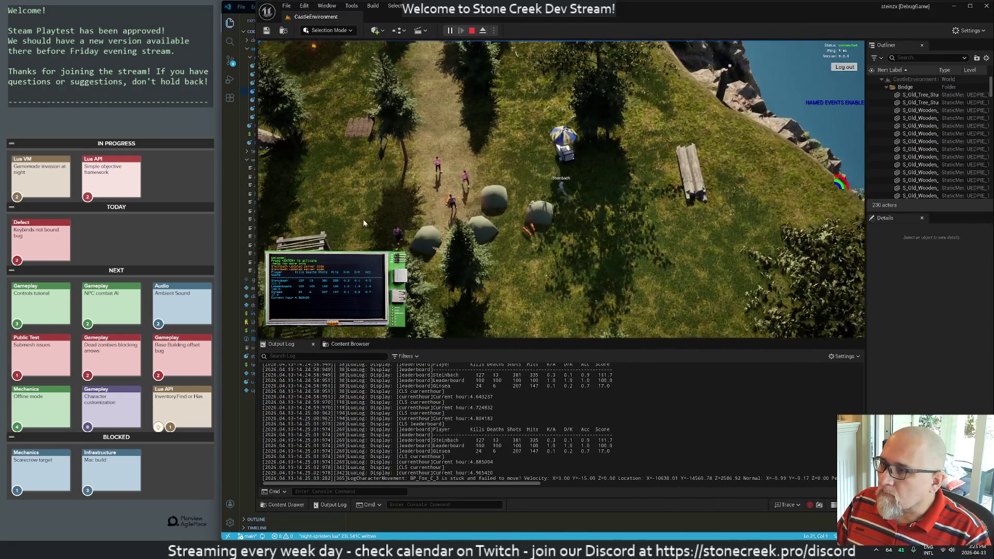
pyautogui.press('q')
pyautogui.scroll(-5, 324, 213)
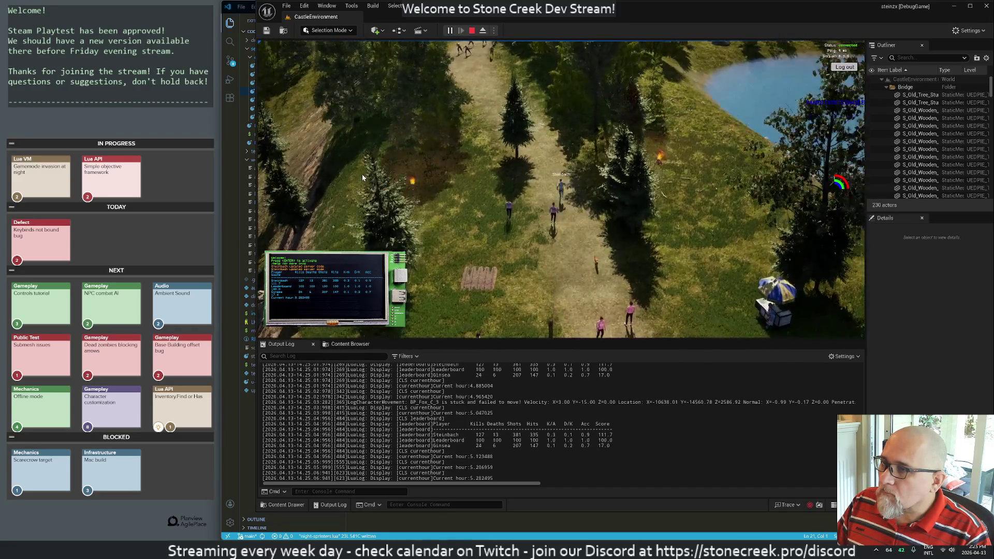
pyautogui.scroll(5, 362, 177)
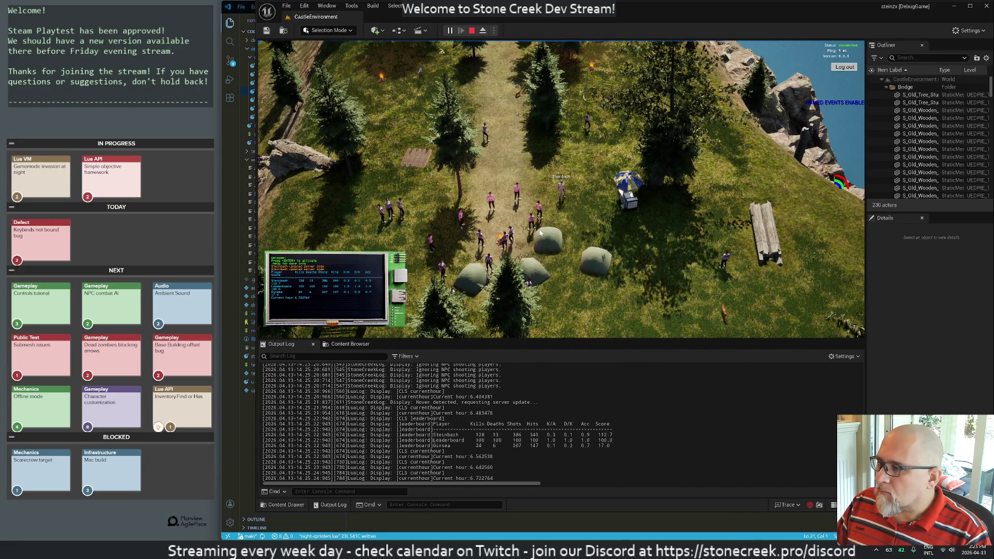
pyautogui.hotkey('alt', 'Tab')
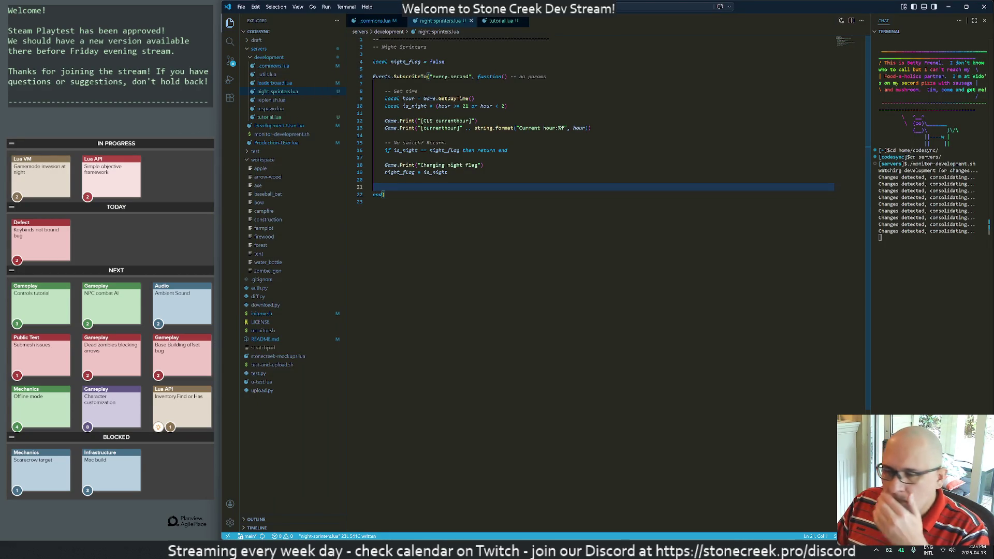
pyautogui.hotkey('alt', 'Tab')
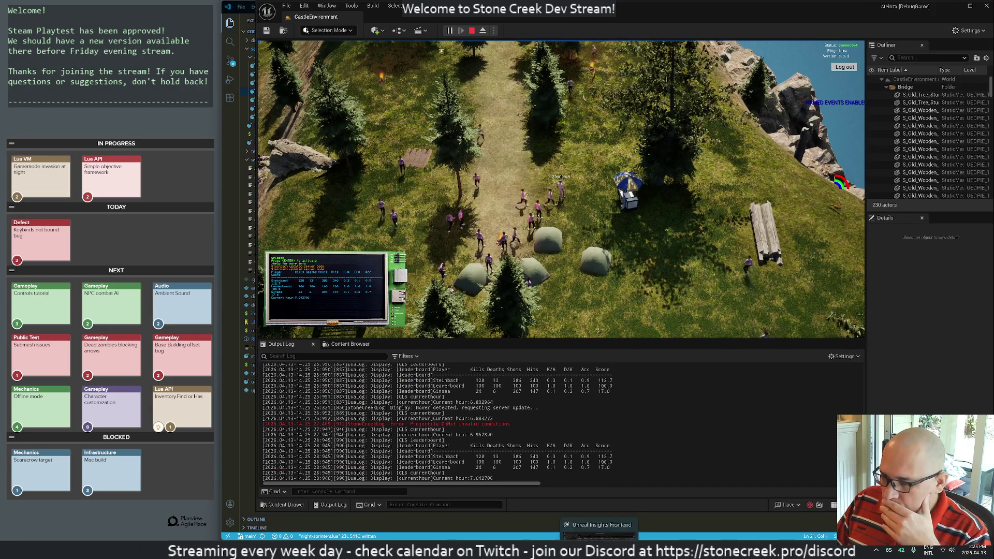
# Step: Stop the running play session in the Unreal Editor
pyautogui.doubleClick(395, 187)
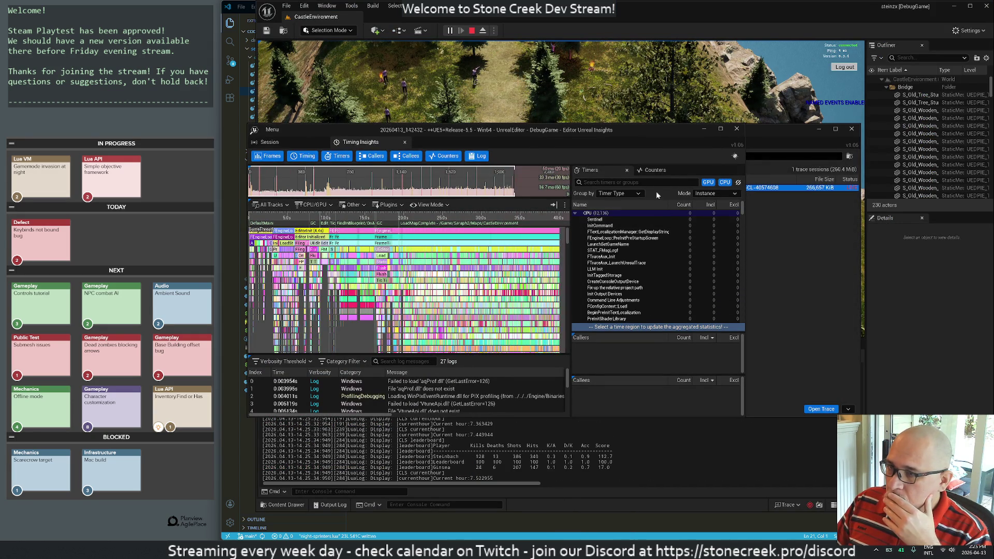
pyautogui.click(737, 129)
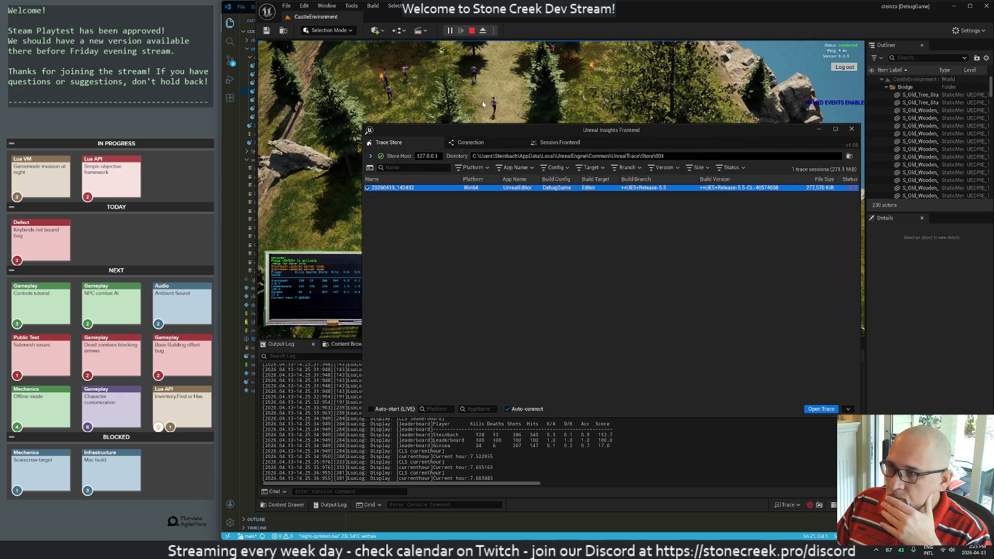
pyautogui.click(469, 91)
pyautogui.press('Escape')
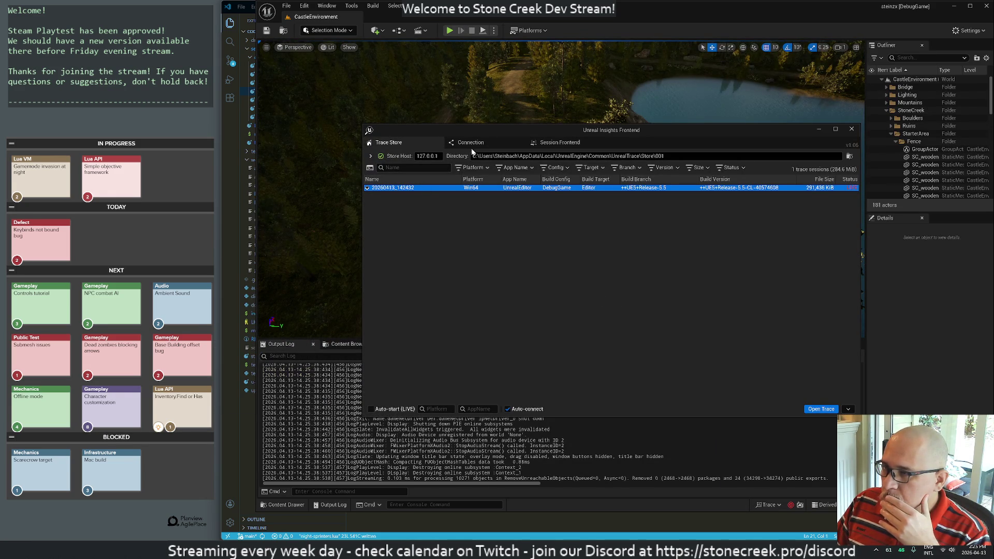
# Step: Snap the Insights Frontend right, open the 20260413_142432 trace, and move Timing Insights to the right edge
pyautogui.moveTo(477, 126)
pyautogui.mouseDown()
pyautogui.moveTo(832, 97)
pyautogui.moveTo(966, 102)
pyautogui.moveTo(991, 119)
pyautogui.mouseUp()
pyautogui.click(456, 45)
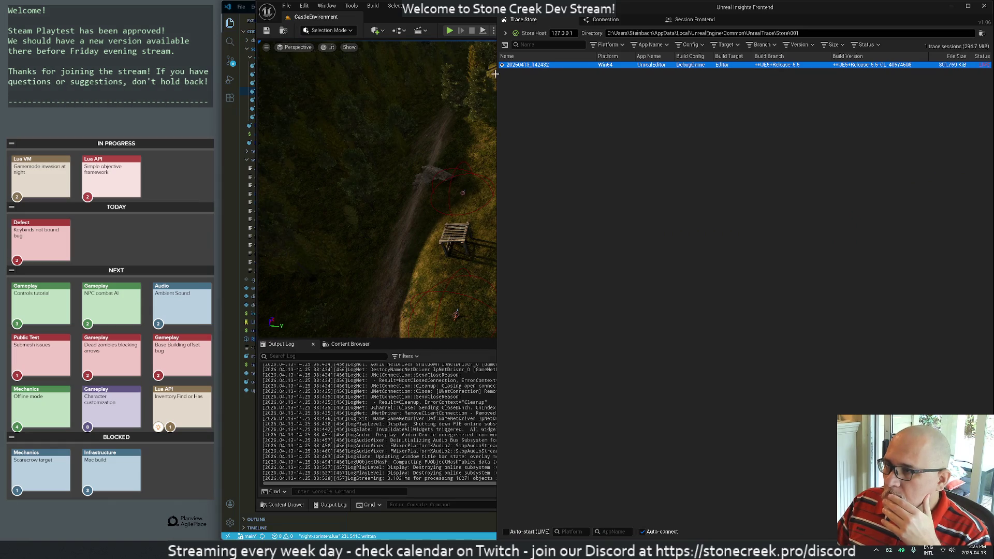
pyautogui.moveTo(497, 81); pyautogui.dragTo(224, 101)
pyautogui.doubleClick(259, 67)
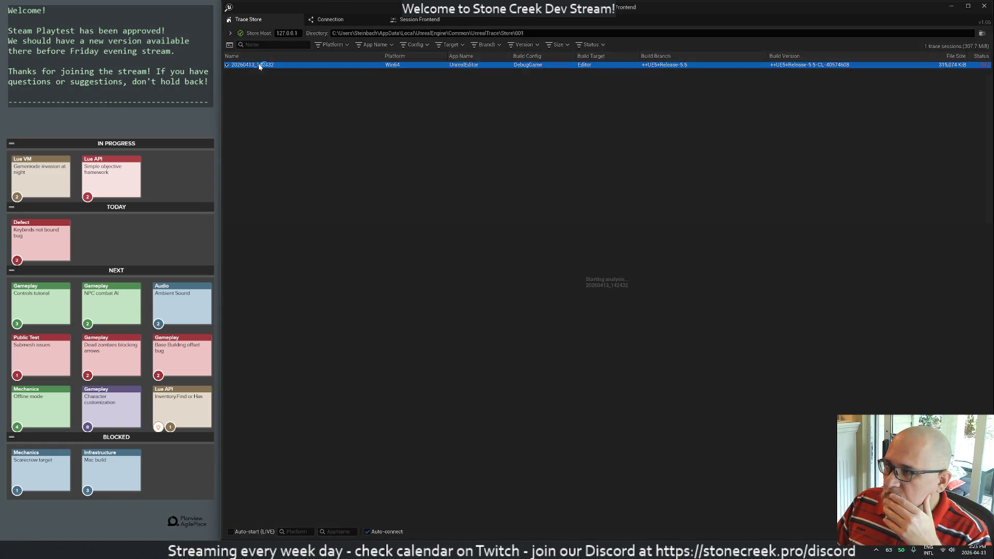
pyautogui.moveTo(421, 125)
pyautogui.mouseDown()
pyautogui.moveTo(698, 87)
pyautogui.moveTo(940, 105)
pyautogui.moveTo(993, 132)
pyautogui.moveTo(978, 135)
pyautogui.mouseUp()
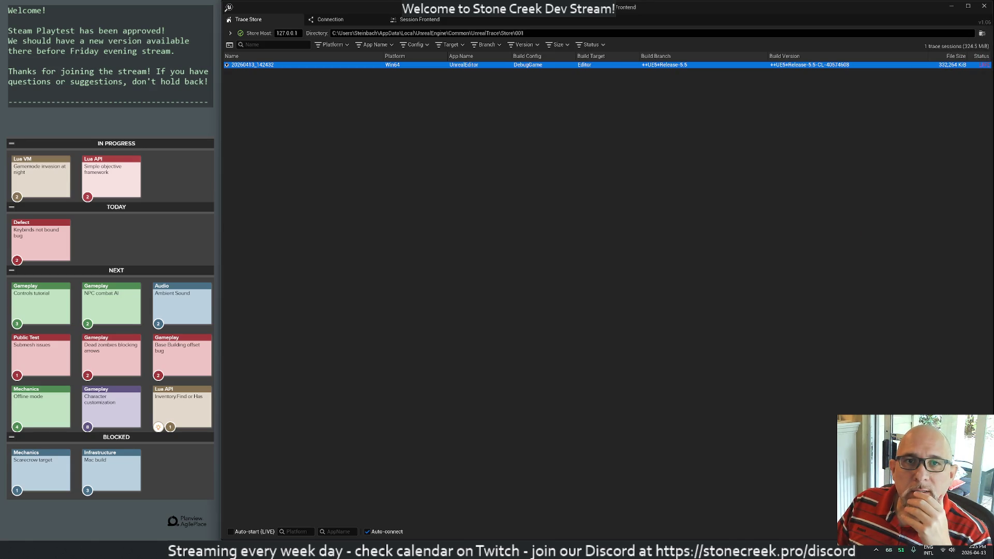
pyautogui.moveTo(993, 196)
pyautogui.mouseDown()
pyautogui.moveTo(827, 207)
pyautogui.moveTo(887, 174)
pyautogui.moveTo(987, 194)
pyautogui.mouseUp()
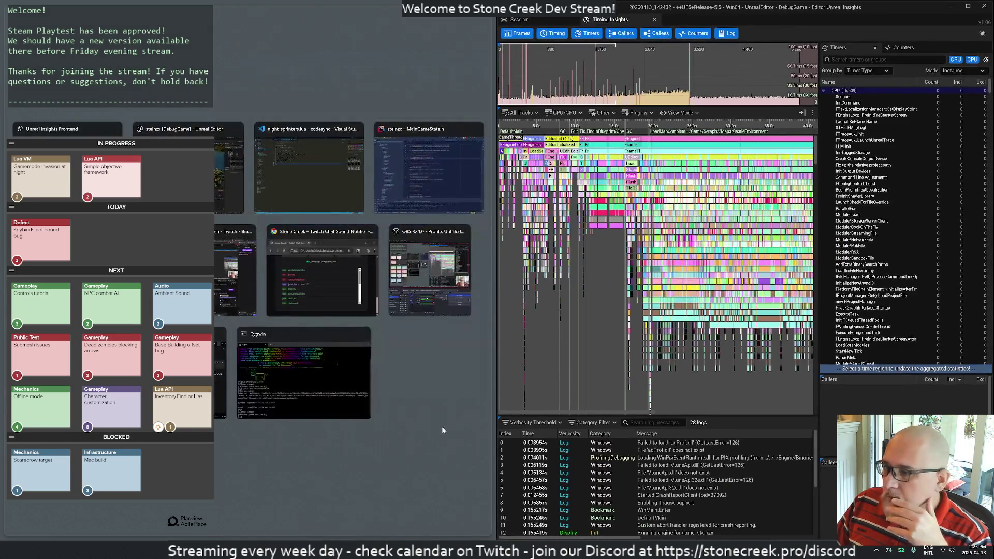
# Step: Dock Timing Insights on the right half and widen the window and its timeline tracks
pyautogui.click(449, 421)
pyautogui.moveTo(500, 359); pyautogui.dragTo(224, 357)
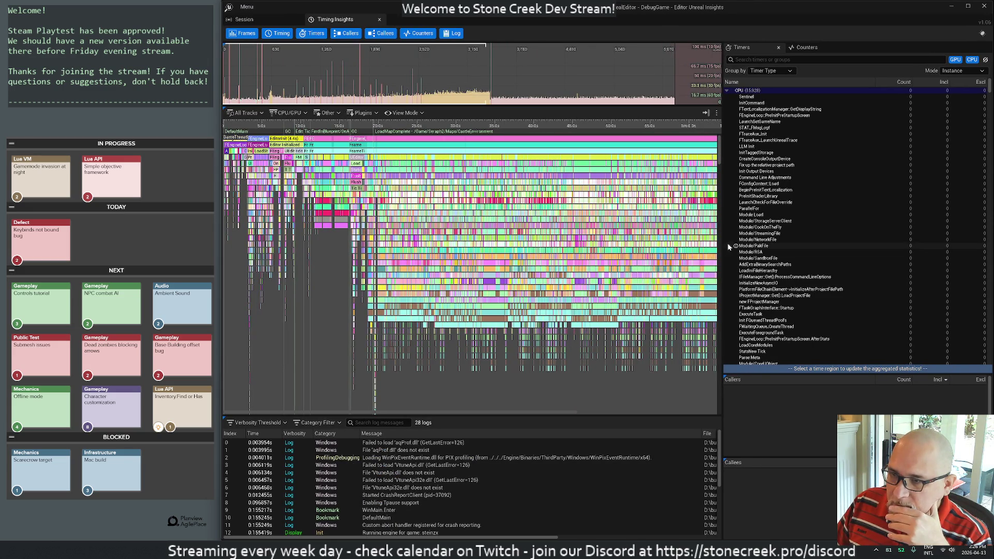
pyautogui.moveTo(722, 241); pyautogui.dragTo(801, 255)
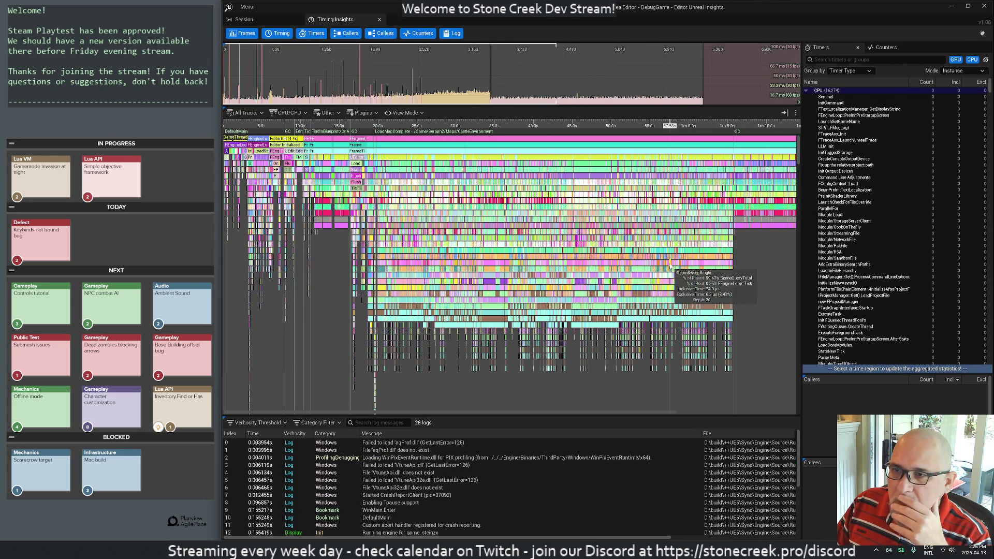
# Step: Zoom and pan the timeline, mark a roughly 24 ms range, then clear it
pyautogui.scroll(4, 413, 266)
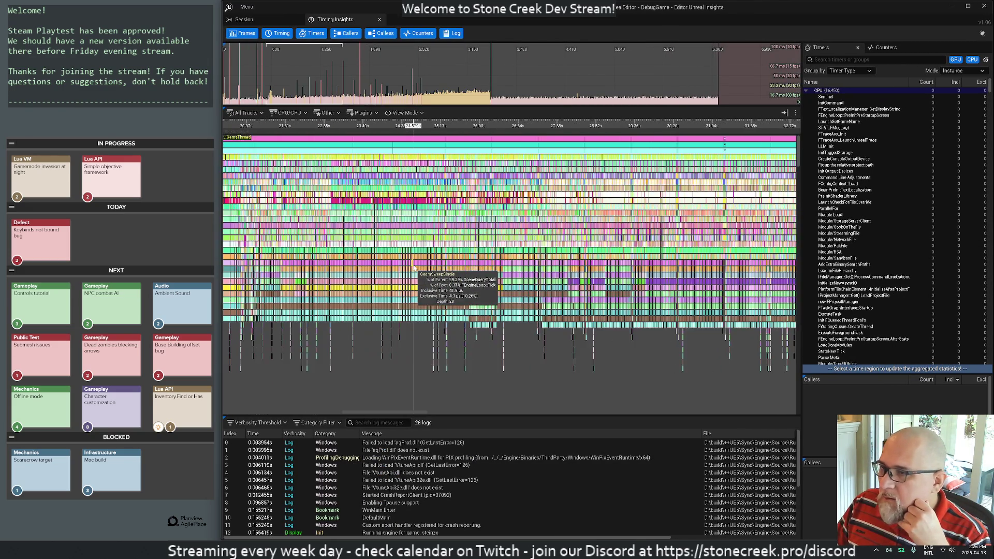
pyautogui.scroll(-4, 413, 266)
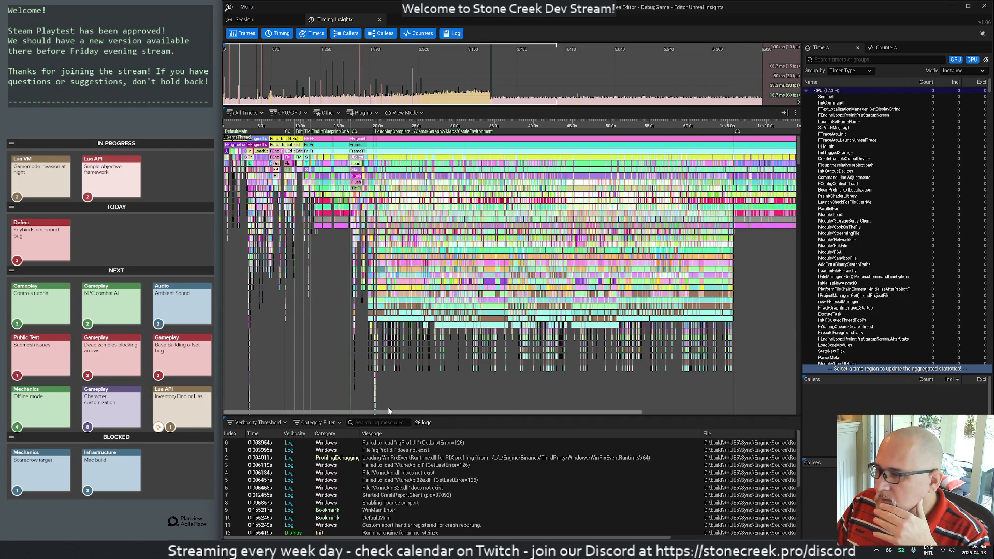
pyautogui.scroll(10, 361, 358)
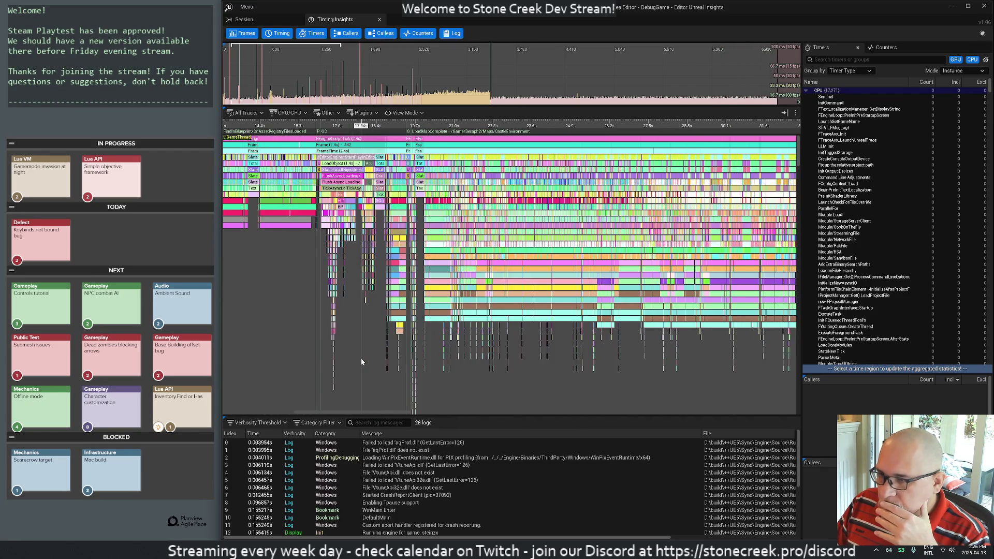
pyautogui.scroll(8, 362, 358)
pyautogui.moveTo(442, 313); pyautogui.dragTo(509, 312)
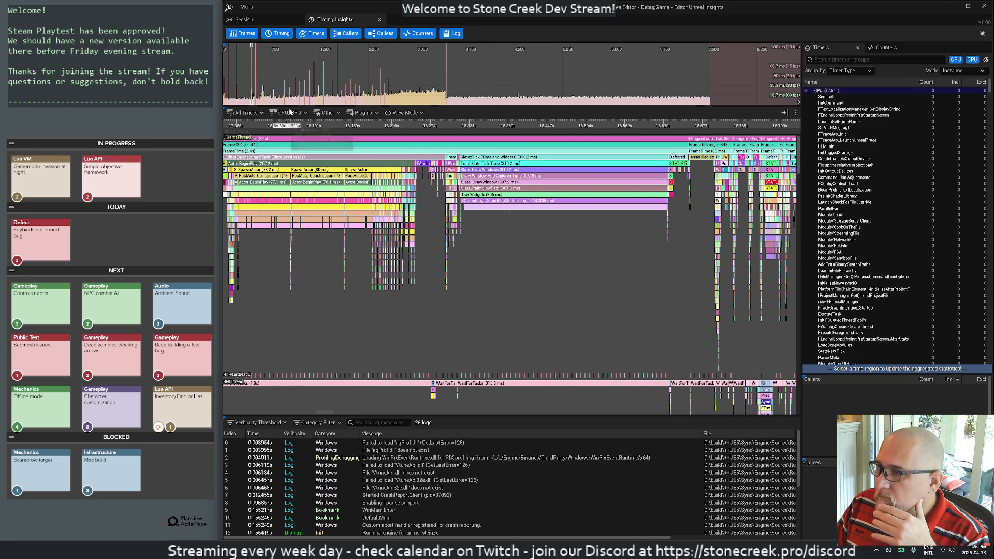
pyautogui.scroll(5, 533, 78)
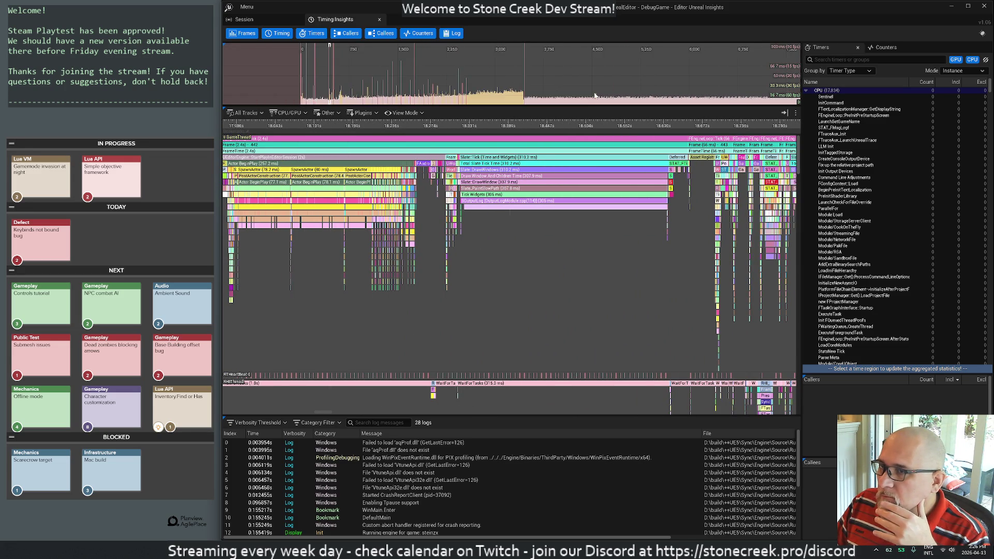
pyautogui.scroll(-3, 639, 83)
pyautogui.scroll(-2, 639, 82)
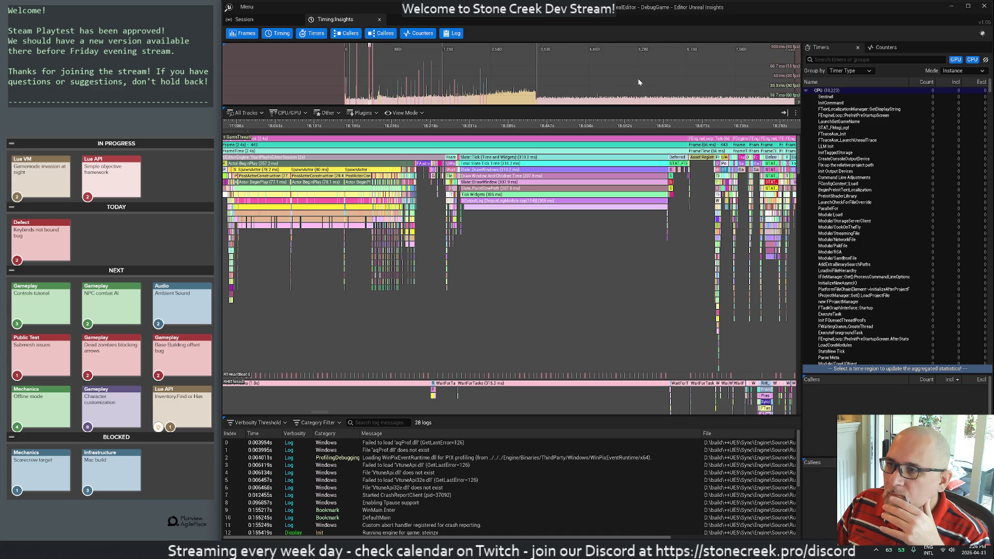
pyautogui.moveTo(618, 55); pyautogui.dragTo(551, 72)
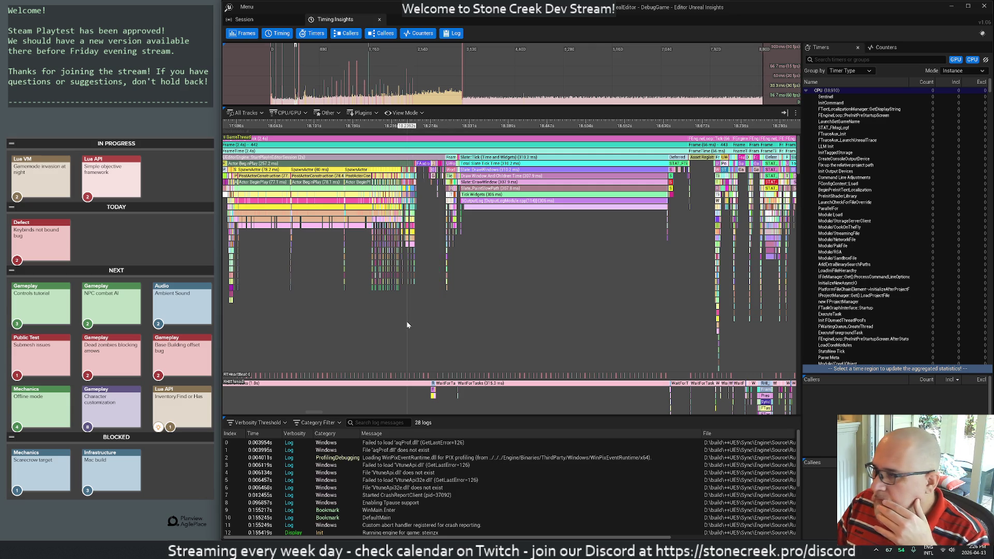
pyautogui.scroll(5, 356, 266)
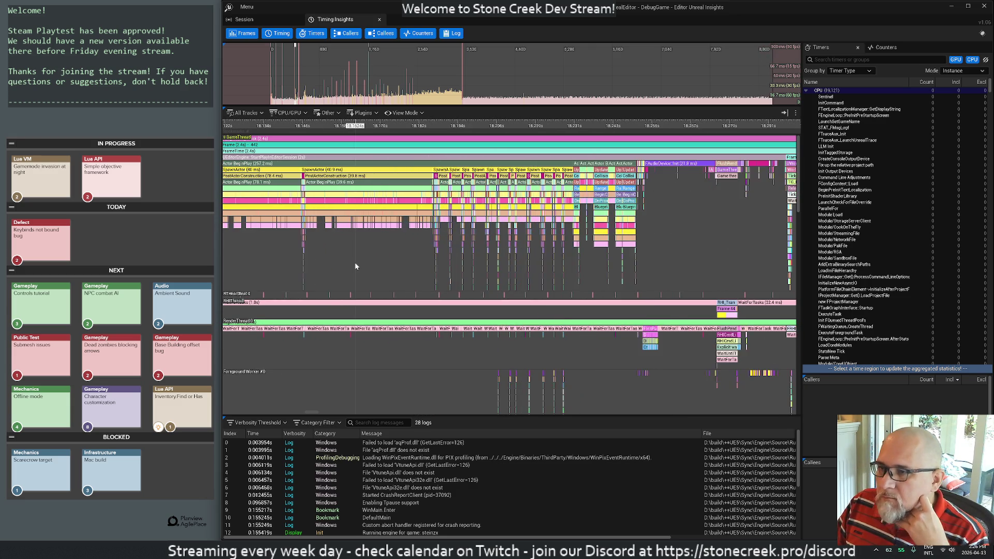
pyautogui.scroll(2, 358, 266)
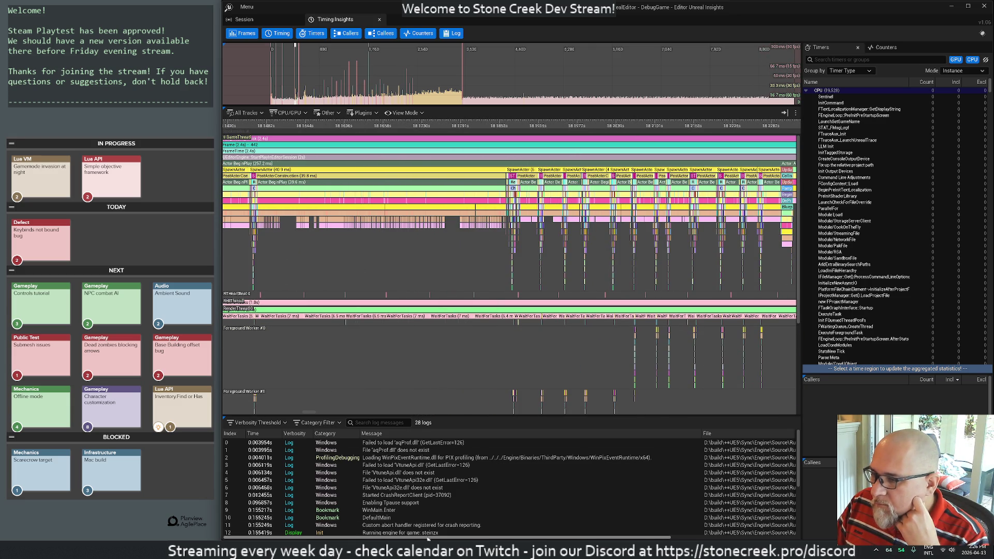
pyautogui.moveTo(272, 126); pyautogui.dragTo(427, 126)
pyautogui.click(428, 126)
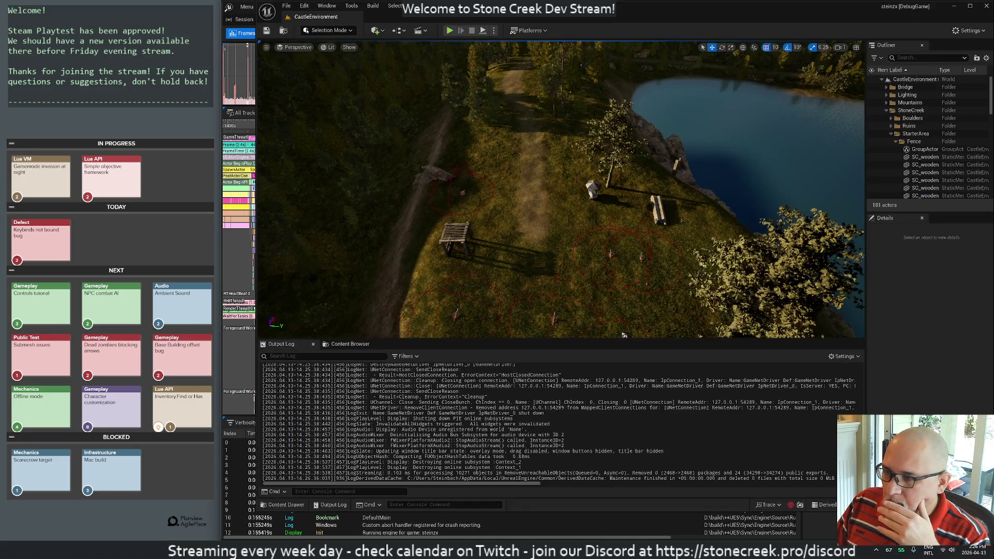
# Step: Close the Unreal Editor and sort the Timers list by call count
pyautogui.click(986, 6)
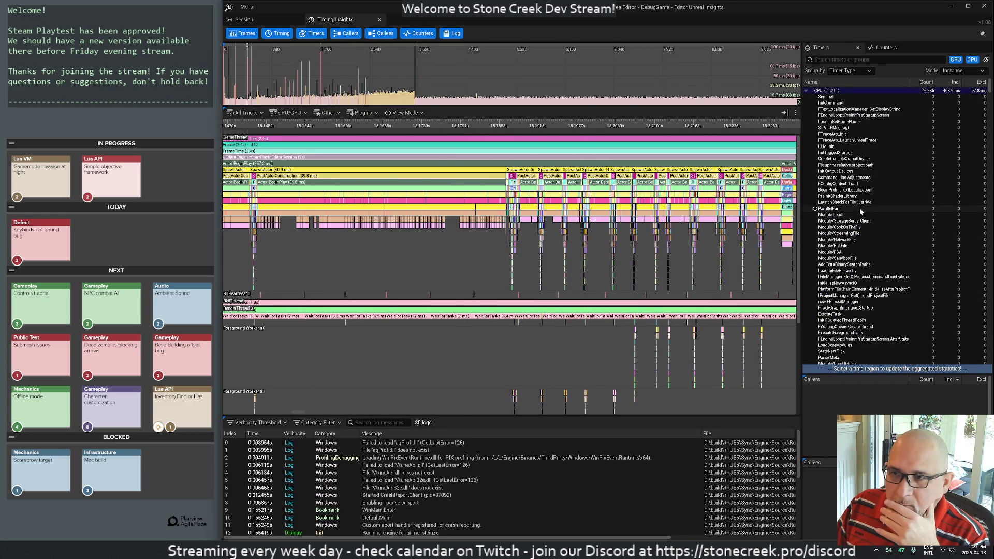
pyautogui.scroll(-3, 865, 210)
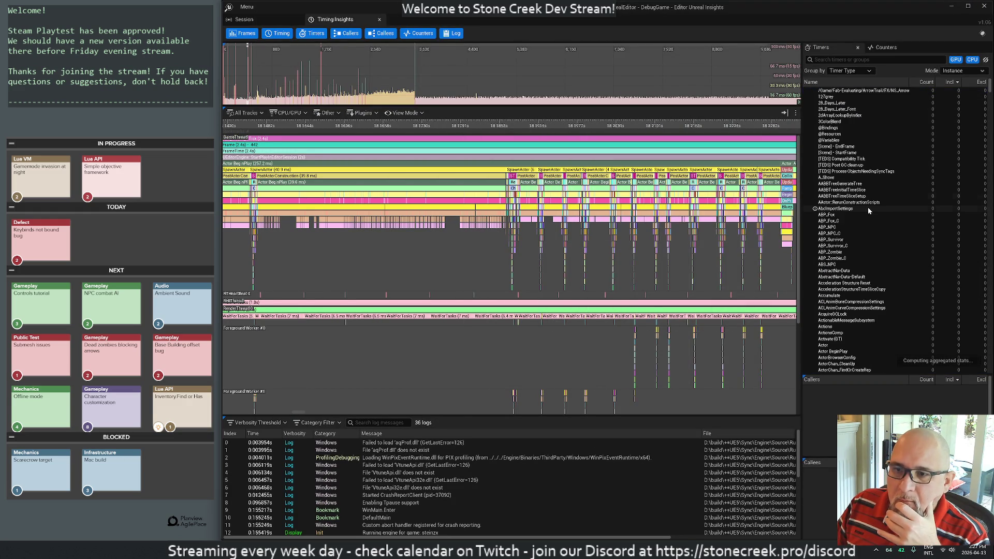
pyautogui.scroll(3, 868, 209)
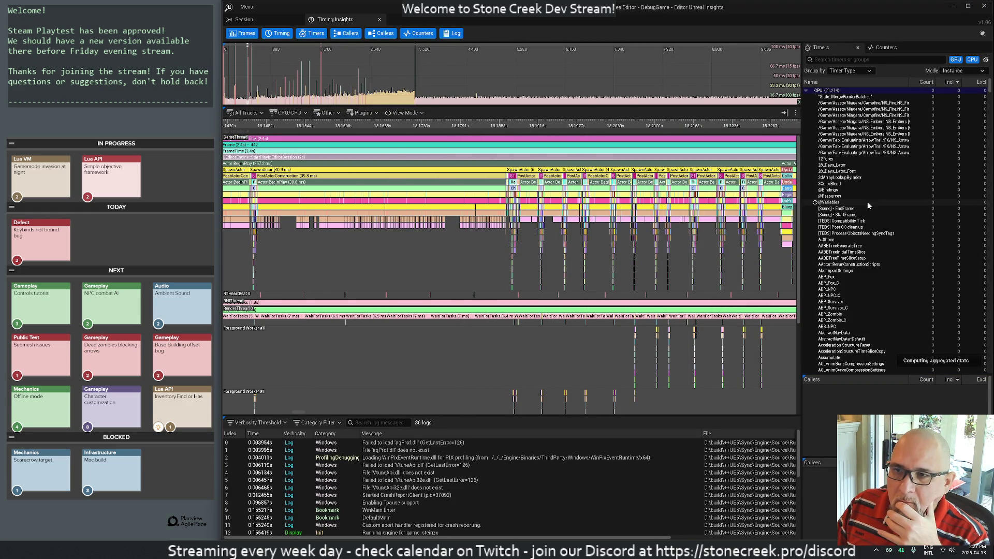
pyautogui.click(931, 84)
pyautogui.click(920, 90)
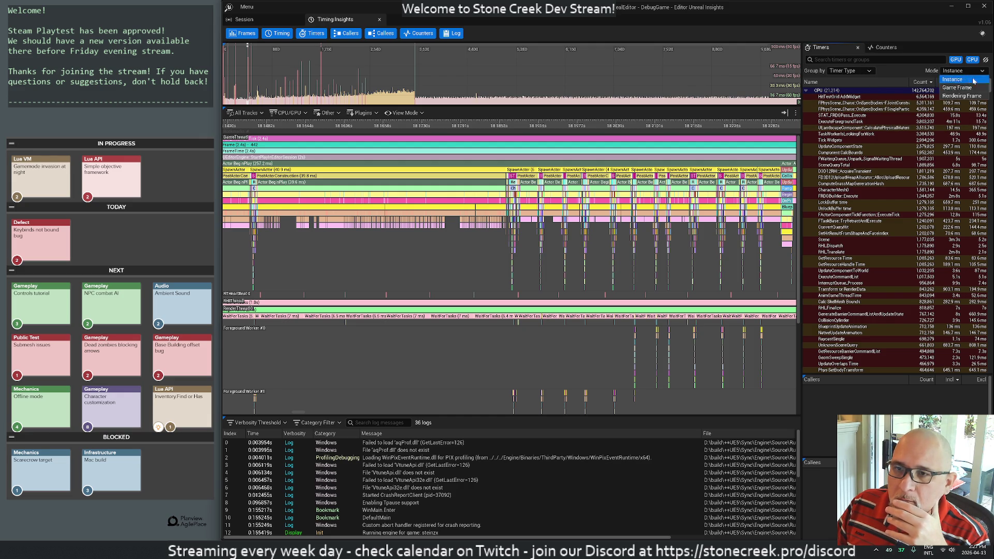
# Step: Cycle the timer Mode through Game Frame and Rendering Frame, then back to Instance
pyautogui.click(961, 89)
pyautogui.click(962, 70)
pyautogui.click(958, 96)
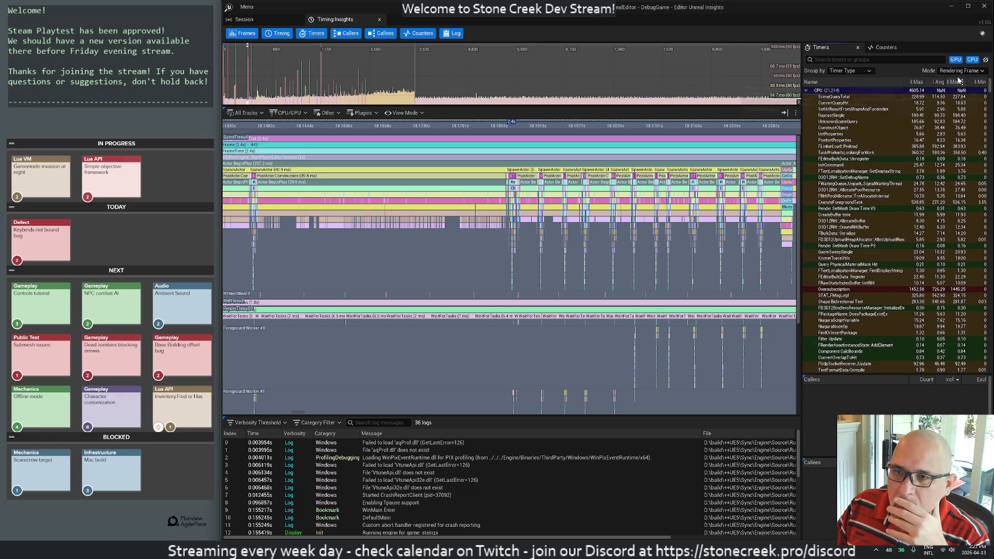
pyautogui.click(962, 70)
pyautogui.click(959, 82)
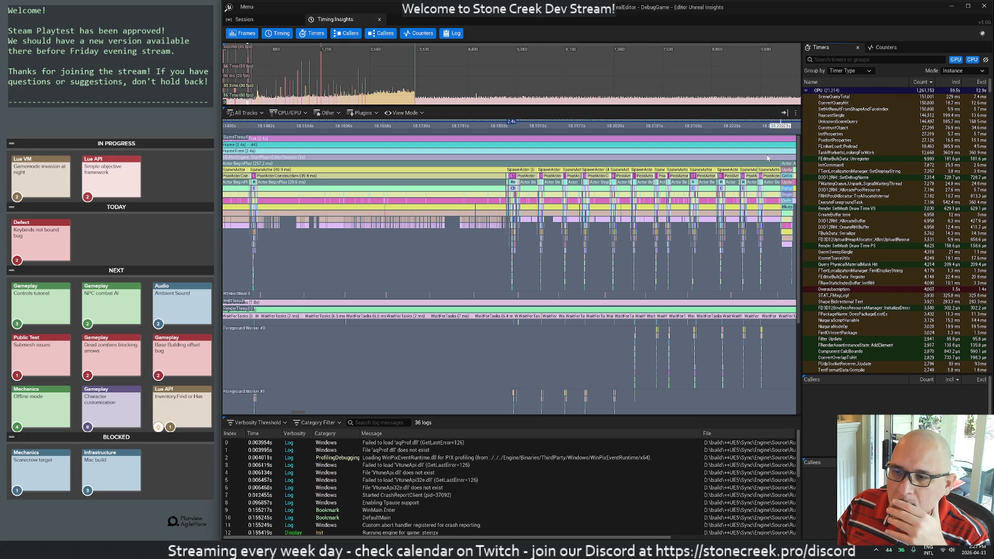
pyautogui.hotkey('alt', 'Tab')
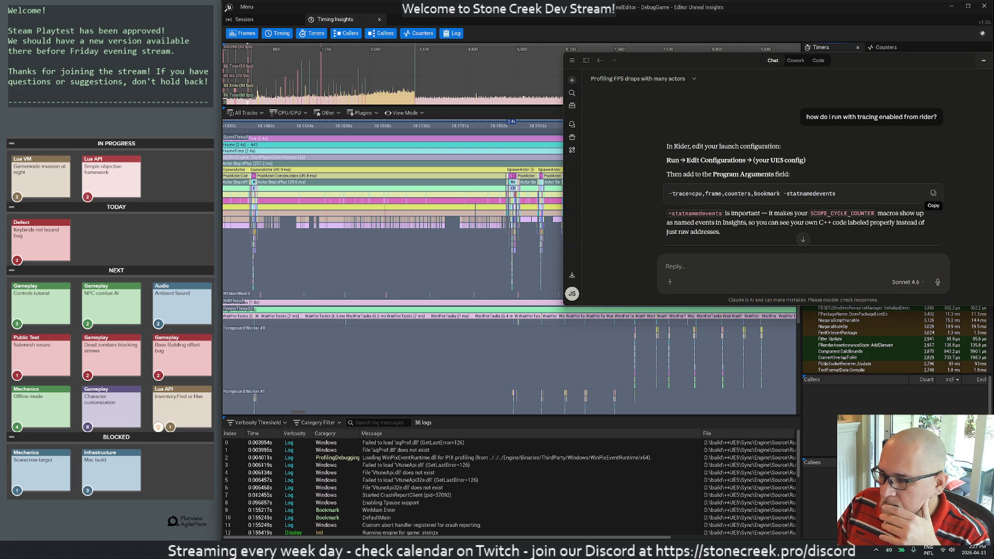
# Step: Scroll through Claude's answer on -trace launch arguments, detach the chat, and switch to night-sprinters.lua
pyautogui.scroll(-3, 792, 215)
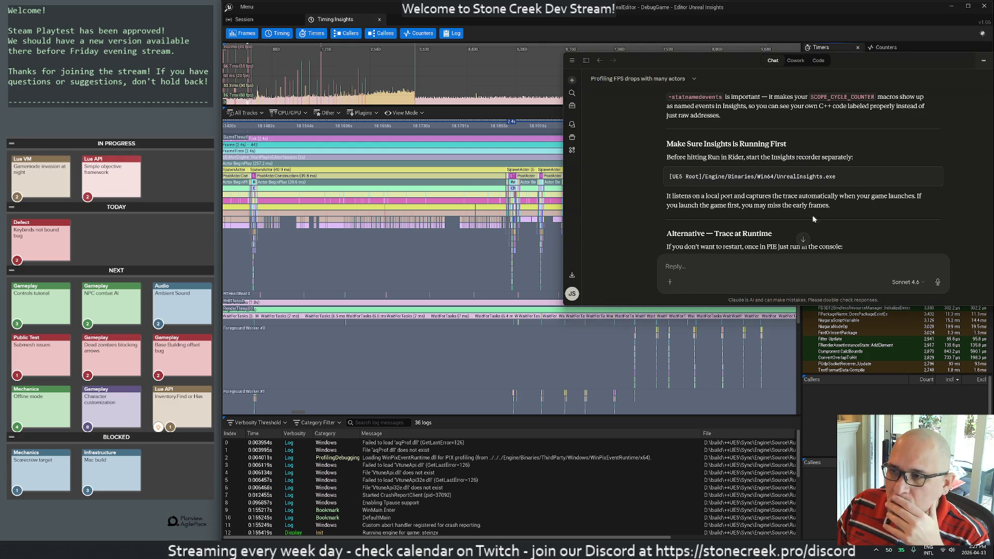
pyautogui.scroll(-3, 827, 214)
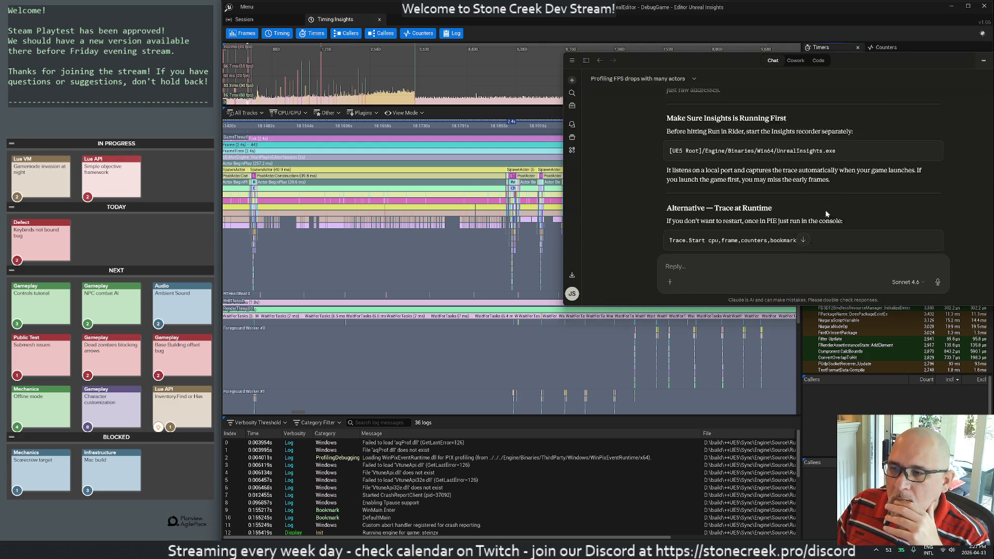
pyautogui.scroll(-3, 827, 214)
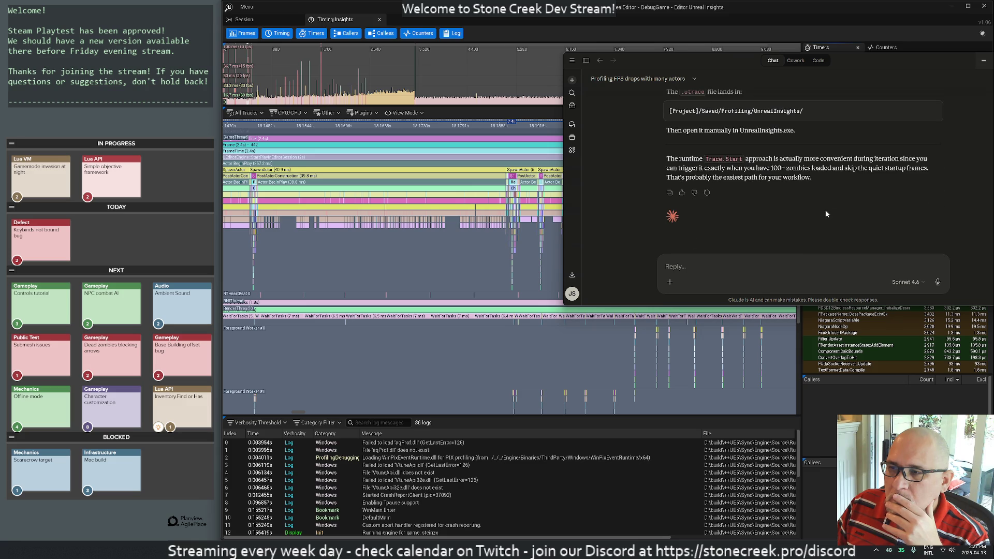
pyautogui.scroll(15, 827, 214)
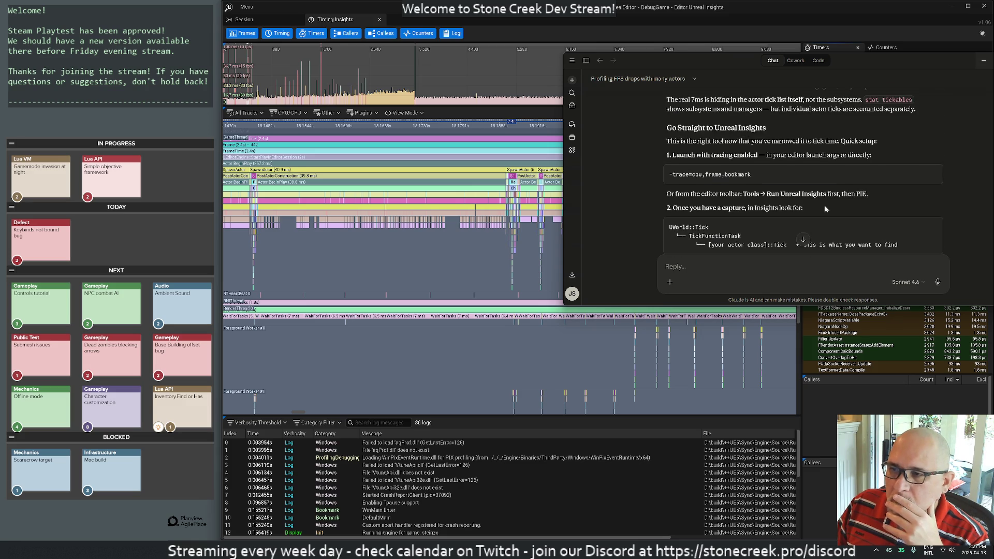
pyautogui.scroll(3, 825, 205)
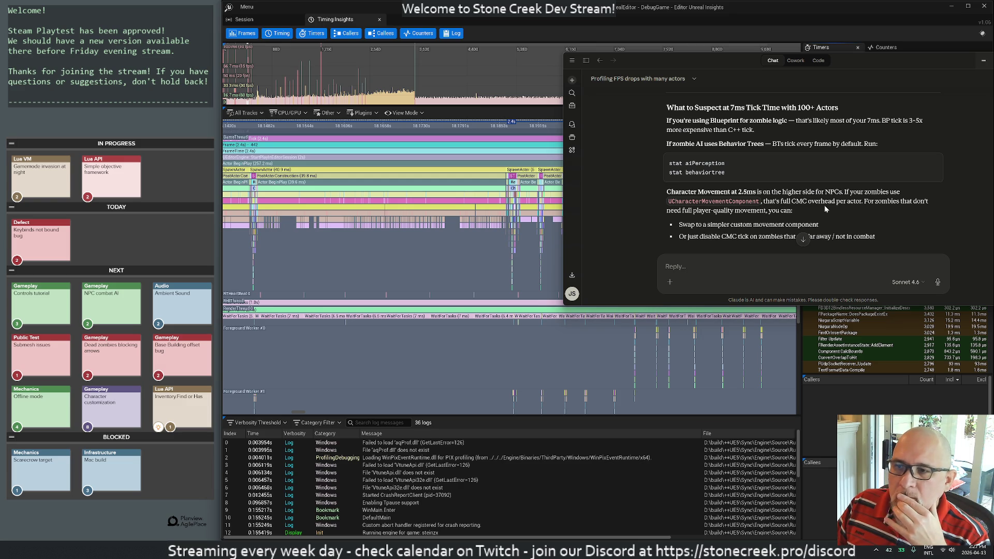
pyautogui.scroll(-2, 824, 205)
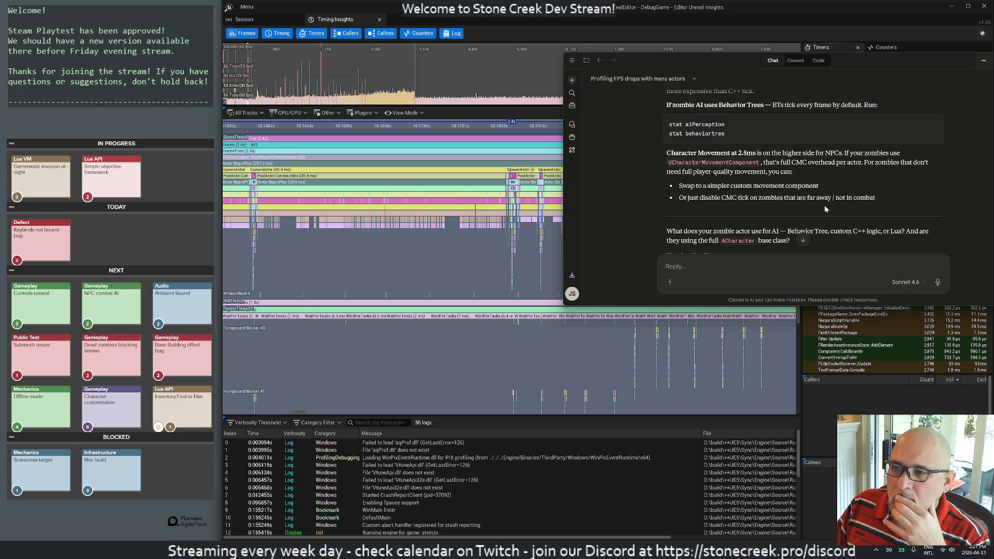
pyautogui.scroll(-2, 824, 206)
pyautogui.doubleClick(854, 60)
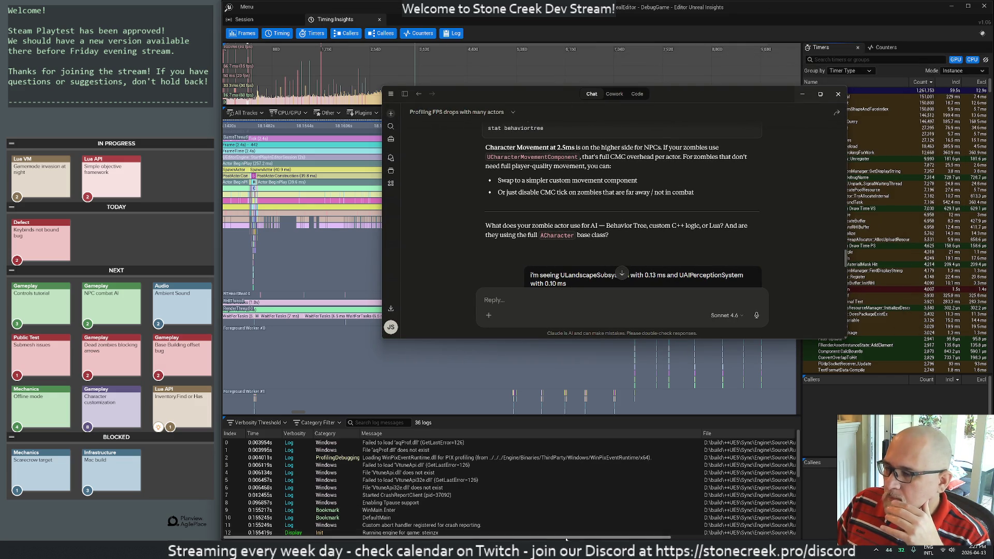
pyautogui.hotkey('alt', 'Tab')
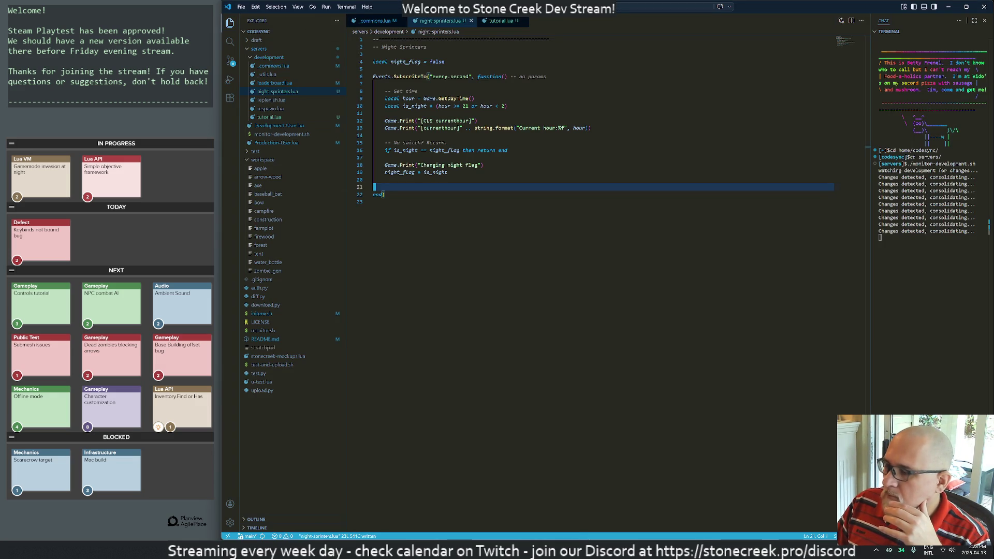
# Step: Open Rider's settings and close them without changes
pyautogui.hotkey('alt', 'Tab')
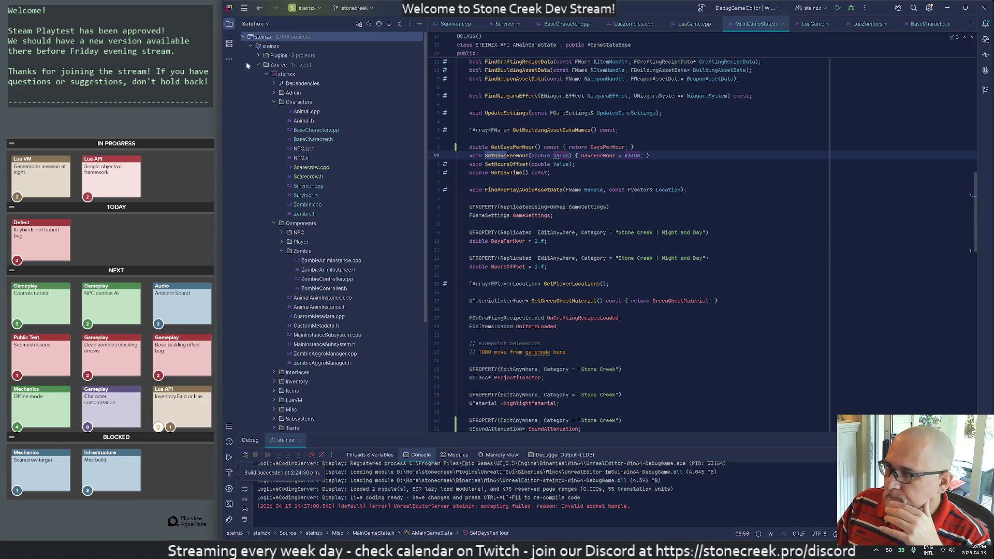
pyautogui.click(244, 8)
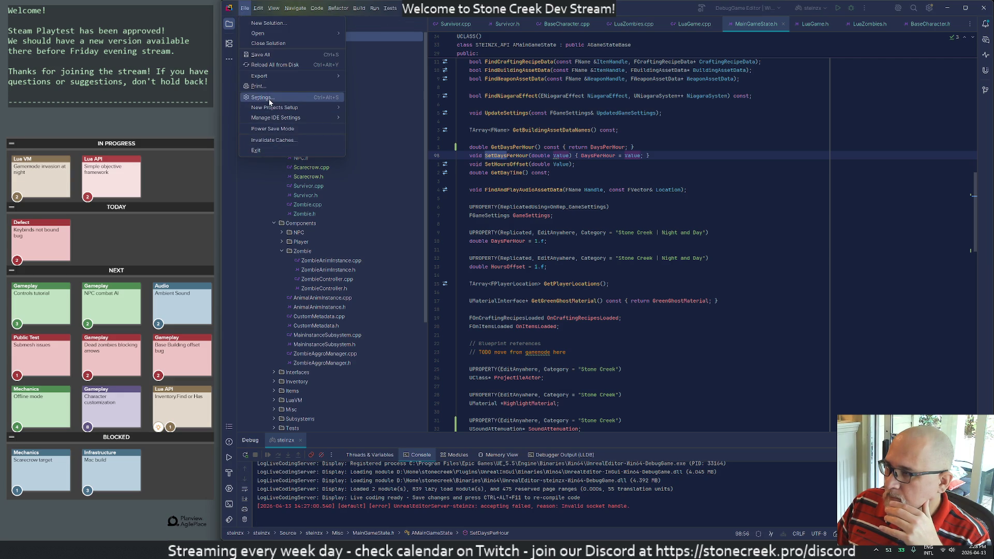
pyautogui.click(257, 97)
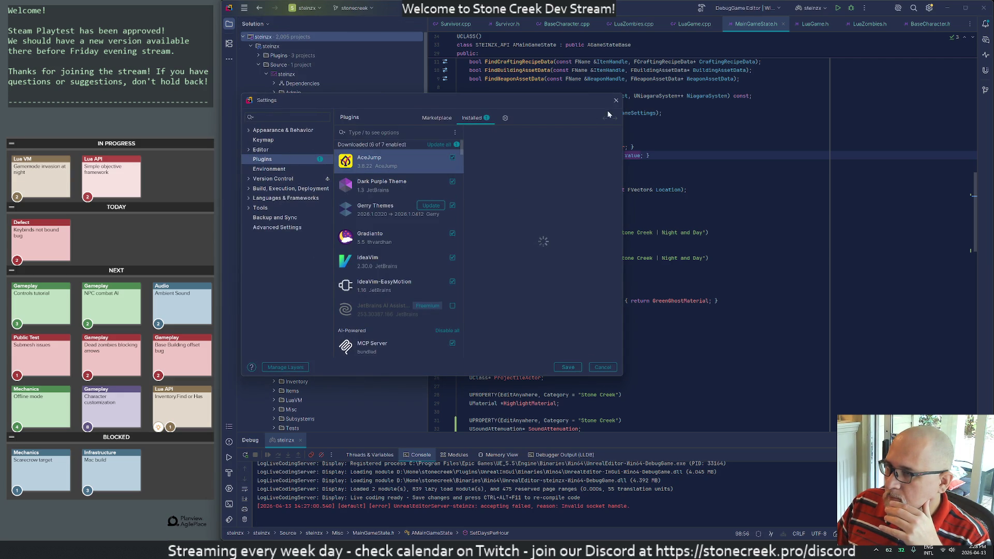
pyautogui.click(616, 100)
pyautogui.click(244, 8)
pyautogui.press('Escape')
pyautogui.click(244, 7)
# Step: Copy the -trace=cpu,frame,counters,bookmark -statnamedevents optional arguments from the run configuration, then close it with OK
pyautogui.click(374, 8)
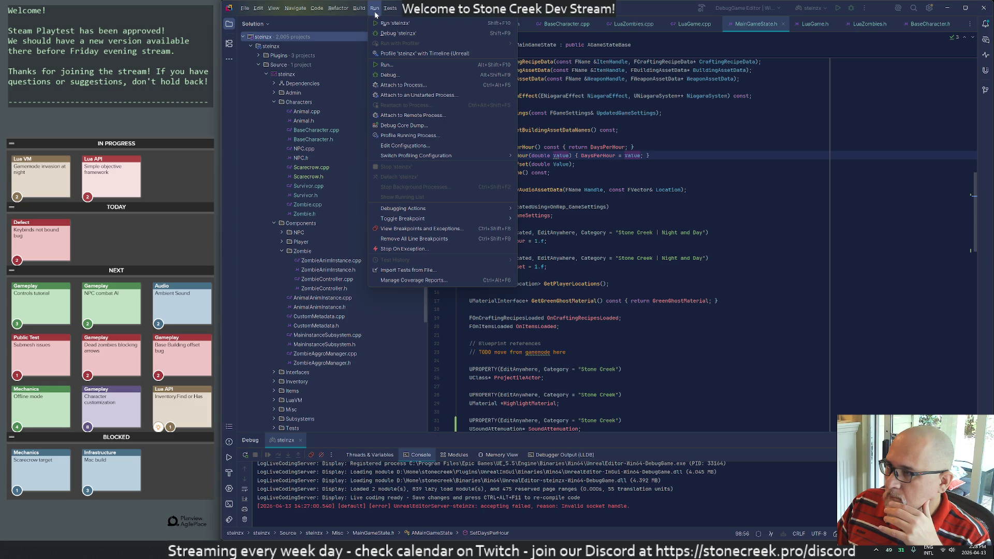
pyautogui.click(405, 146)
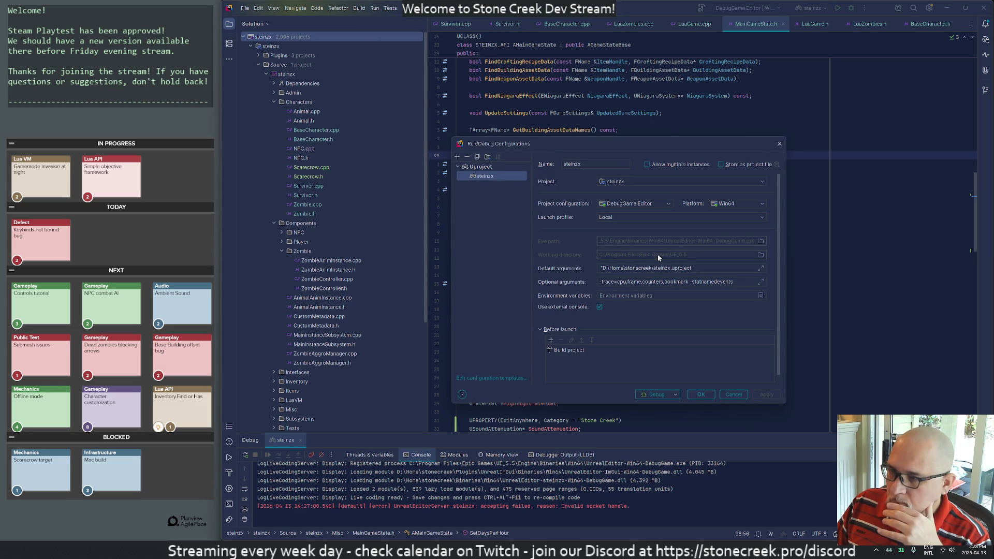
pyautogui.tripleClick(673, 282)
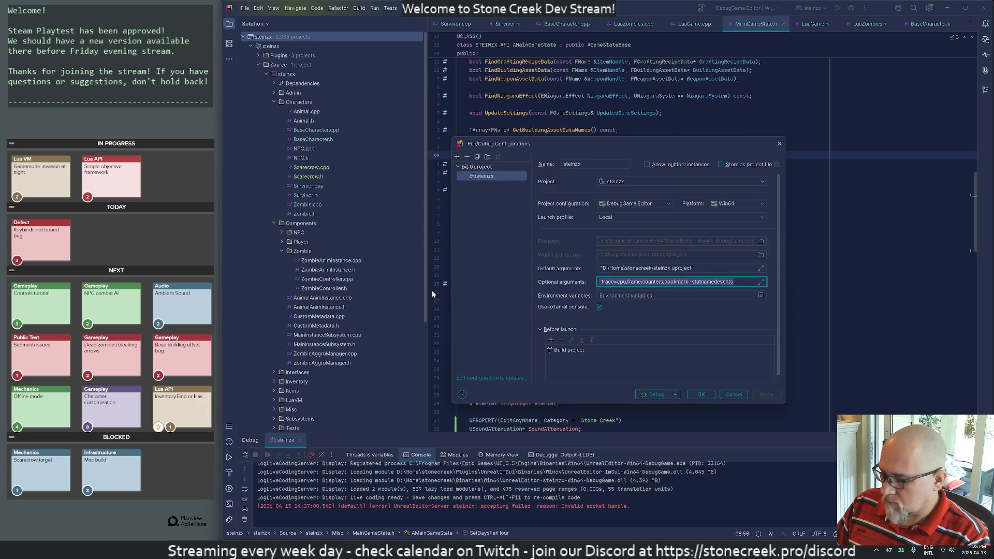
pyautogui.press('BackSpace')
pyautogui.click(700, 396)
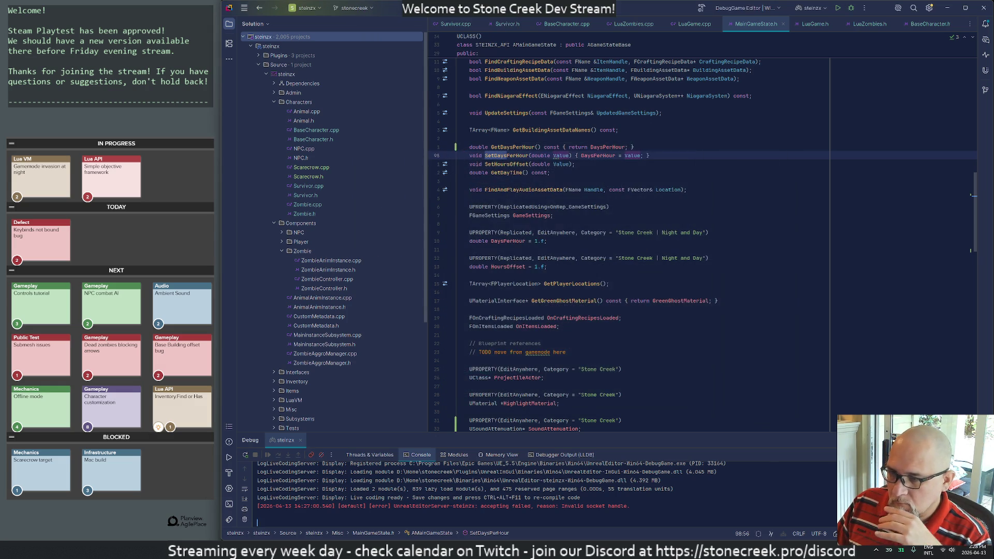
pyautogui.hotkey('alt', 'Tab')
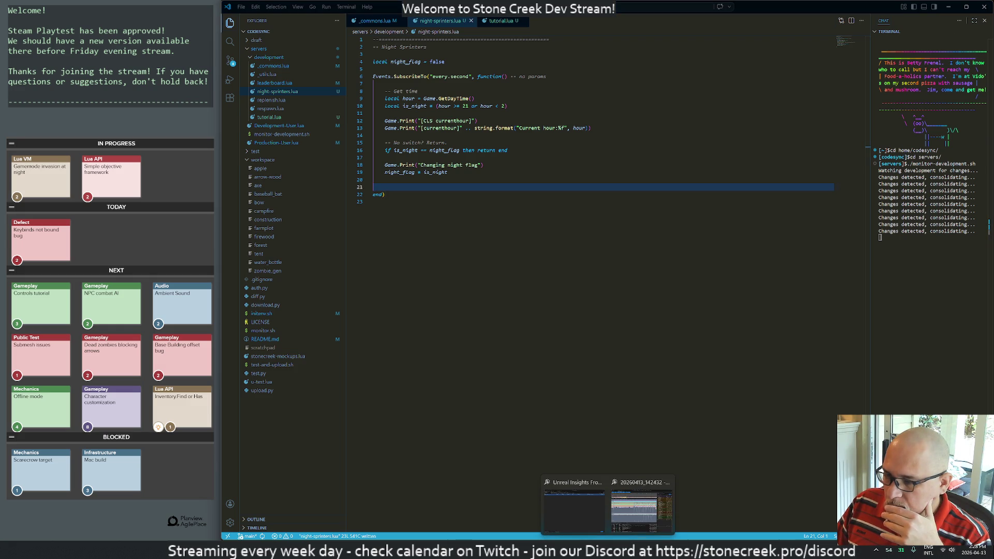
# Step: Sort the Timers list by Total Inclusive Time, largest first
pyautogui.click(606, 512)
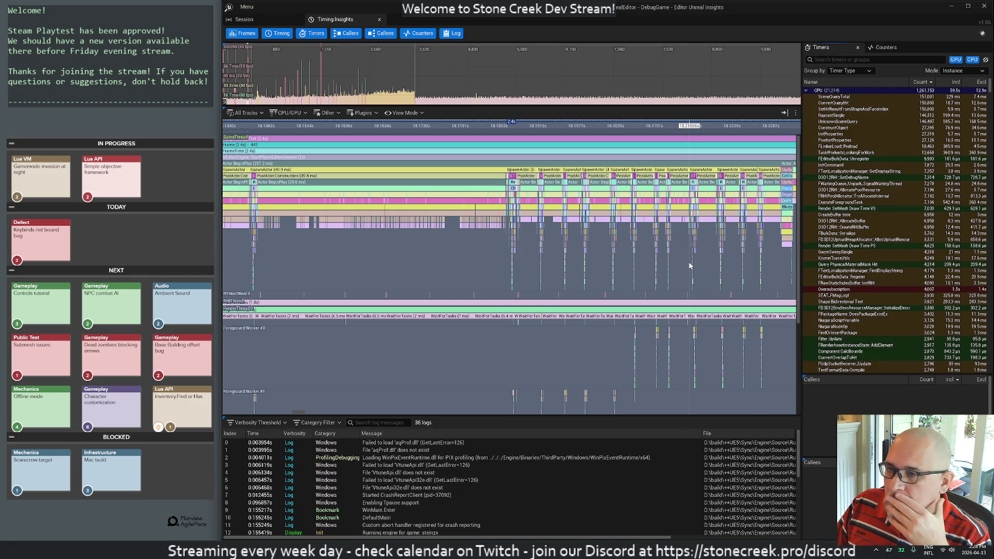
pyautogui.click(950, 82)
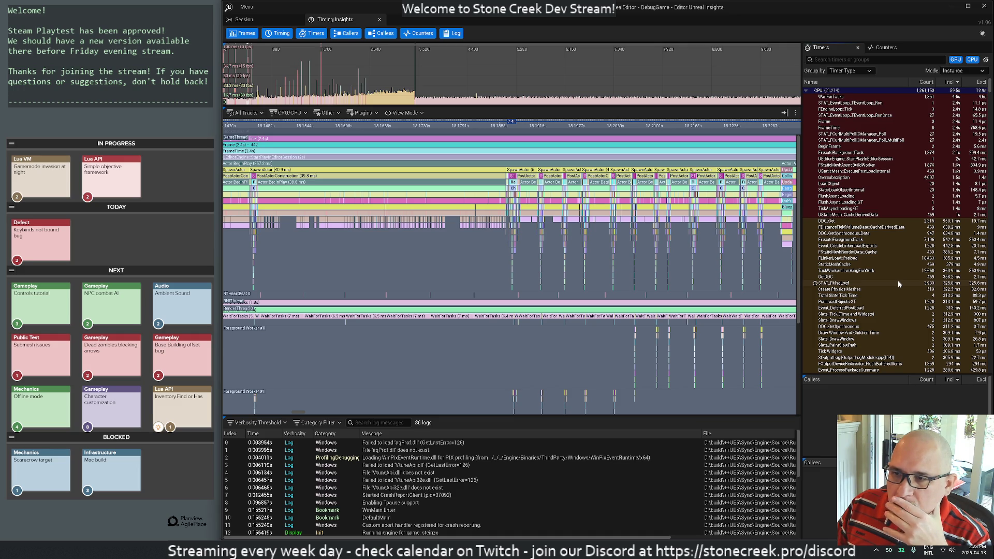
pyautogui.click(979, 83)
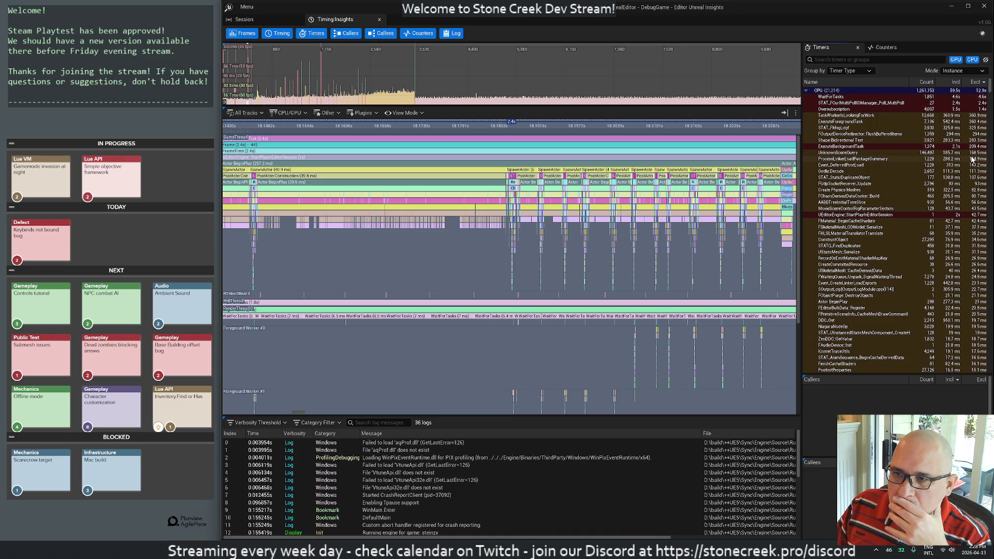
pyautogui.rightClick(955, 82)
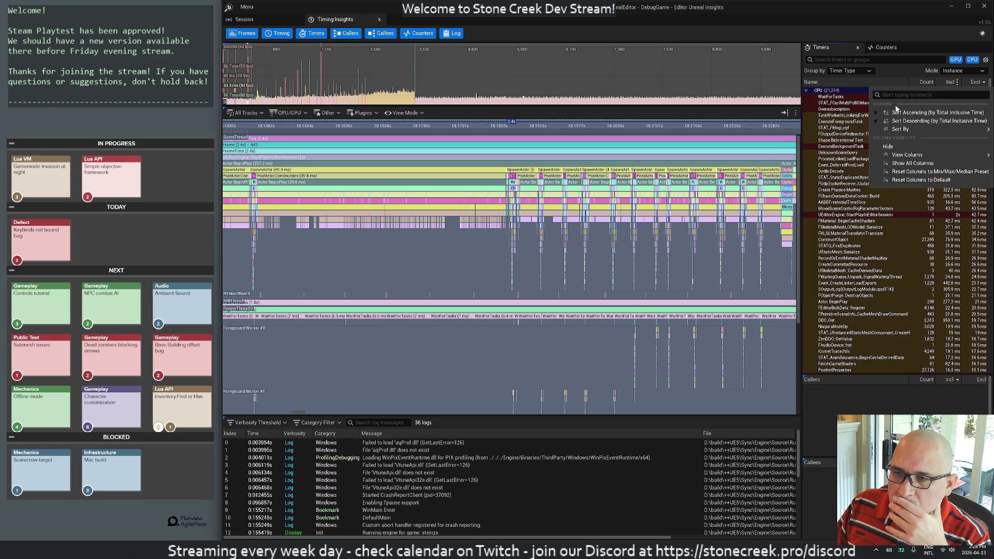
pyautogui.click(901, 120)
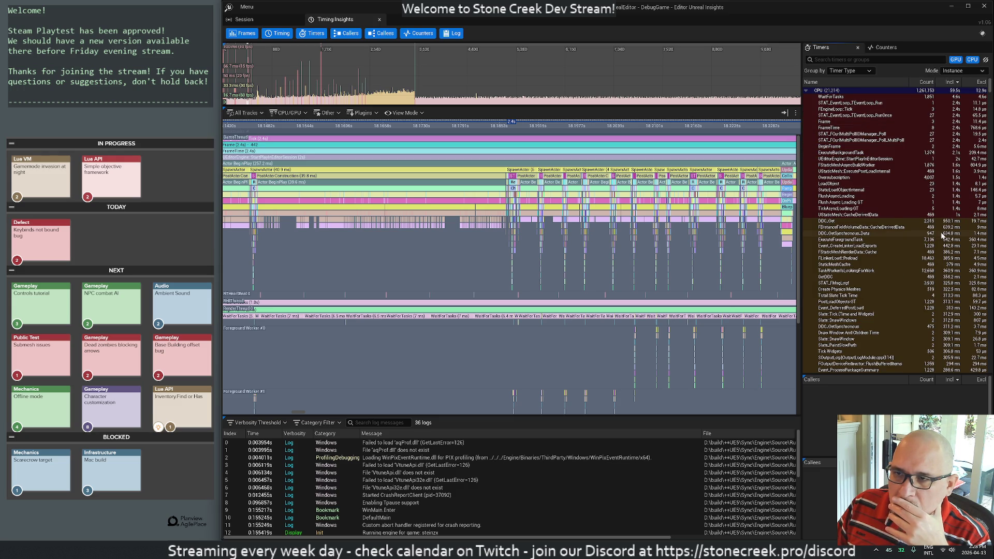
# Step: Re-sort the Timers list by call count
pyautogui.scroll(-4, 942, 236)
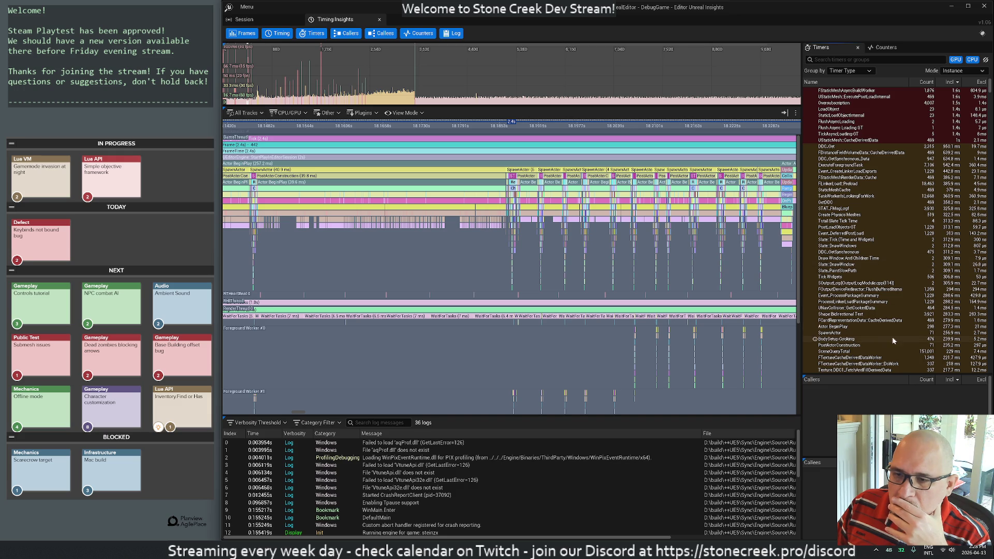
pyautogui.scroll(4, 929, 211)
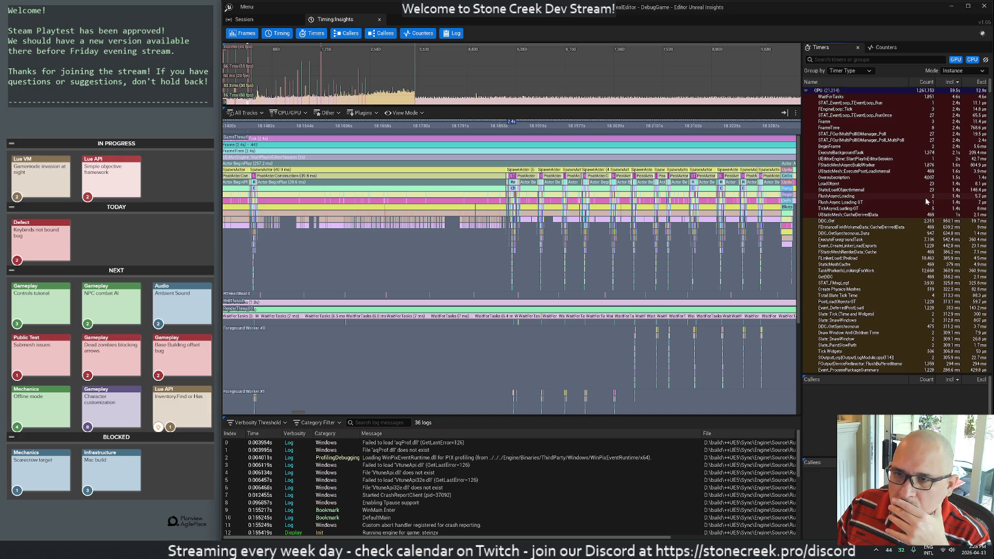
pyautogui.click(927, 82)
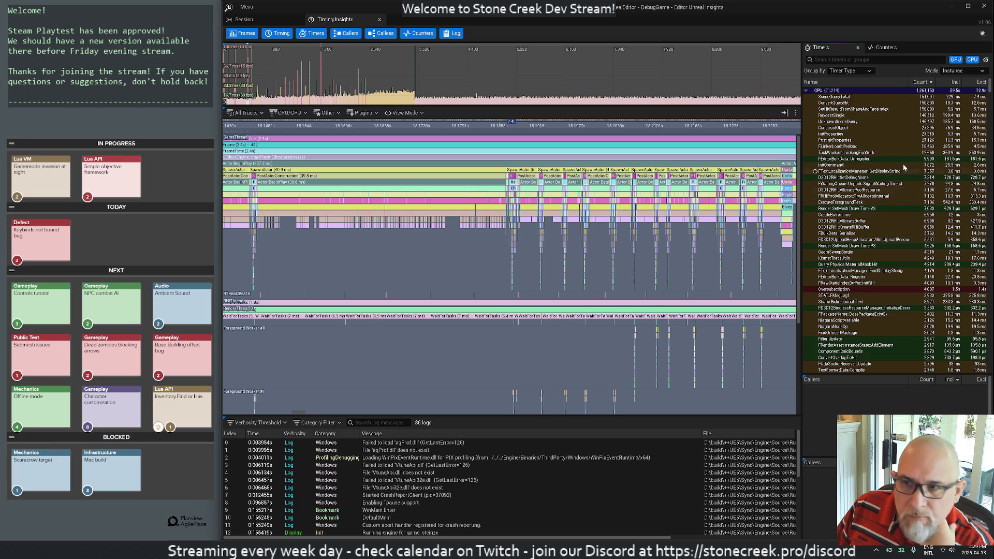
pyautogui.click(944, 80)
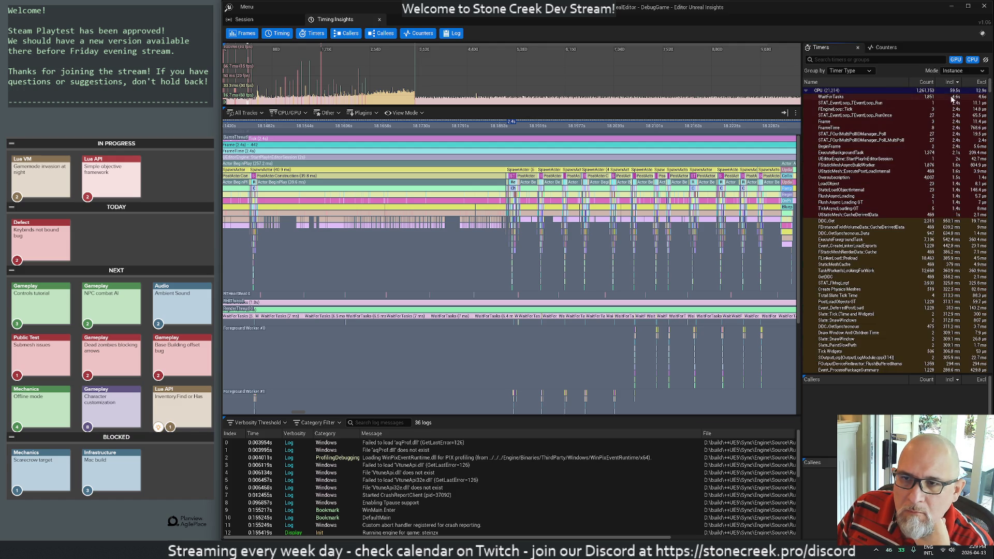
pyautogui.click(947, 82)
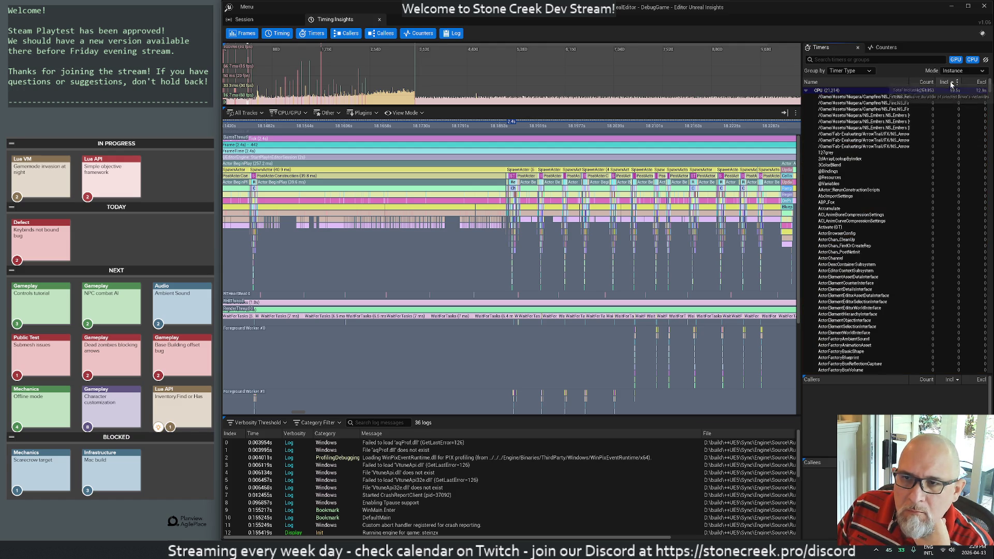
pyautogui.click(948, 81)
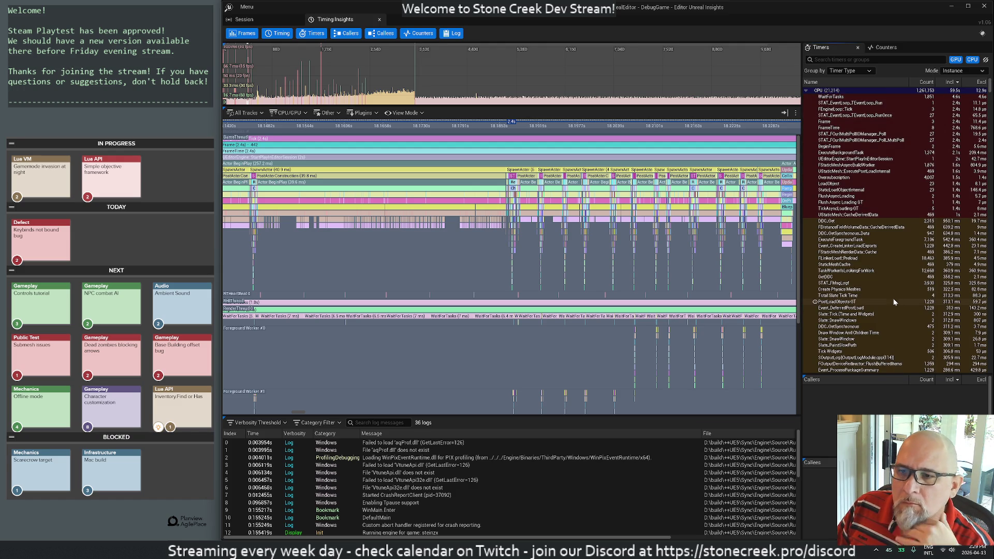
pyautogui.scroll(-10, 894, 302)
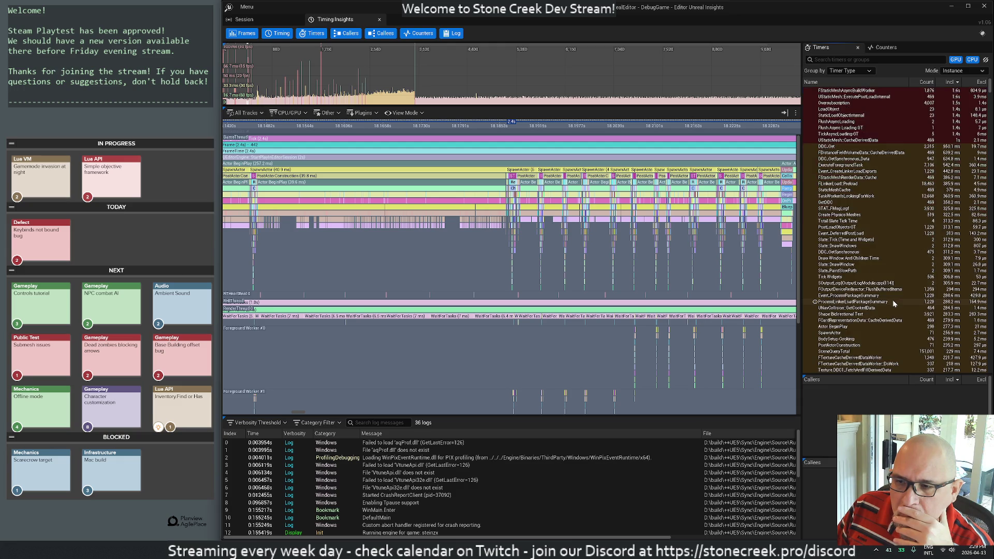
pyautogui.scroll(-15, 895, 325)
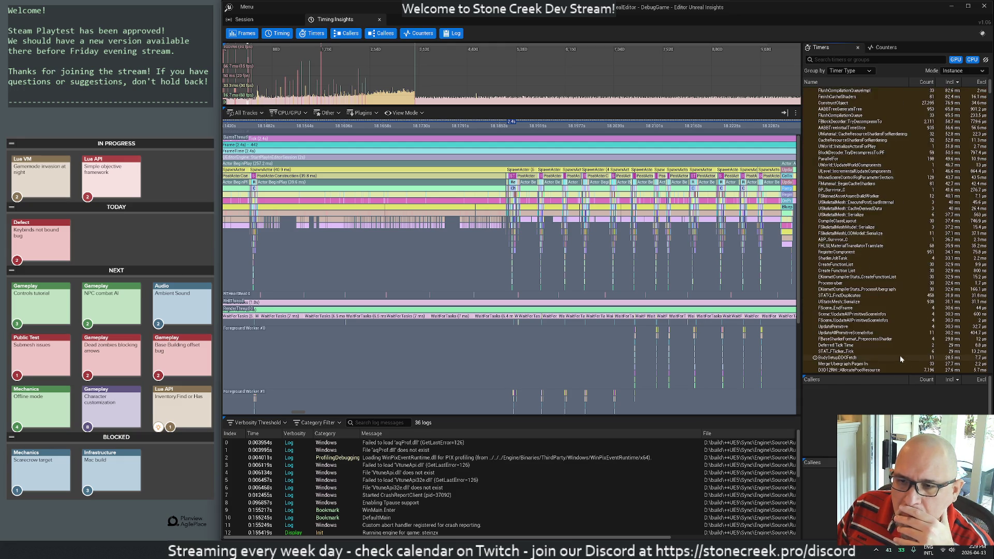
pyautogui.scroll(-15, 897, 342)
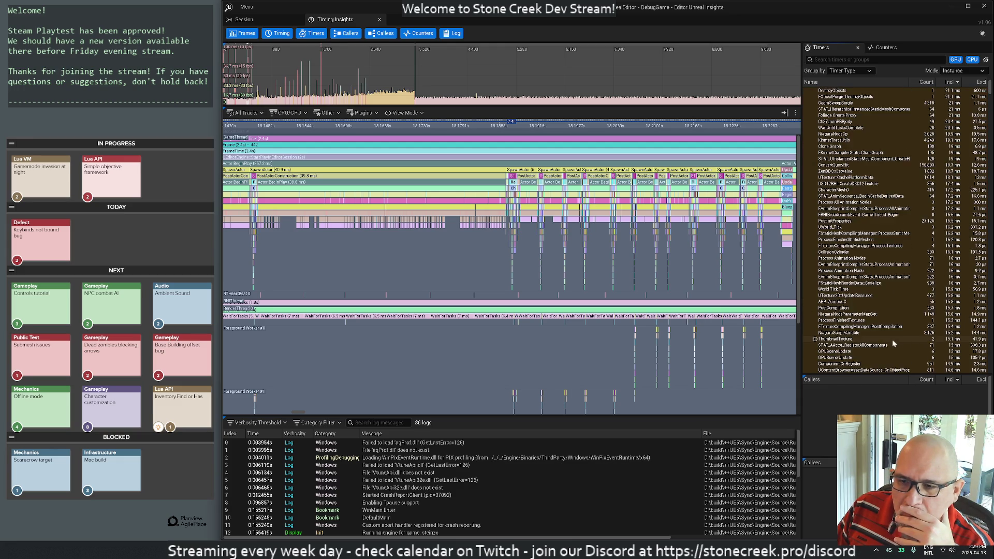
pyautogui.moveTo(991, 91)
pyautogui.mouseDown()
pyautogui.moveTo(990, 365)
pyautogui.moveTo(977, 76)
pyautogui.mouseUp()
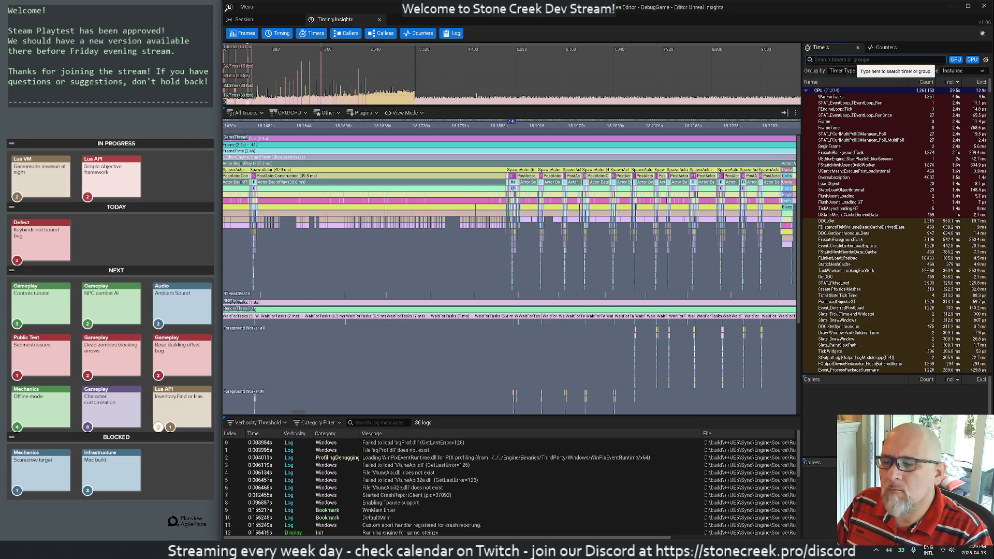
pyautogui.write('zombie')
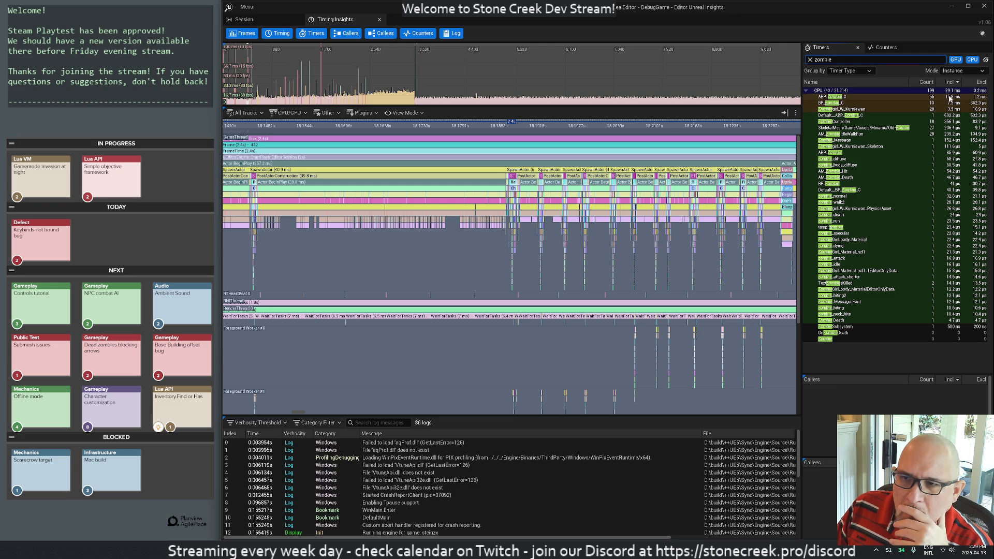
# Step: Inspect ABP_Zombie_C's callers and callees, then close Unreal Insights
pyautogui.click(866, 97)
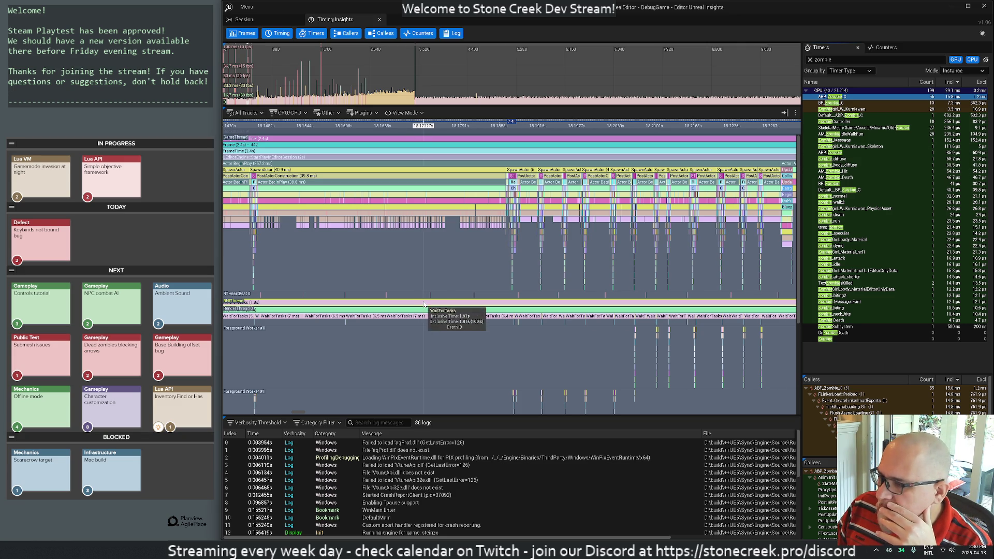
pyautogui.click(984, 5)
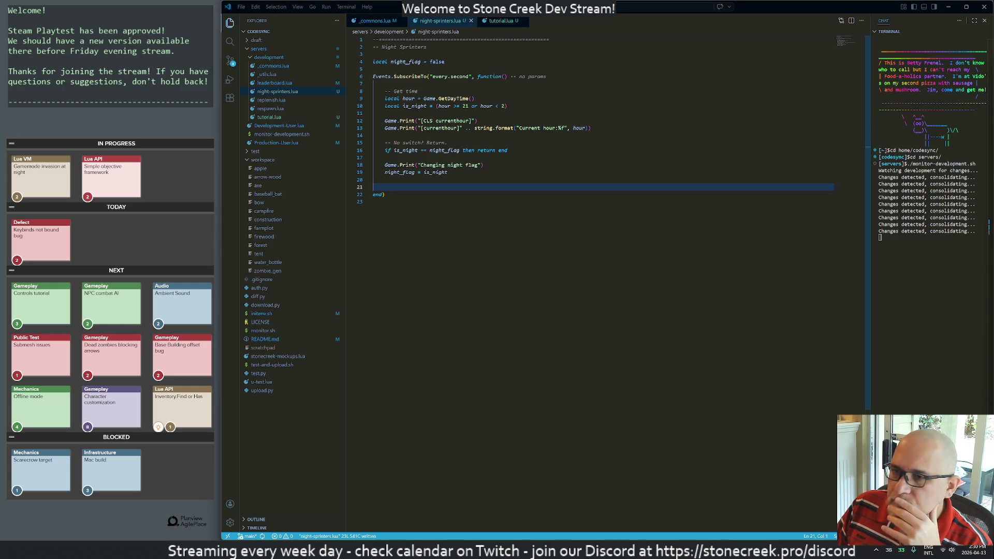
# Step: Launch a DebugGame Editor debug session from Rider, then return to line 20 of night-sprinters.lua
pyautogui.click(374, 201)
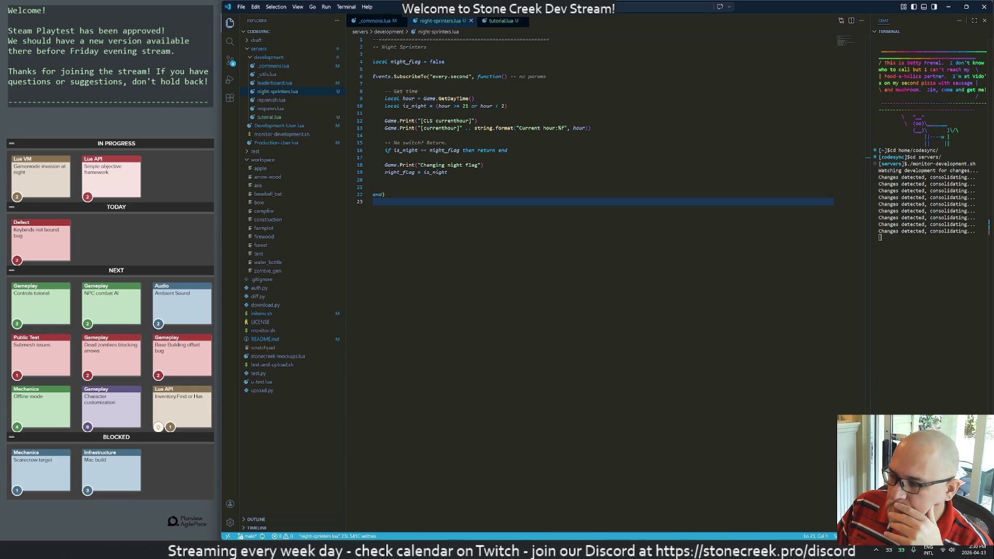
pyautogui.click(618, 533)
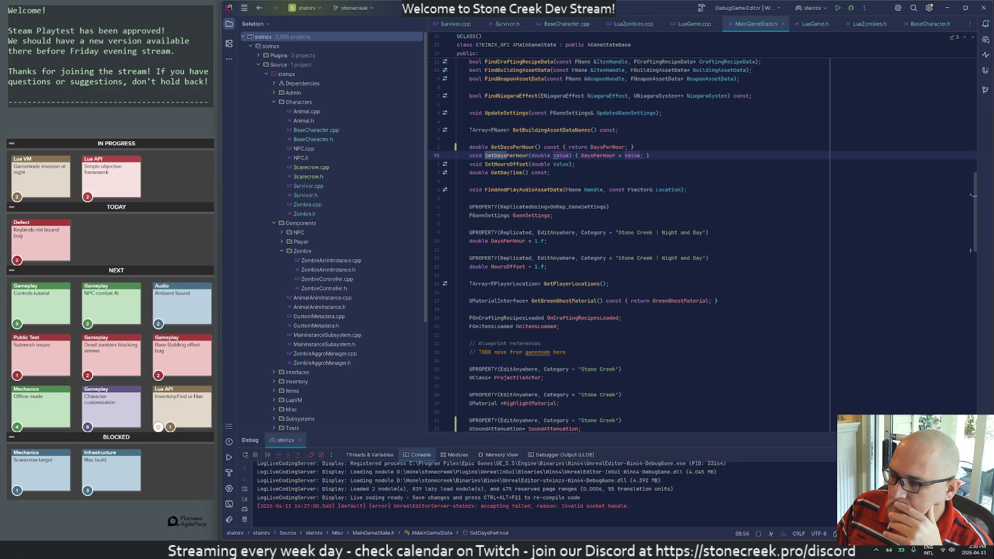
pyautogui.click(850, 8)
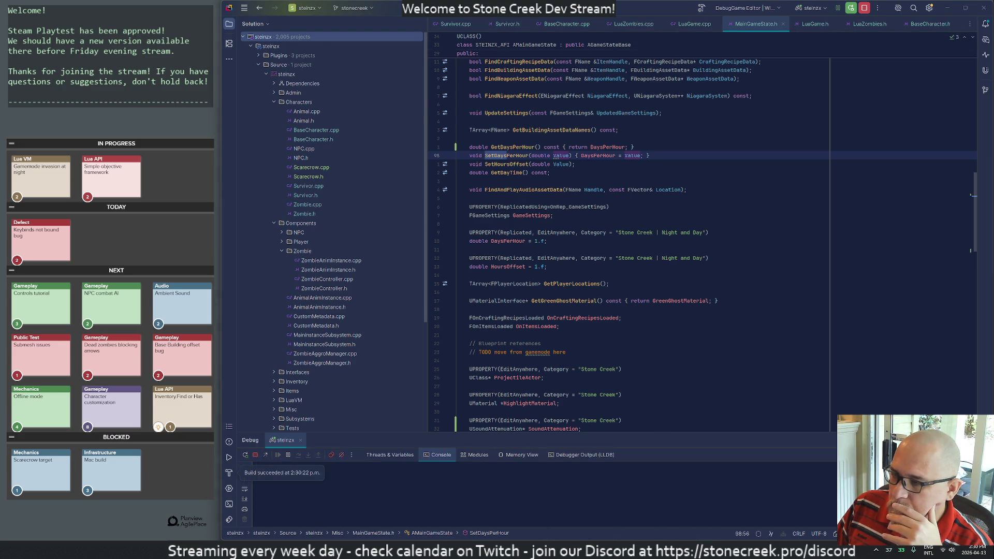
pyautogui.hotkey('alt', 'Tab')
pyautogui.click(374, 179)
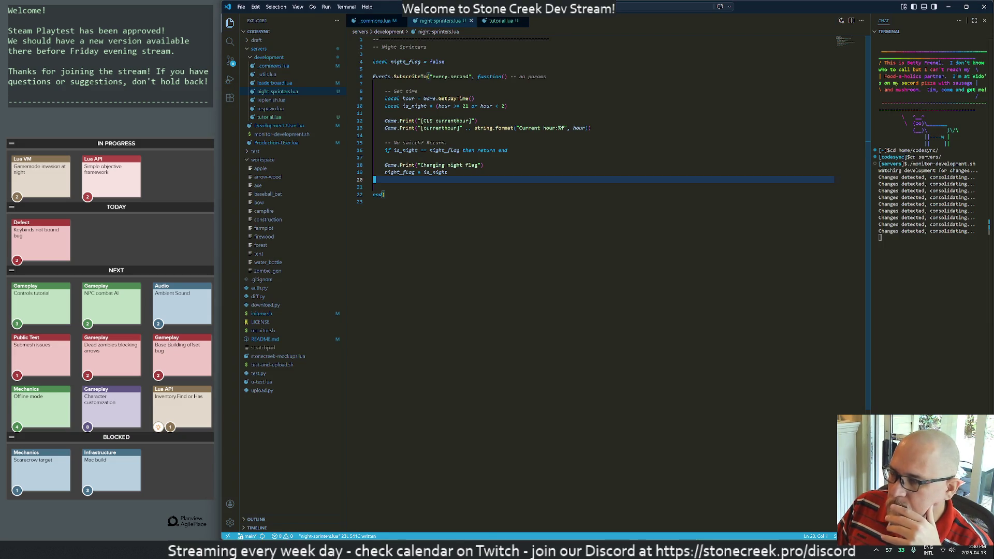
# Step: Add zombie_guids = Zombies.FindAt(0,0,100000) after line 20 and begin a Game.P line below
pyautogui.write('o')
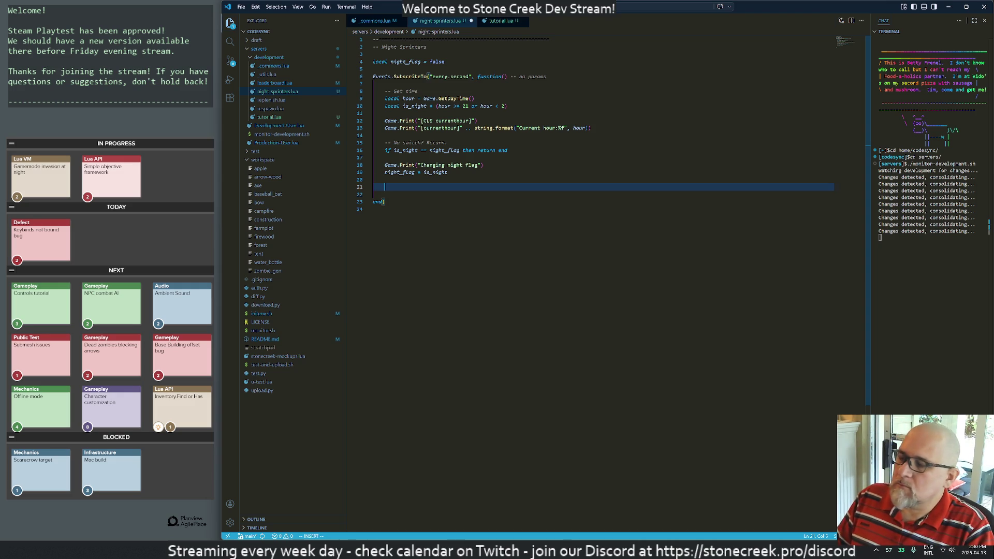
pyautogui.write('zombie')
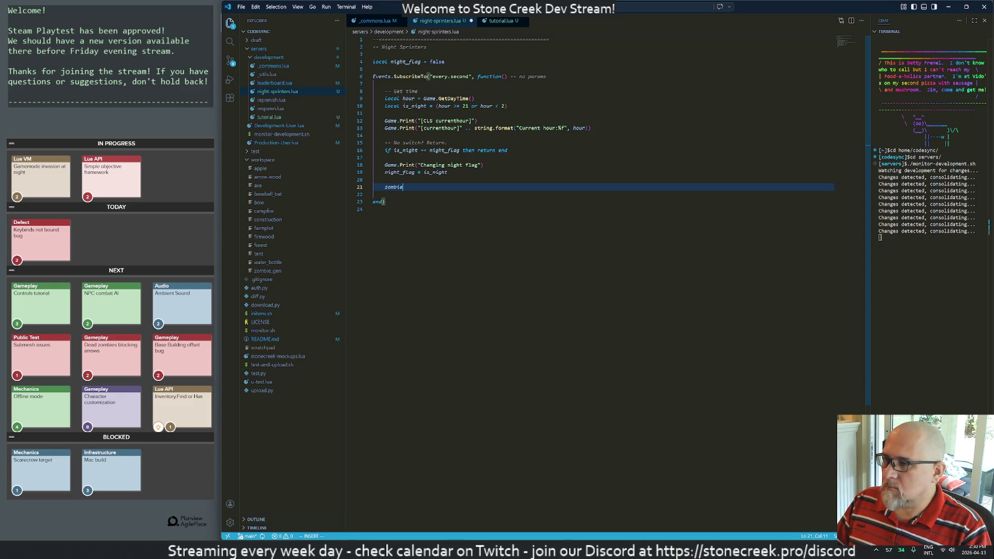
pyautogui.write('_guid')
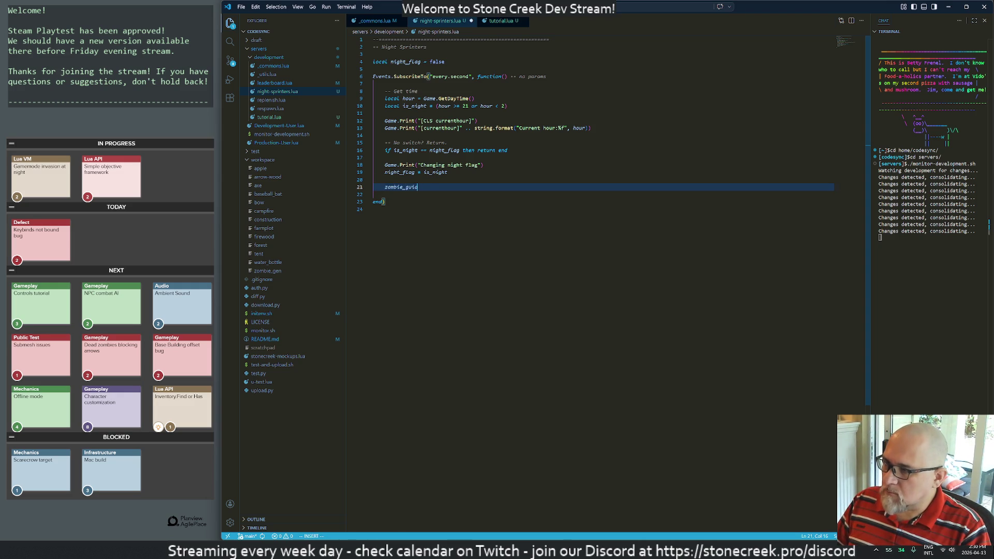
pyautogui.write('mbies.Foind')
pyautogui.press('BackSpace')
pyautogui.press('BackSpace')
pyautogui.press('BackSpace')
pyautogui.write('indAt(')
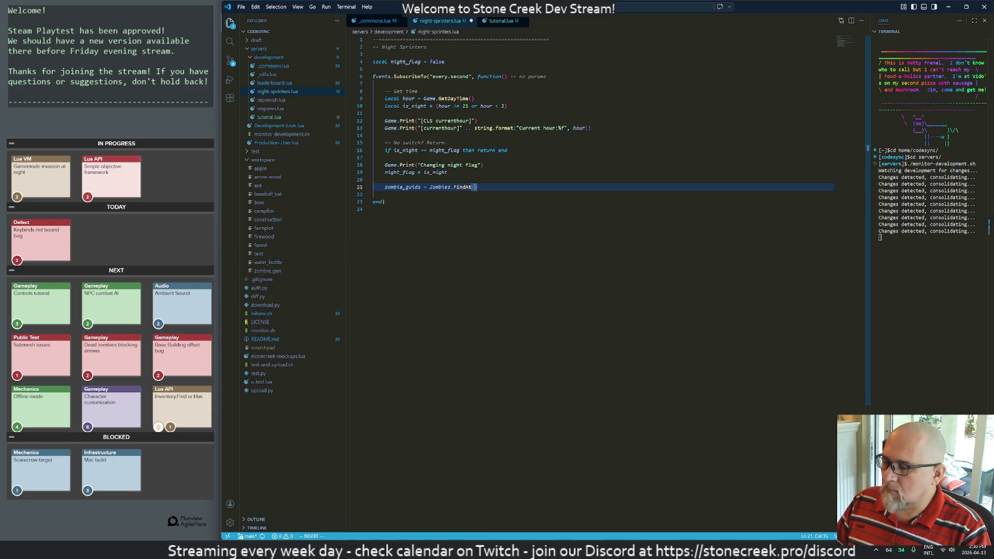
pyautogui.write('0,0,100000')
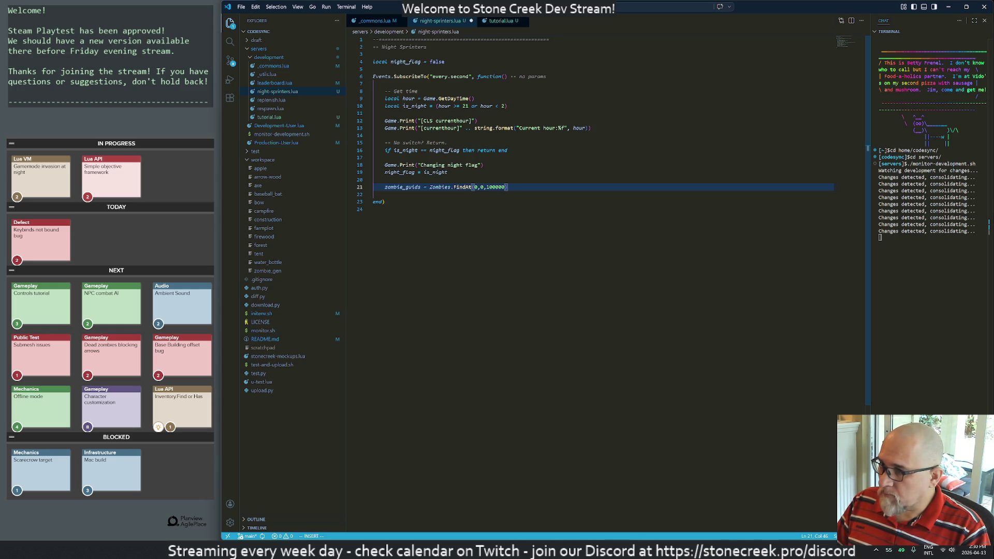
pyautogui.press('End')
pyautogui.press('Return')
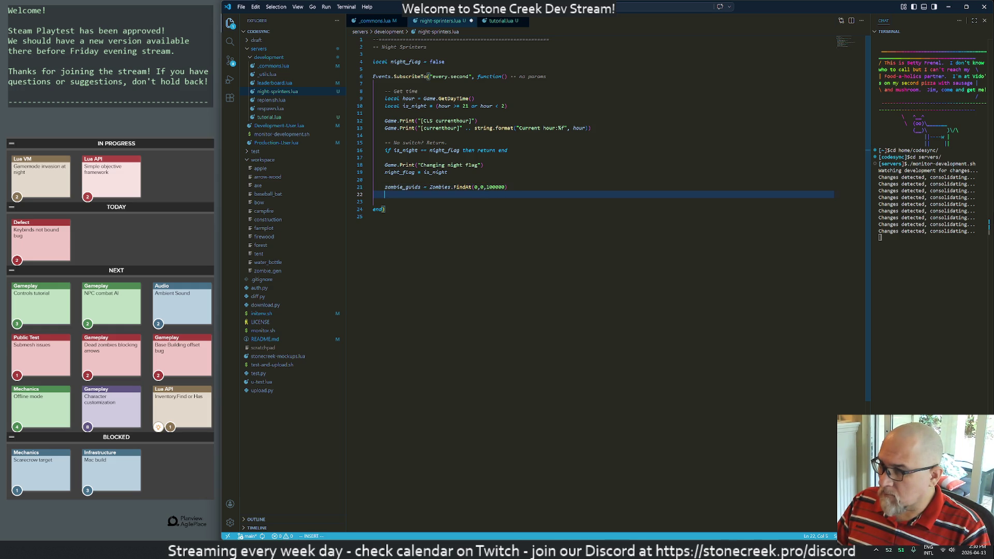
pyautogui.write('d')
pyautogui.write('e.')
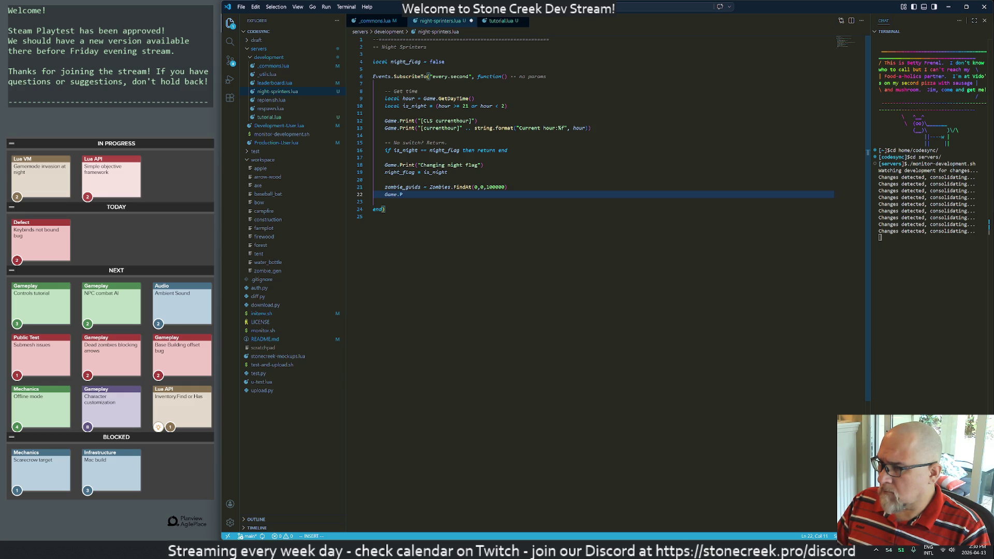
pyautogui.write('P')
pyautogui.press('Up')
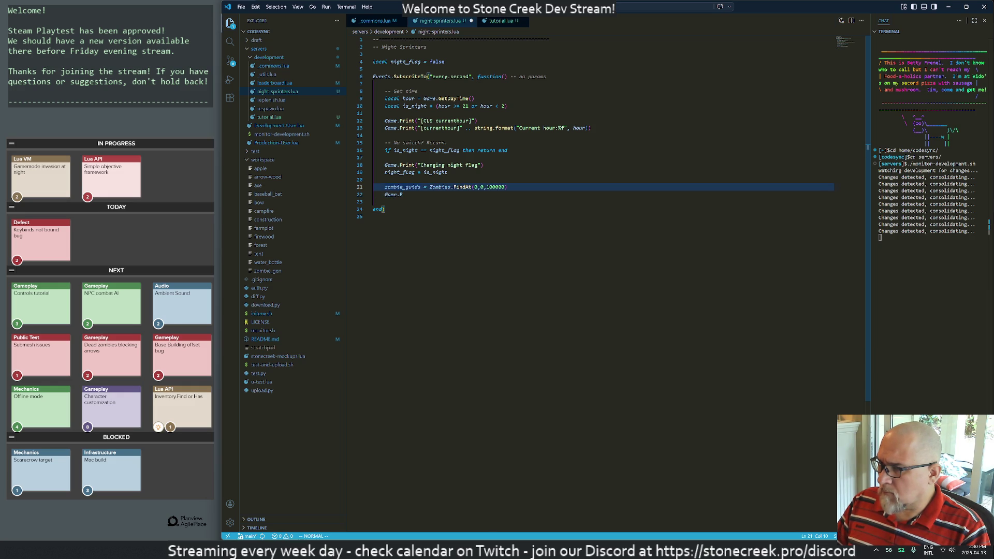
pyautogui.press('Up')
pyautogui.press('Up')
pyautogui.press('Up')
# Step: Change the line 13 label to '(.1f days per RL hour)' and begin a days argument
pyautogui.press('w')
pyautogui.press('w')
pyautogui.press('w')
pyautogui.press('w')
pyautogui.press('w')
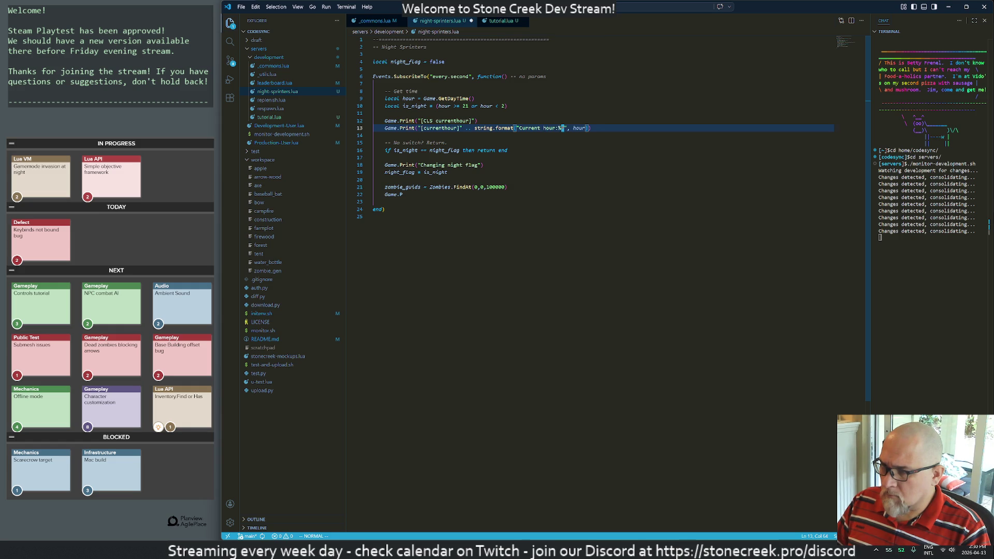
pyautogui.write('.1a  ()')
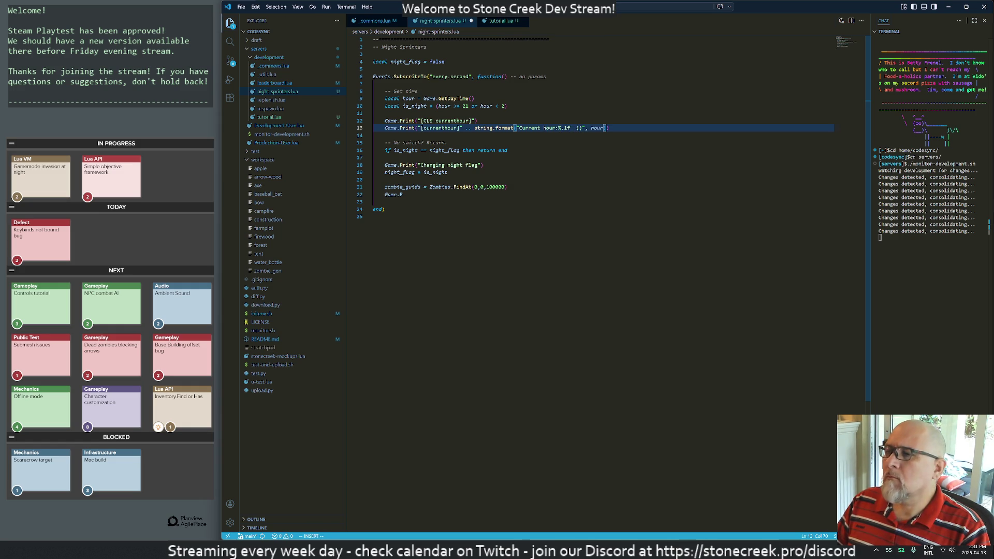
pyautogui.write('.1f ')
pyautogui.write('hours')
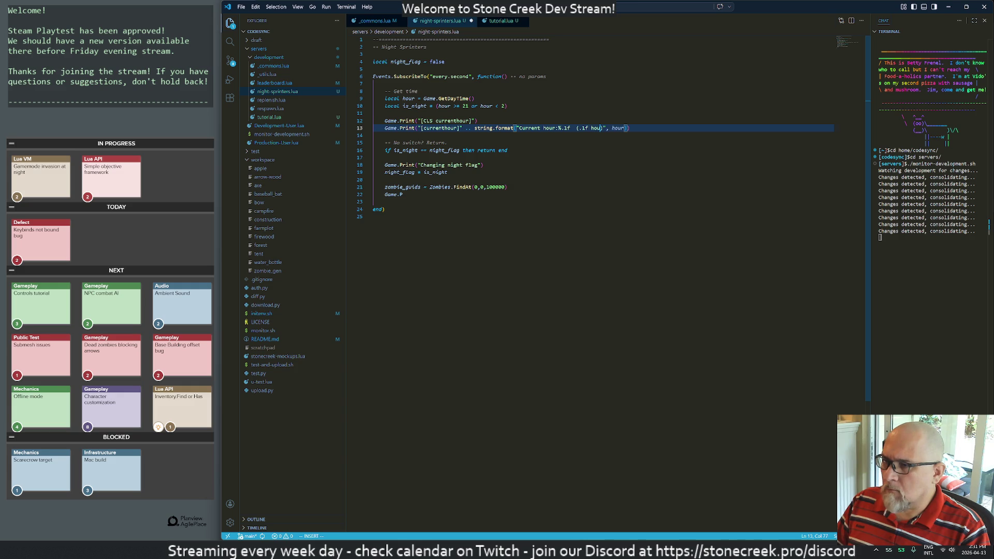
pyautogui.press('BackSpace')
pyautogui.press('BackSpace')
pyautogui.press('BackSpace')
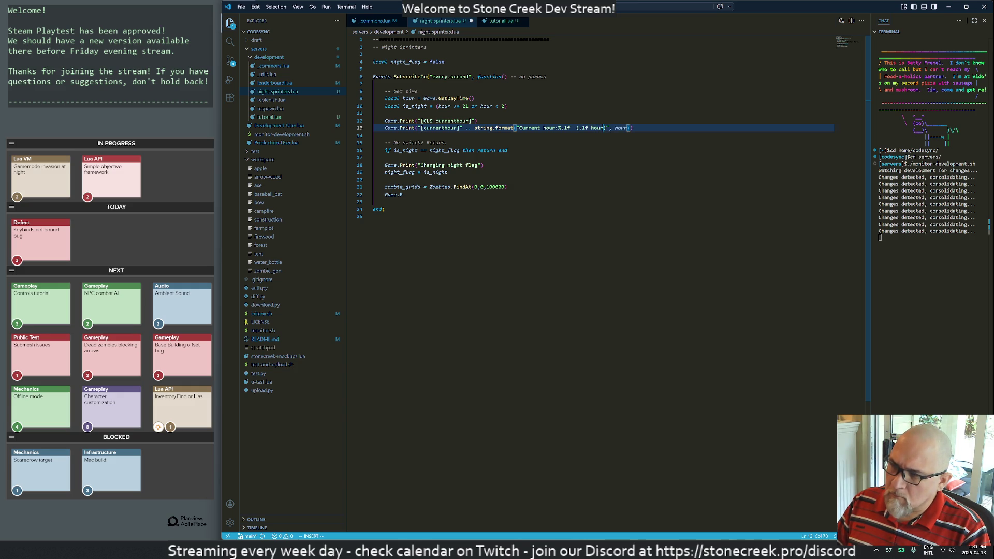
pyautogui.write('day')
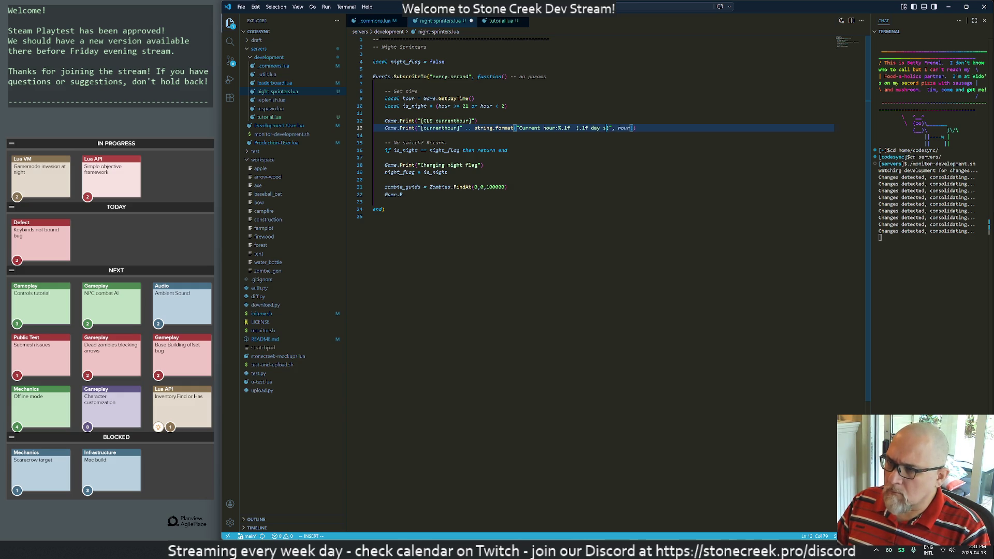
pyautogui.write('s per RL h')
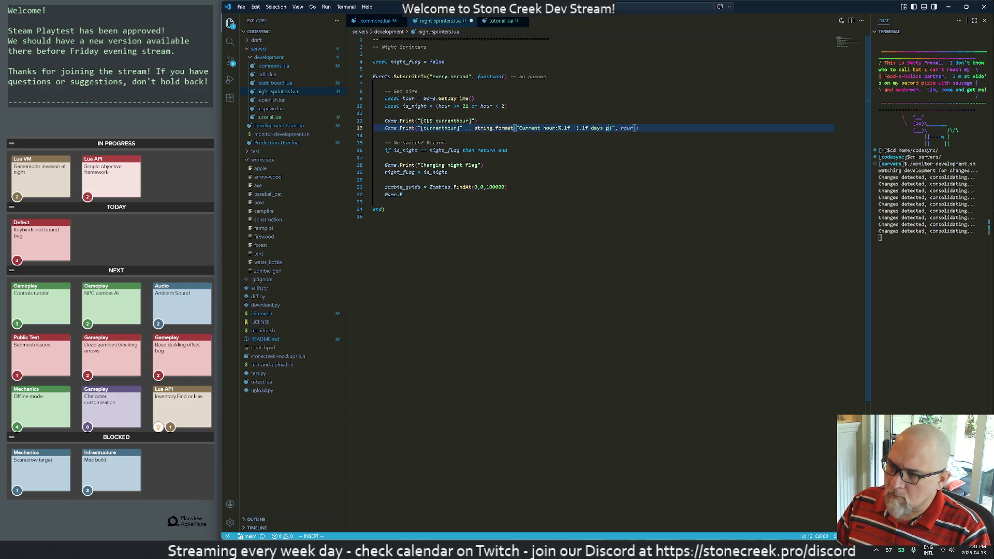
pyautogui.write('our)')
pyautogui.press('Escape')
pyautogui.write('a, days')
pyautogui.press('Escape')
# Step: Add the missing % before .1f and complete the days_per_hour argument
pyautogui.press('b')
pyautogui.press('b')
pyautogui.press('b')
pyautogui.write('i%')
pyautogui.press('Escape')
pyautogui.press('4')
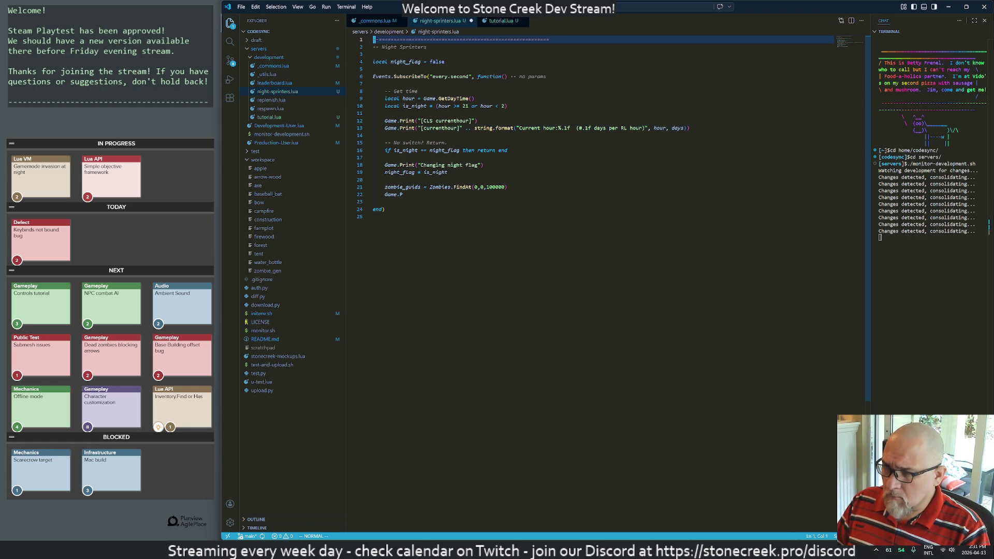
pyautogui.press('u')
pyautogui.hotkey('ctrl', 'r')
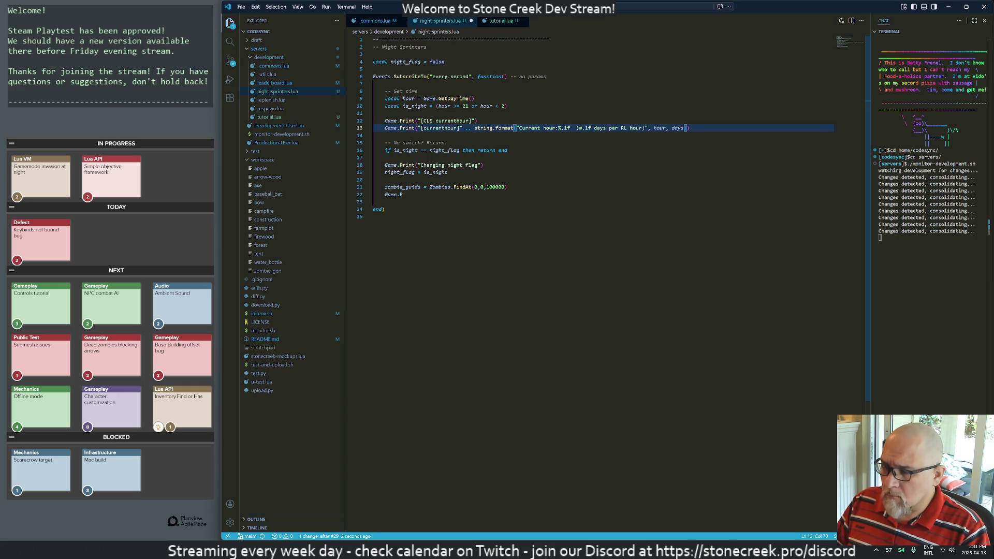
pyautogui.press('$')
pyautogui.press('i')
pyautogui.write('_per_hour')
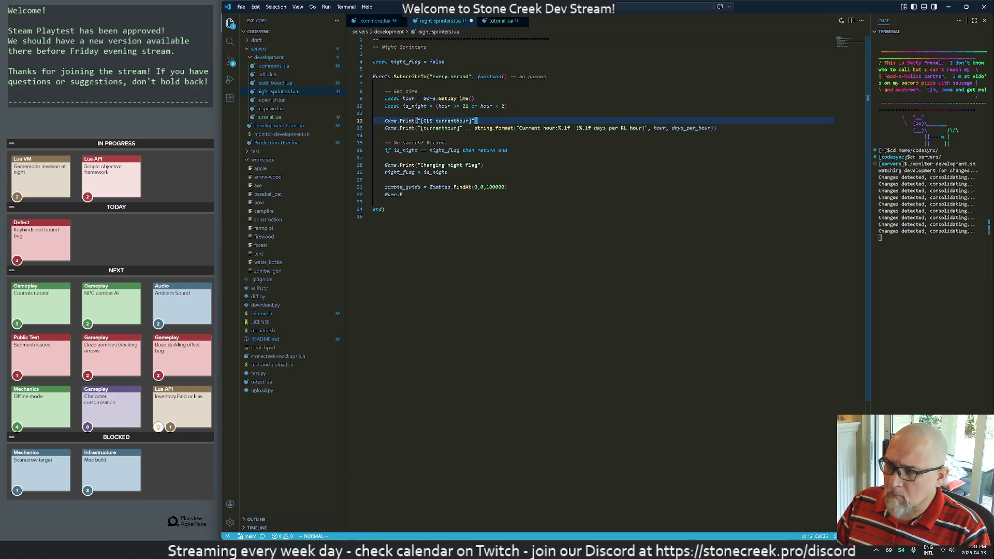
pyautogui.press('Escape')
# Step: Add local days_per_hour = Game.GetDaysPerHour() and move it, unindented, above Events.SubscribeTo
pyautogui.press('k')
pyautogui.press('k')
pyautogui.write('kolocal days')
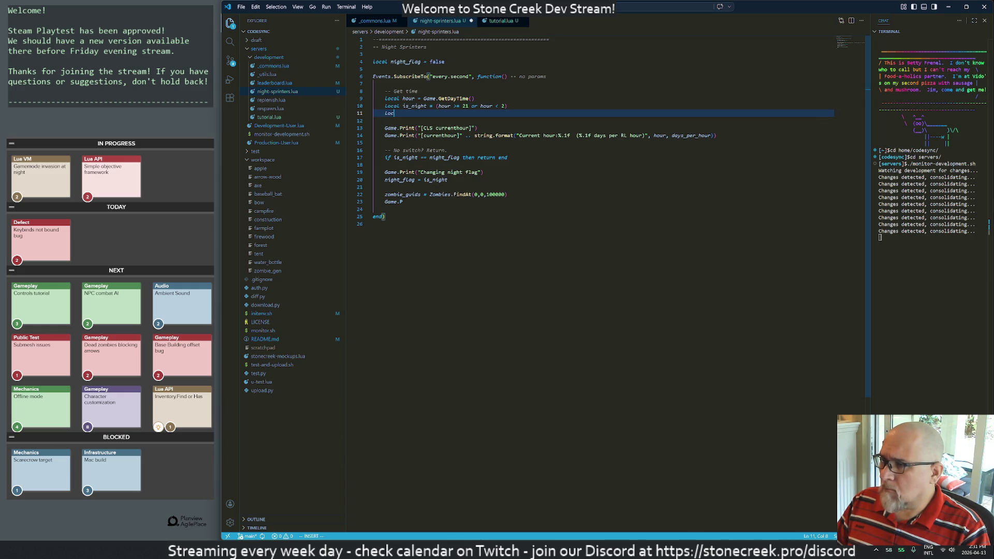
pyautogui.write('_p')
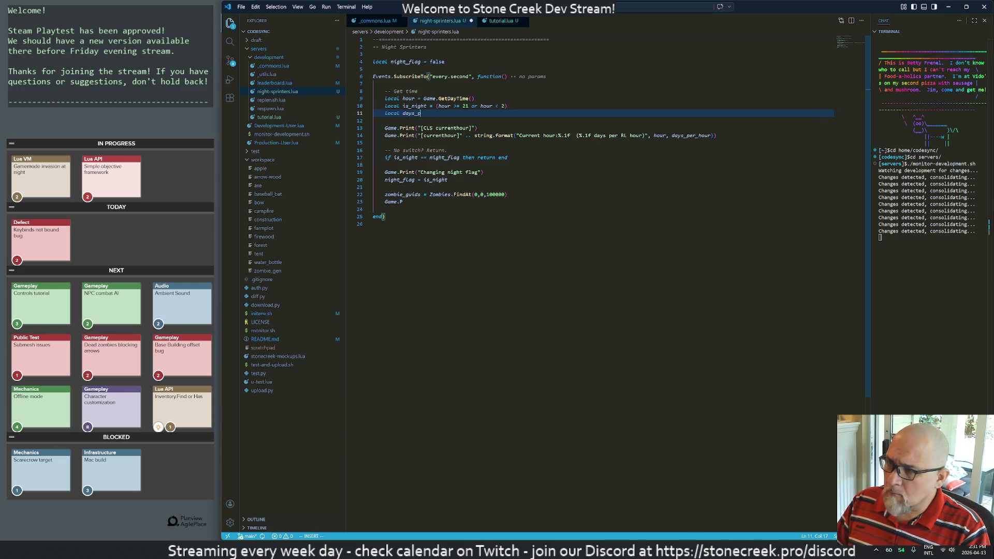
pyautogui.write('er_hour')
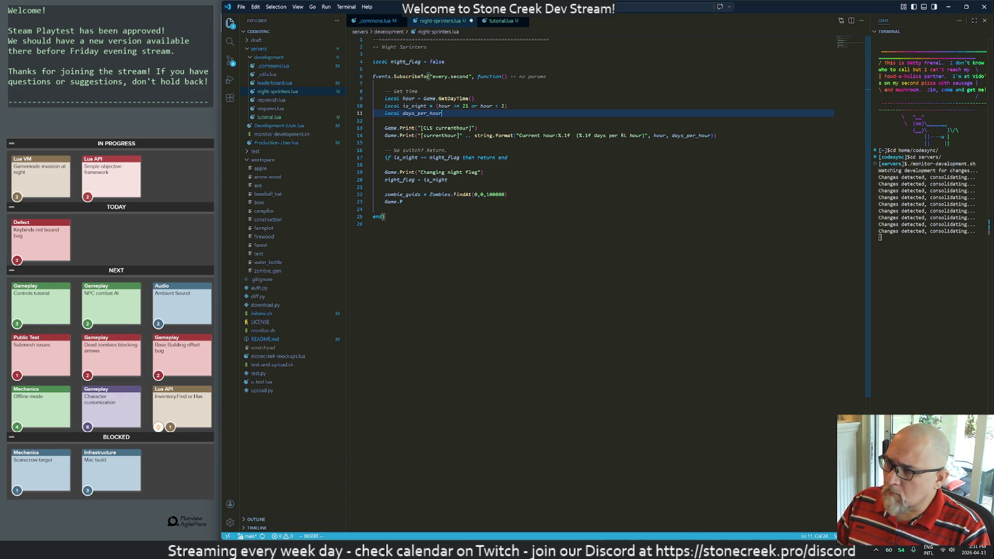
pyautogui.write(' == (')
pyautogui.write('day')
pyautogui.press('BackSpace')
pyautogui.press('BackSpace')
pyautogui.press('BackSpace')
pyautogui.write('Game.GetDaysPerHour()')
pyautogui.press('Escape')
pyautogui.press('j')
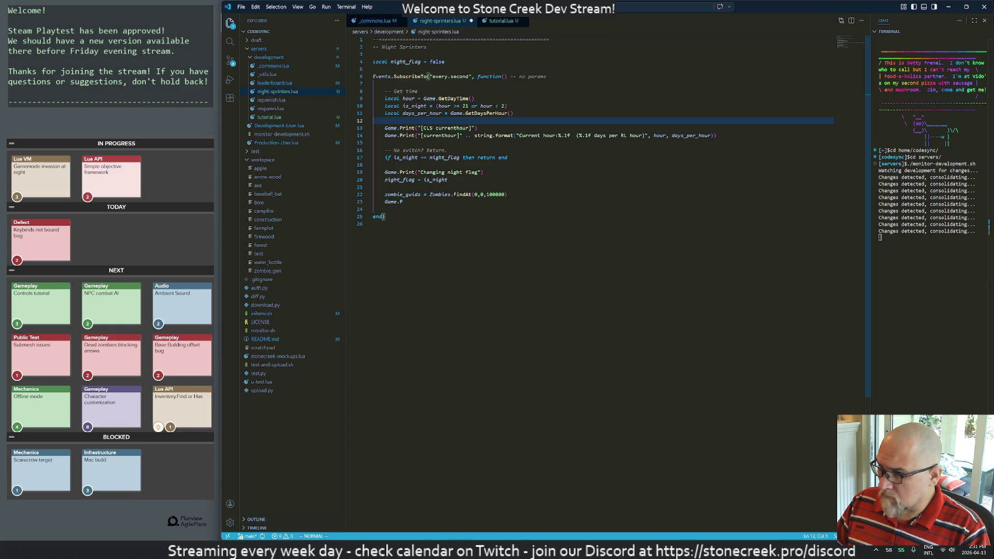
pyautogui.press('k')
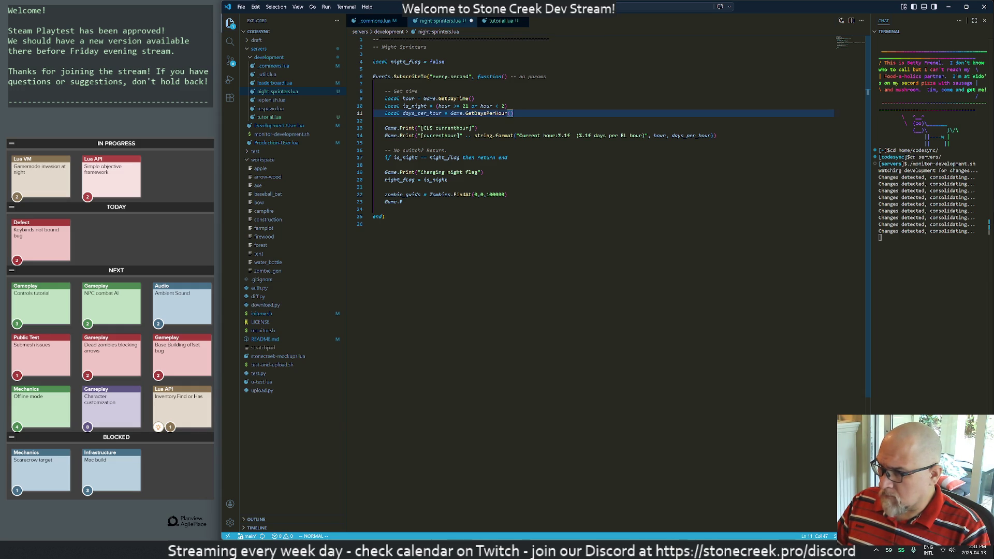
pyautogui.press('d')
pyautogui.press('d')
pyautogui.press('k')
pyautogui.press('k')
pyautogui.press('k')
pyautogui.hotkey('shift', 'p')
pyautogui.press('o')
pyautogui.press('Escape')
pyautogui.press('k')
pyautogui.press('less')
pyautogui.press('less')
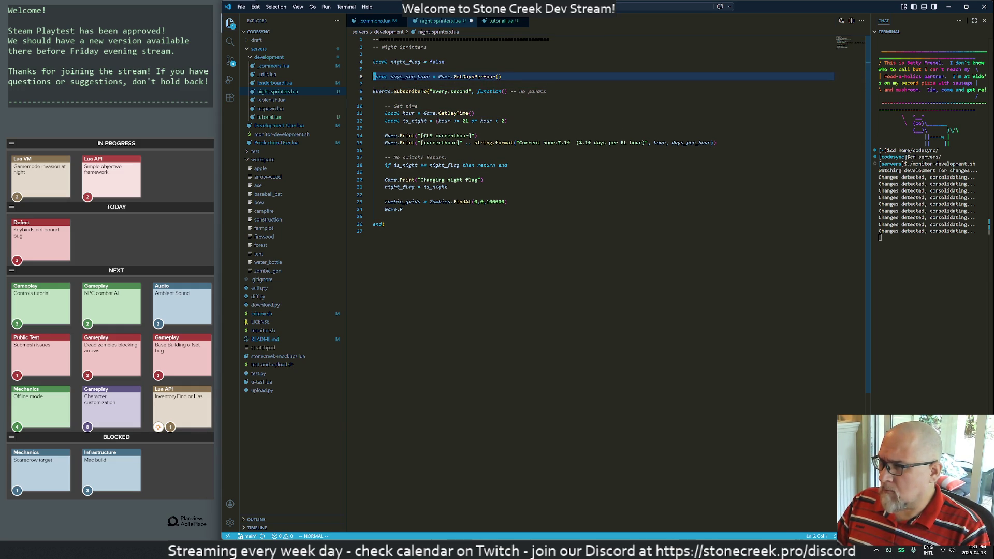
# Step: Add Game.Print(string.format("Days per hour:%.1f", days_per_hour)) below it
pyautogui.write('oGame.Print(')
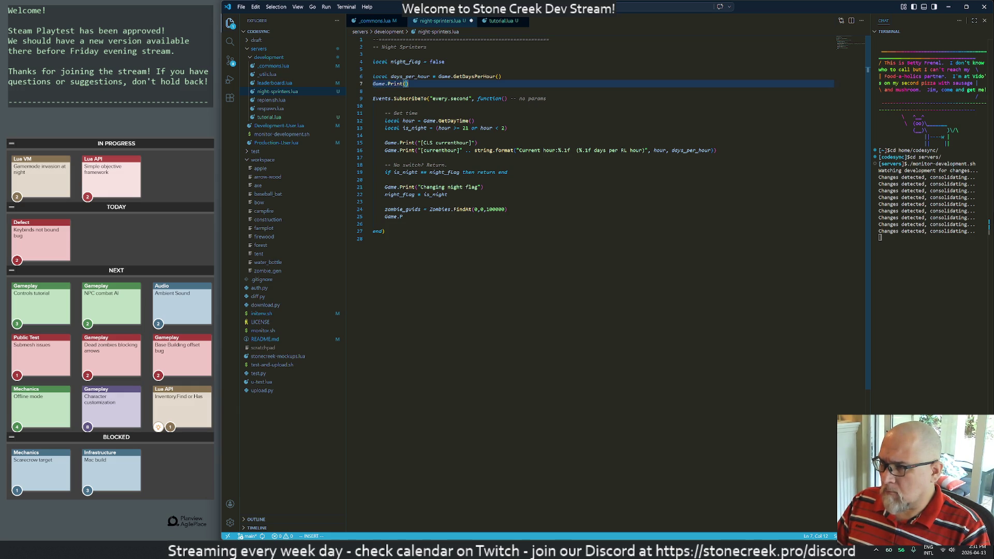
pyautogui.write('"Da')
pyautogui.press('BackSpace')
pyautogui.press('BackSpace')
pyautogui.press('BackSpace')
pyautogui.write('string.format(')
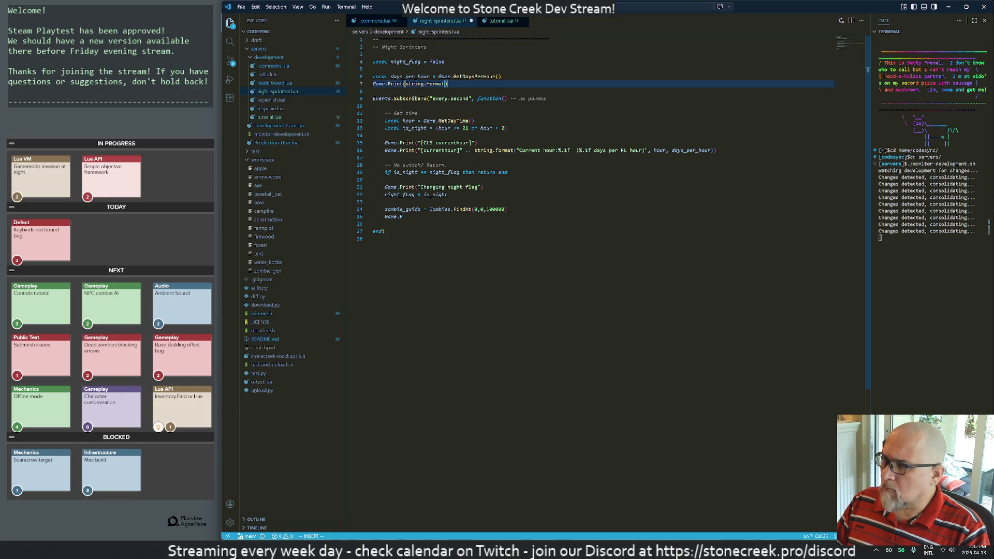
pyautogui.write('"Days per hour')
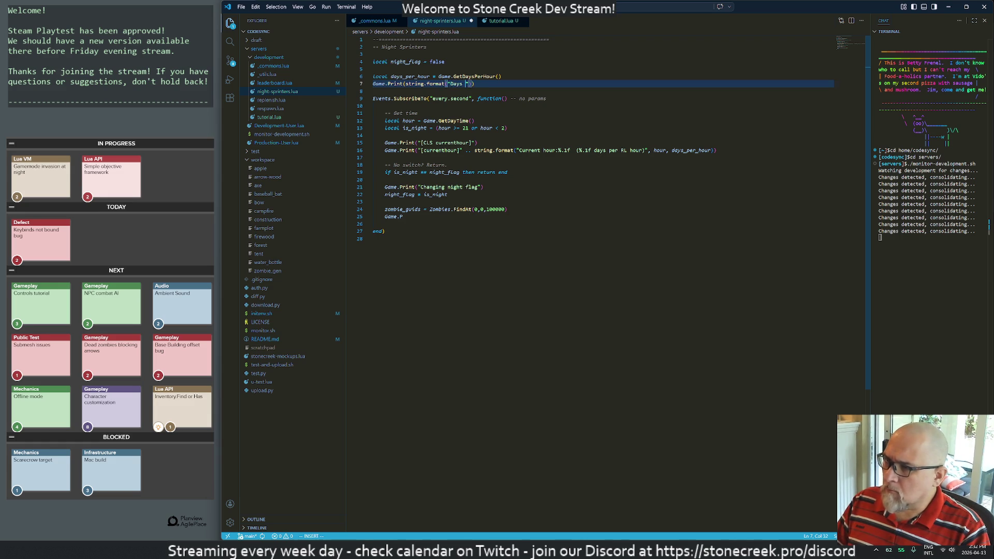
pyautogui.write(':%.1f"')
pyautogui.press('Escape')
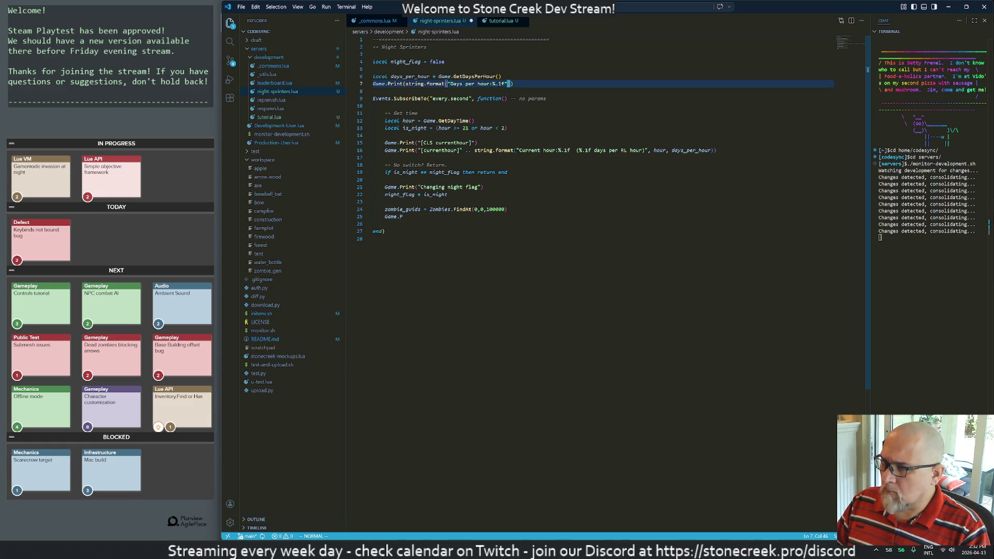
pyautogui.write('i, days_per_hour))')
pyautogui.press('Escape')
pyautogui.press('j')
pyautogui.press('j')
pyautogui.press('j')
pyautogui.press('j')
pyautogui.press('w')
pyautogui.press('w')
pyautogui.press('w')
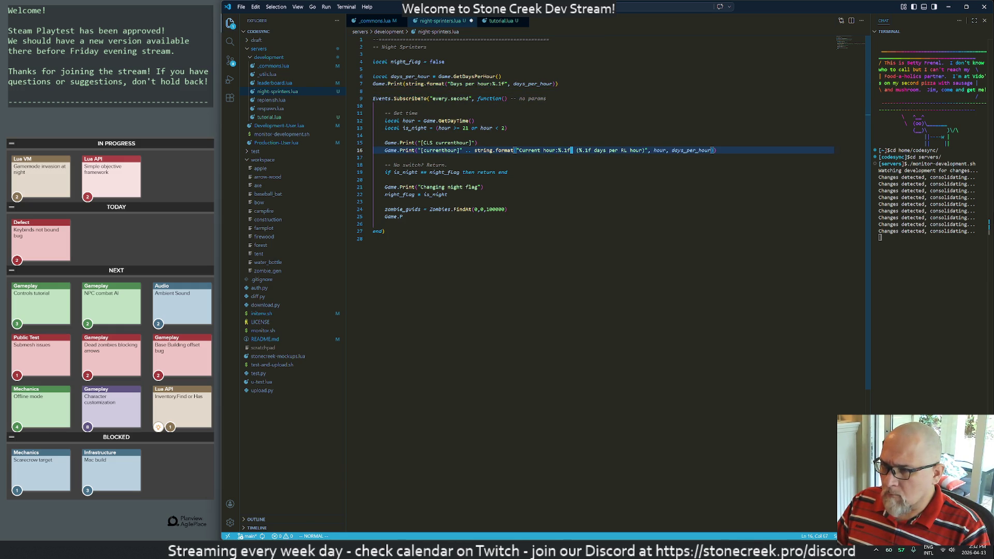
# Step: Trim line 16's hourly print to the current hour, dropping the days-per-hour text and argument
pyautogui.press('d')
pyautogui.press('t')
pyautogui.press('"')
pyautogui.press('w')
pyautogui.press('w')
pyautogui.press('d')
pyautogui.press('F')
pyautogui.press(',')
# Step: Delete the unfinished Game.P line below the night-check lines
pyautogui.press('j')
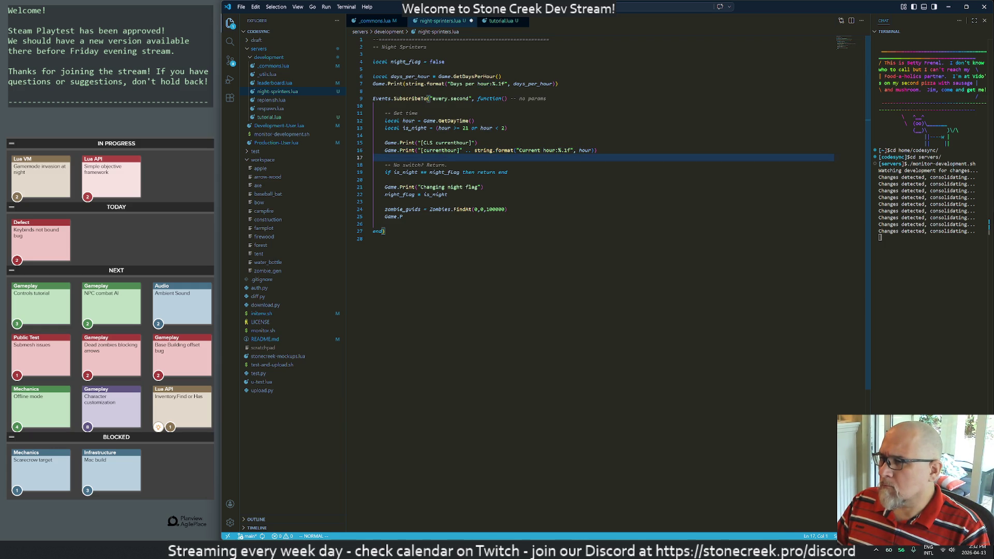
pyautogui.press('j')
pyautogui.press('j')
pyautogui.press('$')
pyautogui.press('k')
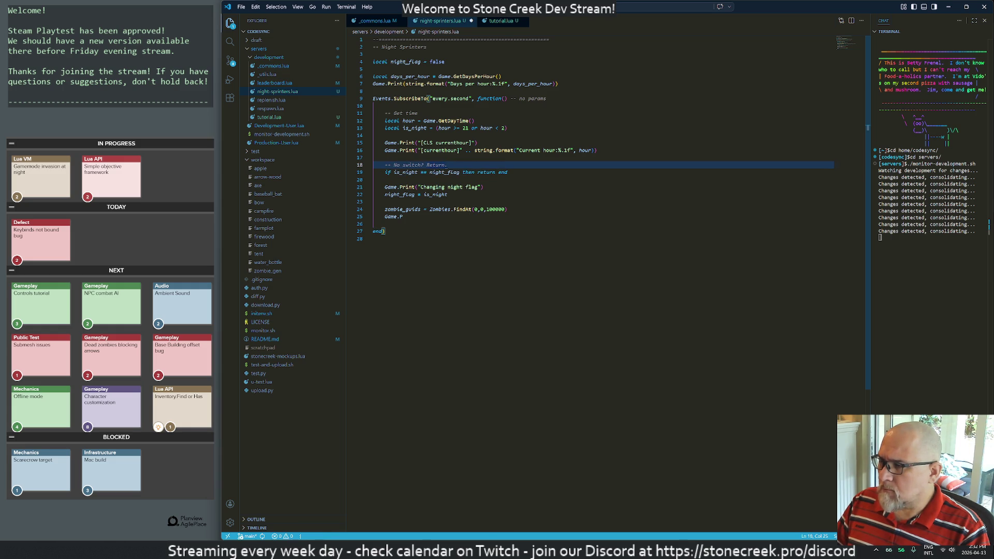
pyautogui.press('j')
pyautogui.press('j')
pyautogui.press('j')
pyautogui.write('P')
pyautogui.press('Escape')
pyautogui.press('d')
pyautogui.press('d')
pyautogui.press('k')
# Step: Comment out the zombie_guids lookup line with a '-- ' prefix
pyautogui.hotkey('shift', 'v')
pyautogui.press('j')
pyautogui.press('y')
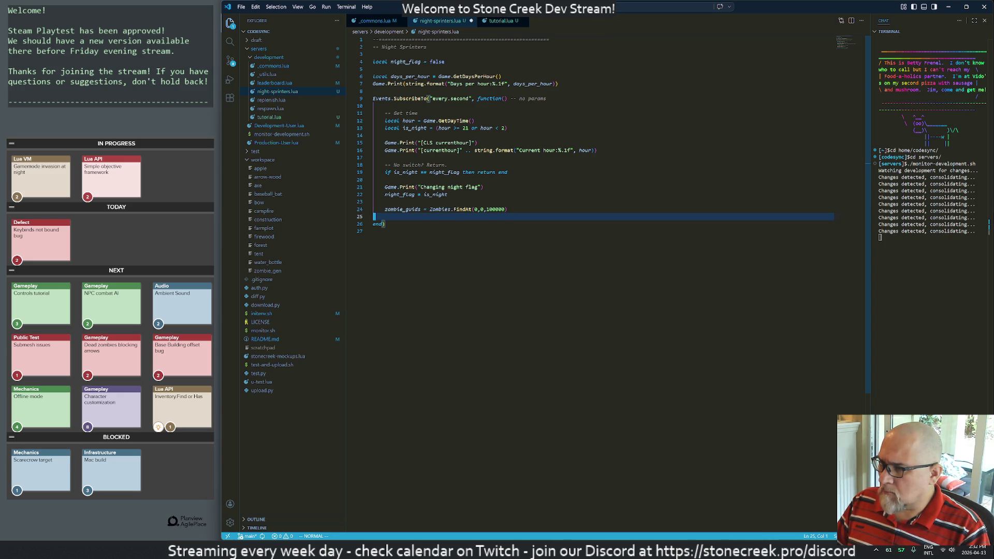
pyautogui.hotkey('shift', 'i')
pyautogui.write('--')
pyautogui.press('Escape')
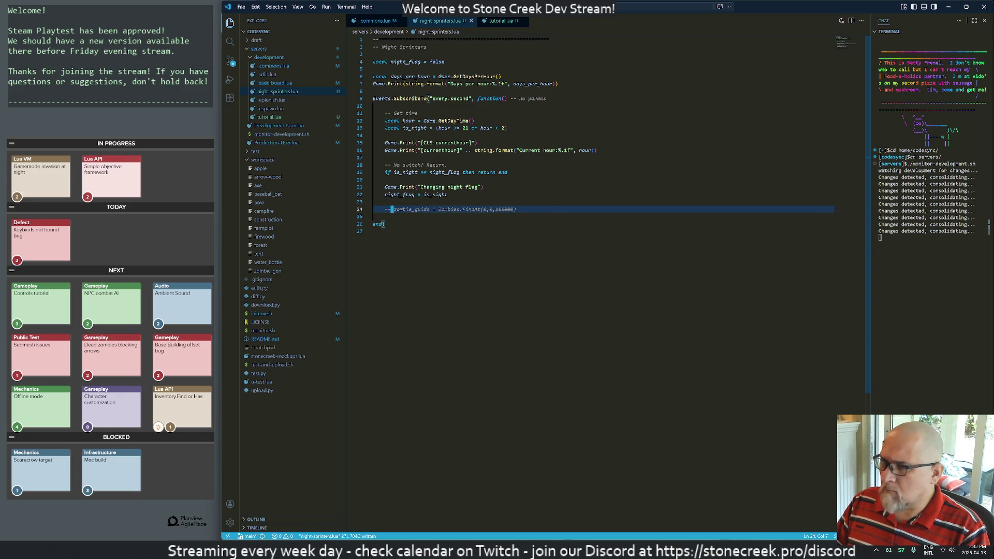
pyautogui.hotkey('alt', 'Tab')
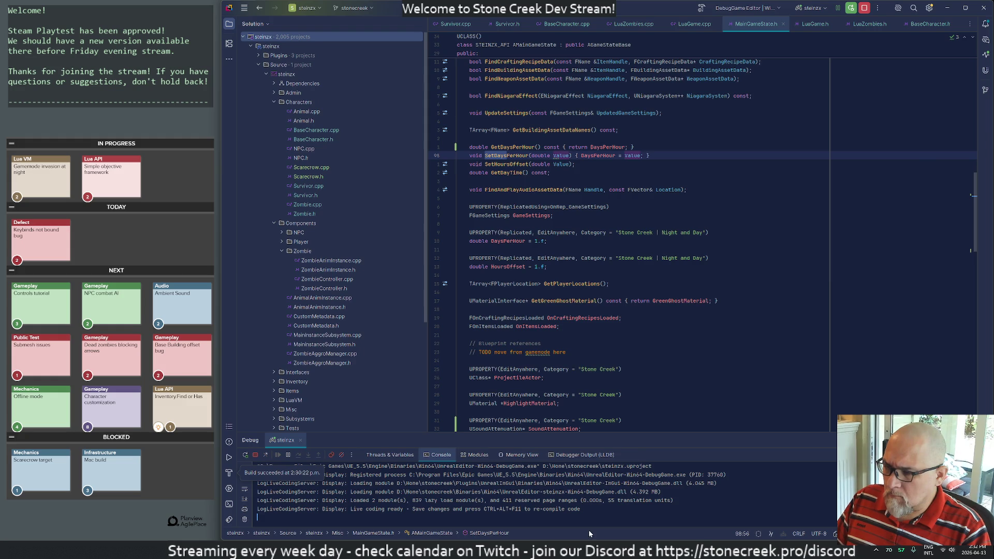
# Step: Bring the Unreal Editor forward and maximize it with the CastleEnvironment level showing
pyautogui.hotkey('alt', 'Tab')
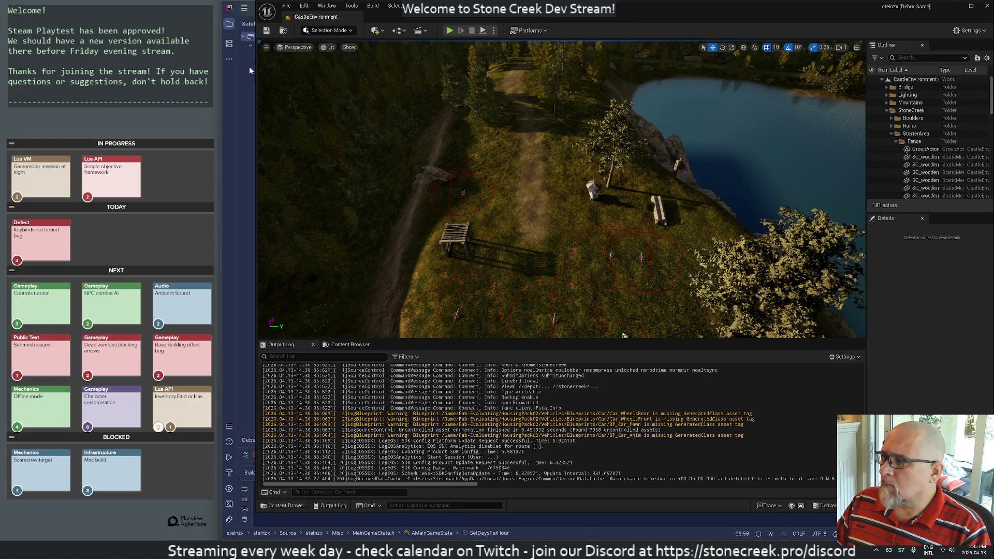
pyautogui.doubleClick(690, 7)
pyautogui.press('super+Right')
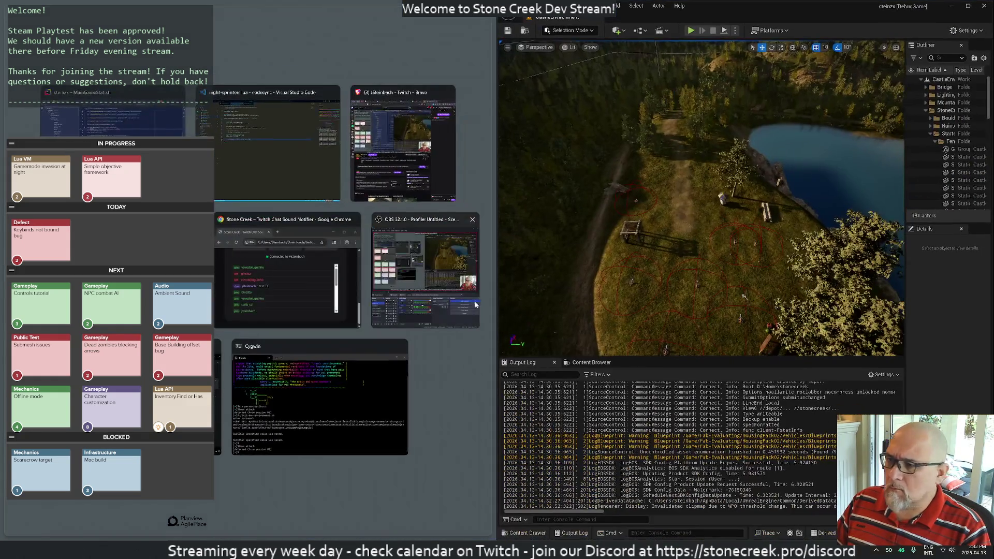
pyautogui.click(114, 116)
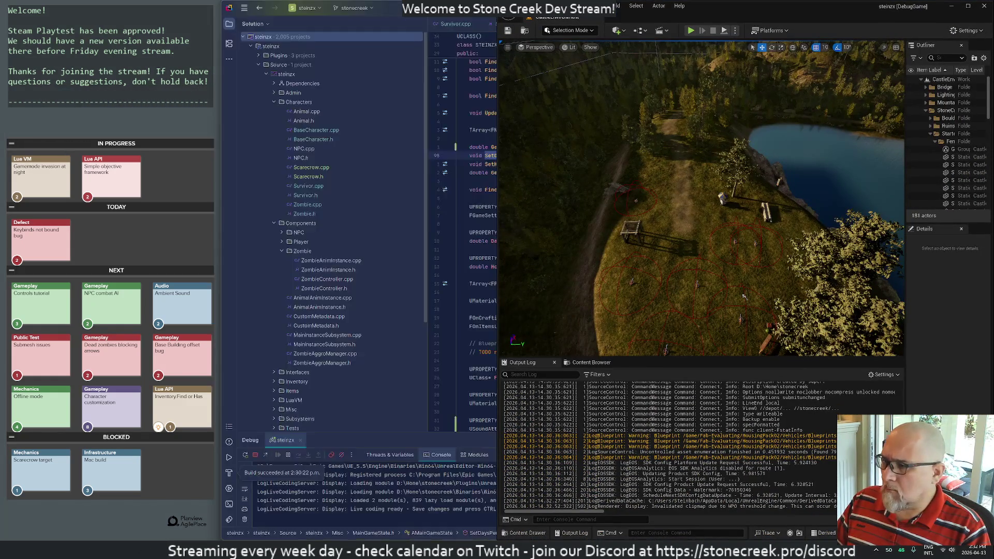
pyautogui.press('super+Up')
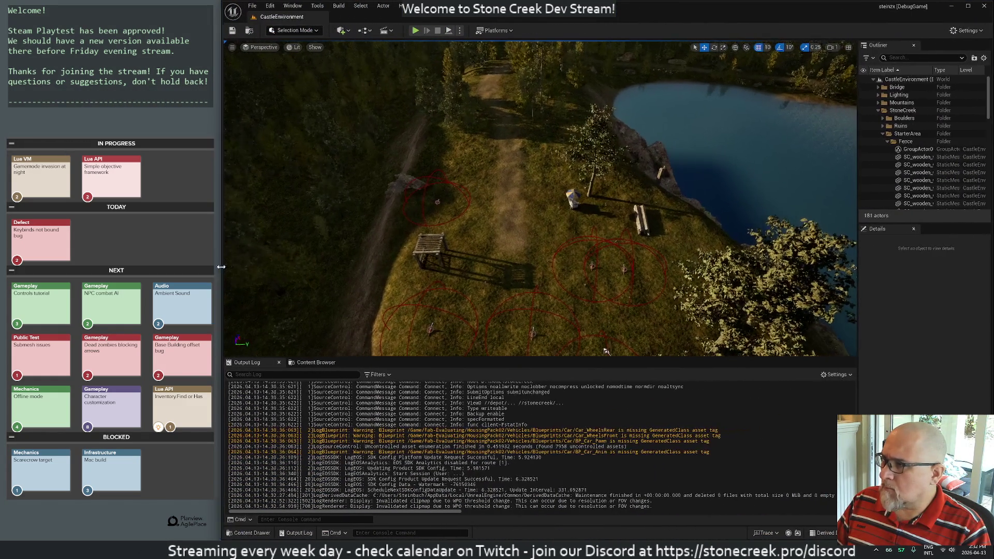
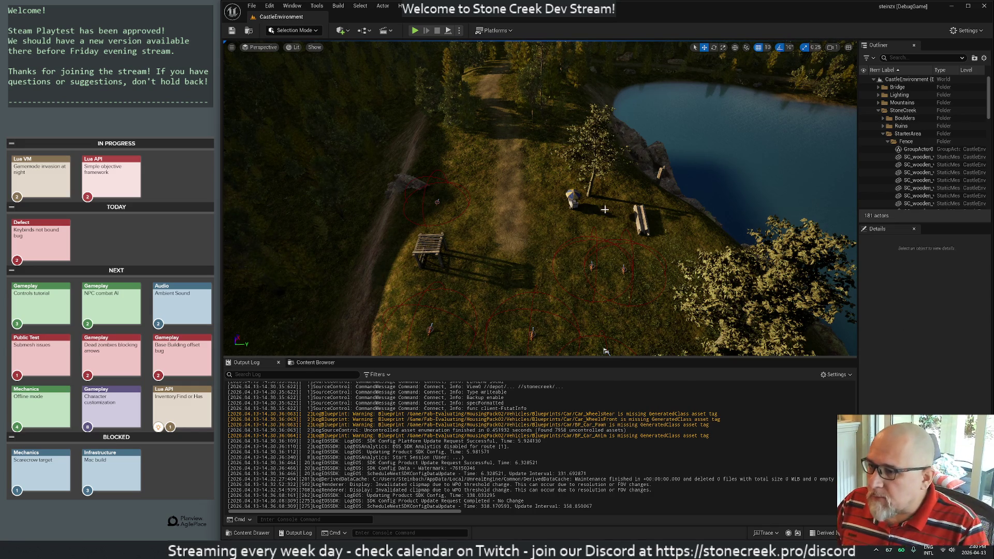
# Step: Save the CastleEnvironment level and start a play session
pyautogui.hotkey('alt', 'Tab')
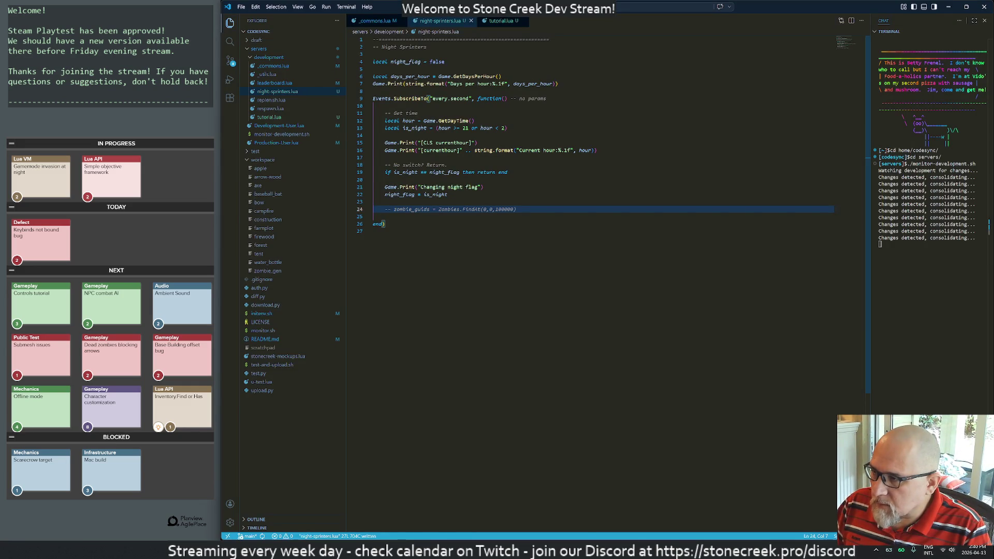
pyautogui.hotkey('alt', 'Tab')
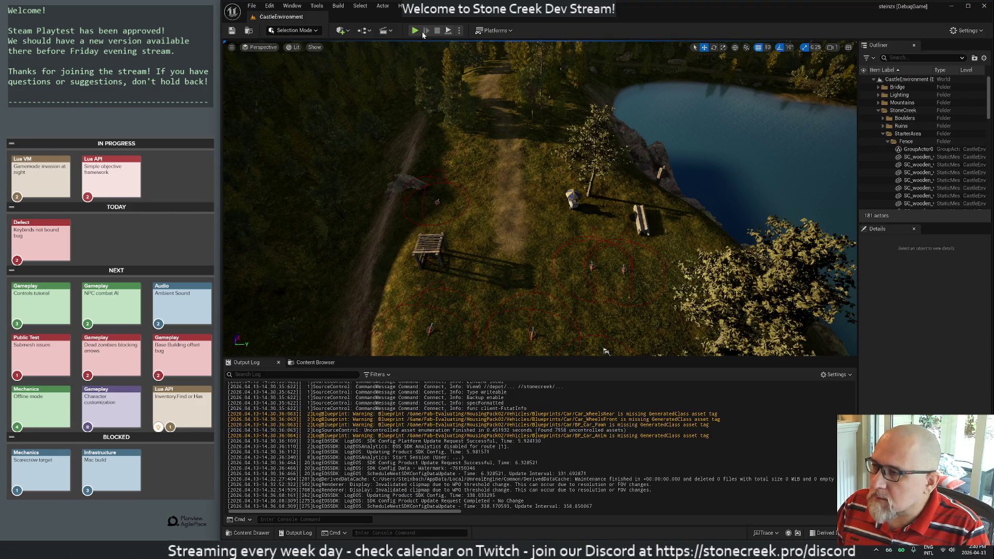
pyautogui.hotkey('ctrl', 's')
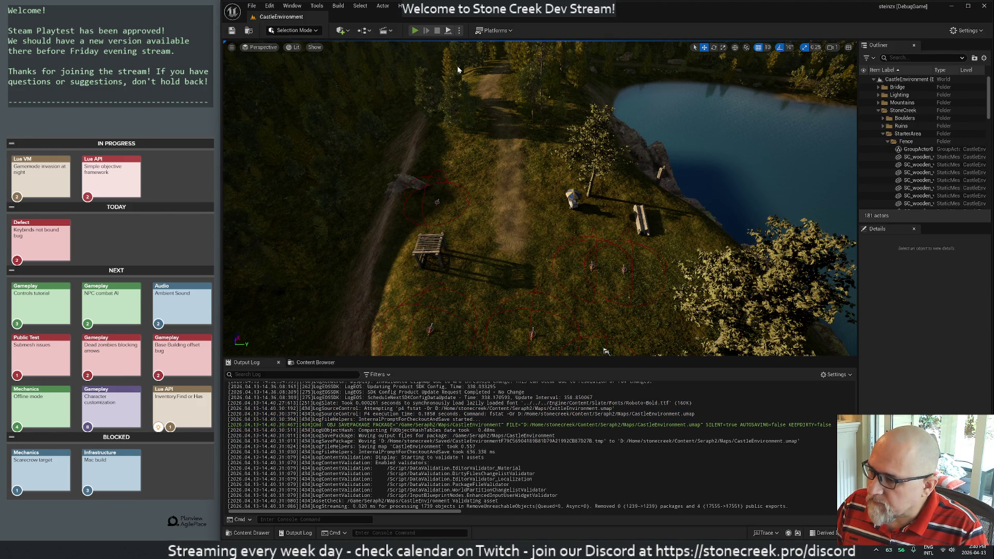
pyautogui.hotkey('alt', 'p')
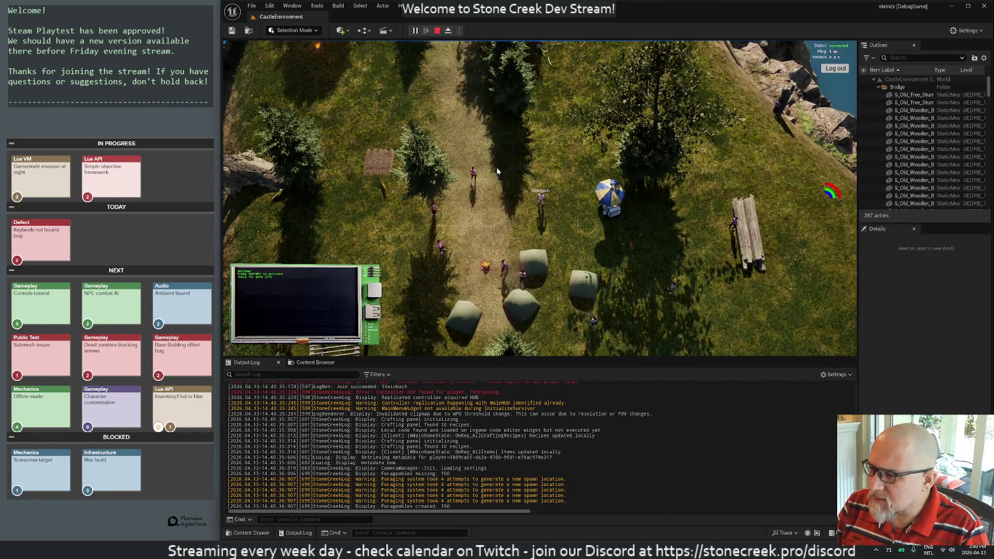
# Step: Add a new indented line to night-sprinters.lua, save it, then end the play session
pyautogui.hotkey('alt', 'Tab')
pyautogui.press('Down')
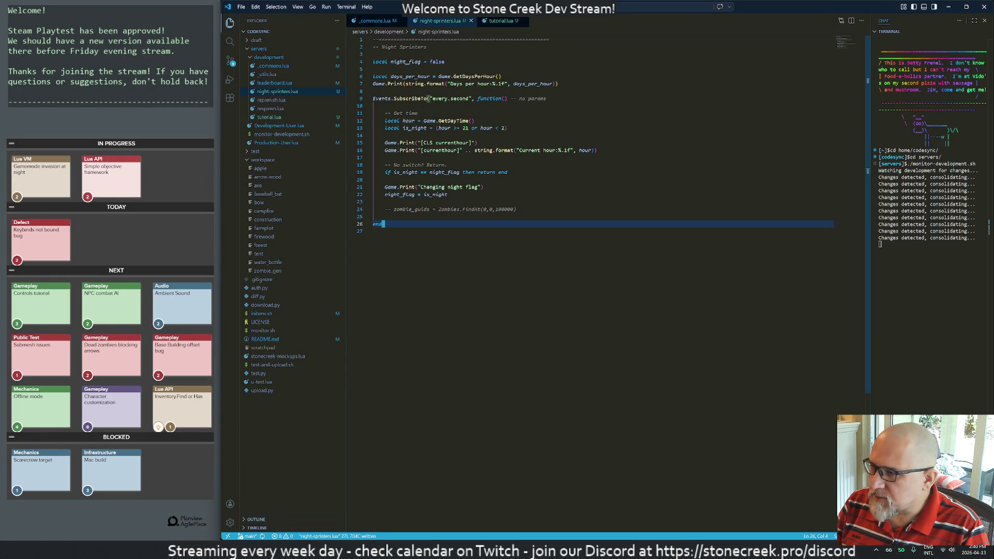
pyautogui.hotkey('shift', 'o')
pyautogui.press('Escape')
pyautogui.hotkey('ctrl', 's')
pyautogui.hotkey('alt', 'Tab')
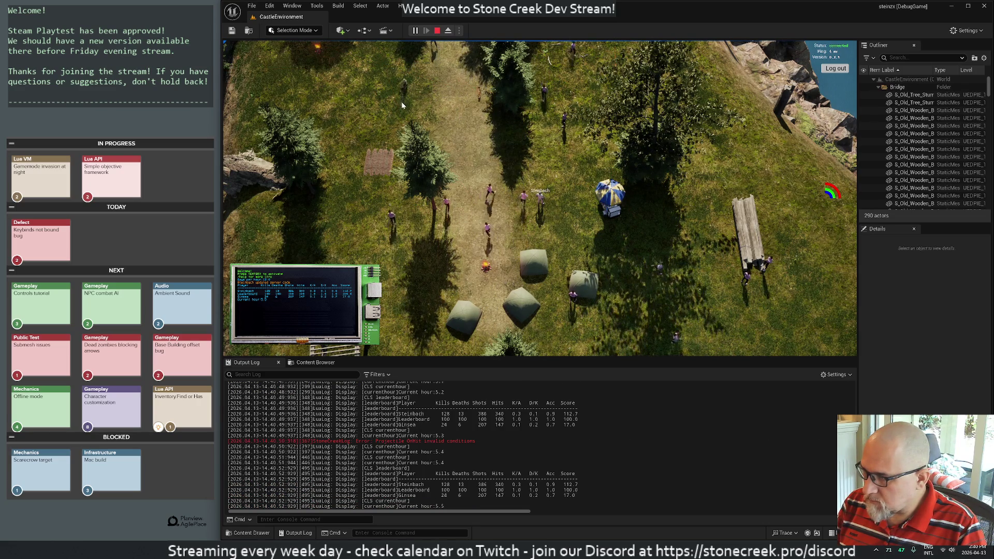
pyautogui.press('Escape')
pyautogui.hotkey('alt', 'Tab')
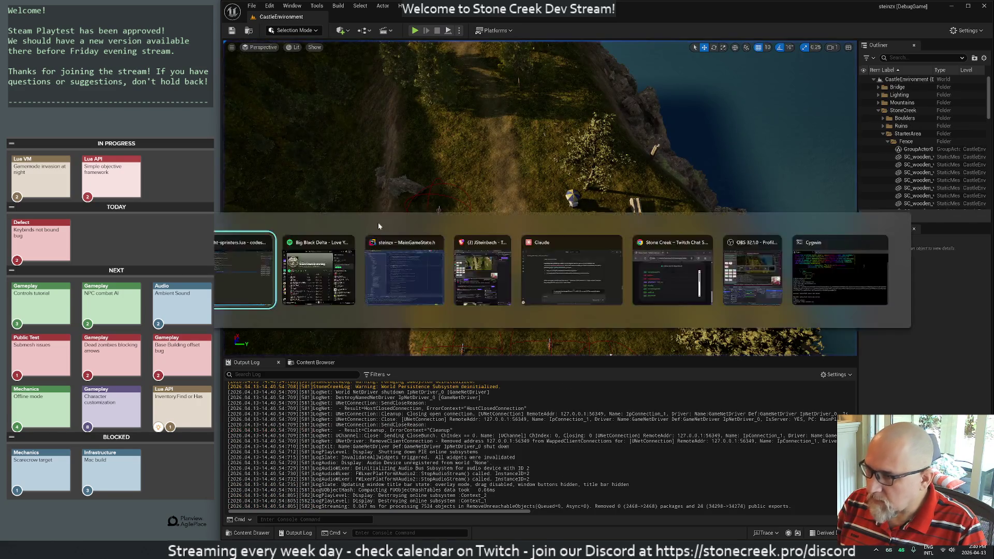
# Step: Insert Game.SetDaysPerHour(100) above the days_per_hour line and save with :w
pyautogui.click(405, 76)
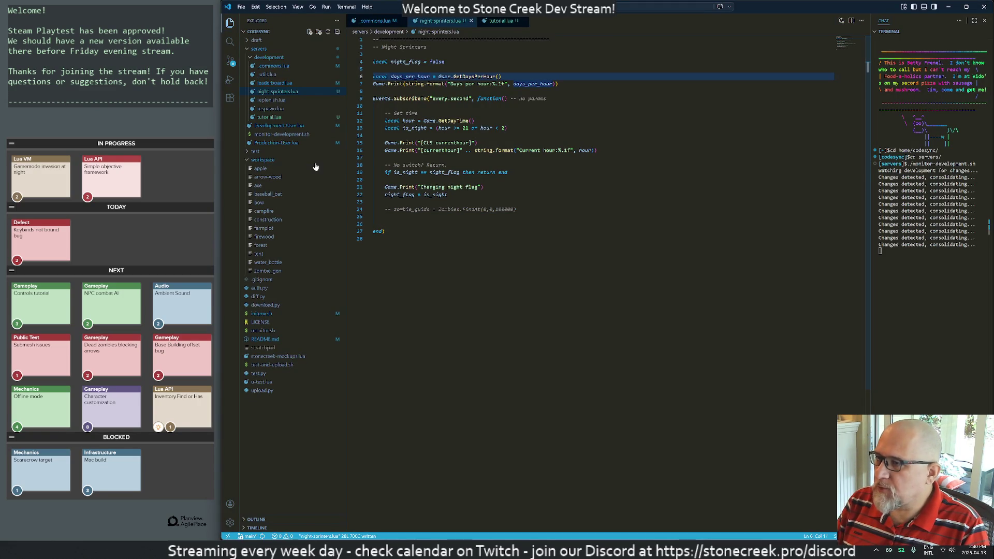
pyautogui.press('k')
pyautogui.press('i')
pyautogui.press('Return')
pyautogui.write('Game.SetDays')
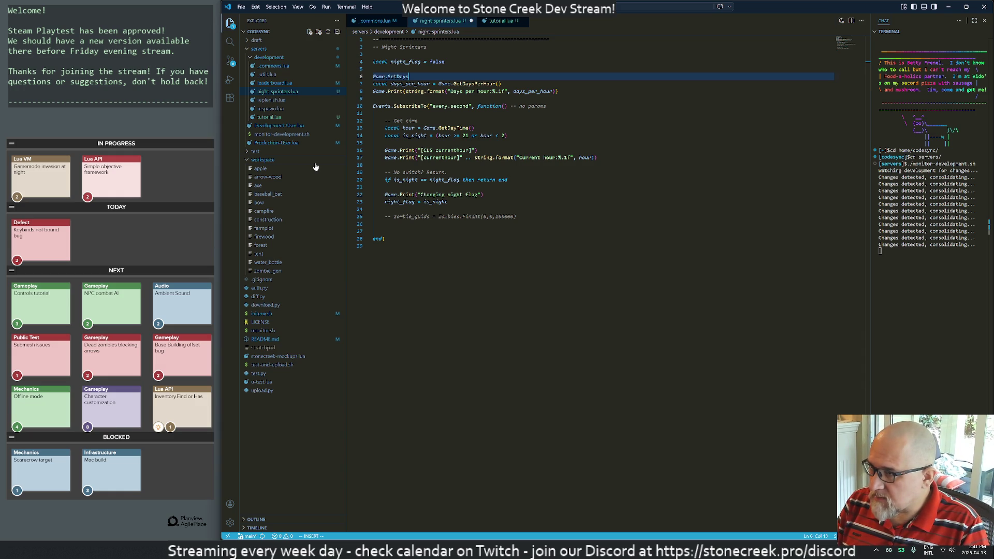
pyautogui.write('PerHour(100')
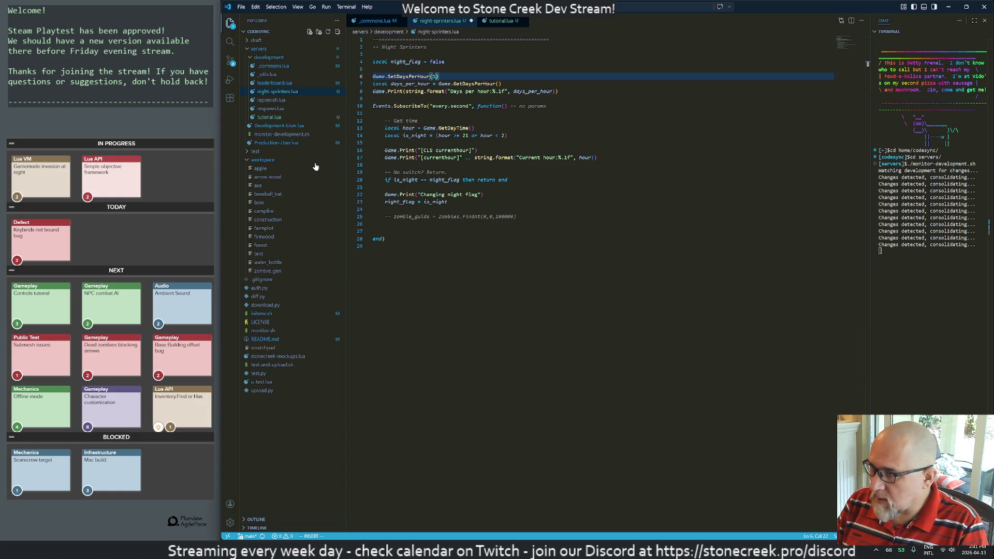
pyautogui.press('Escape')
pyautogui.write(':w')
pyautogui.press('Return')
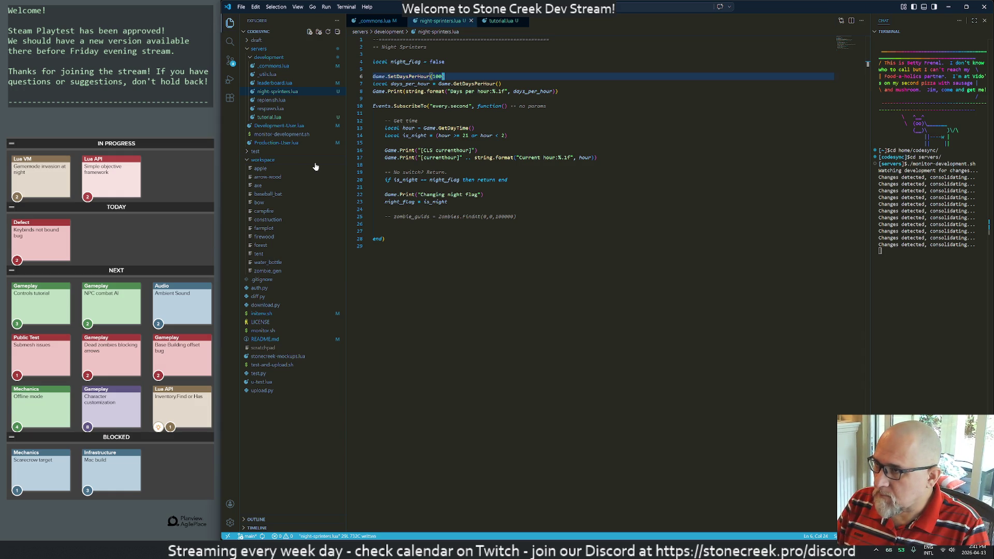
# Step: Add a blank line after the print call and save the script again
pyautogui.hotkey('alt', 'Tab')
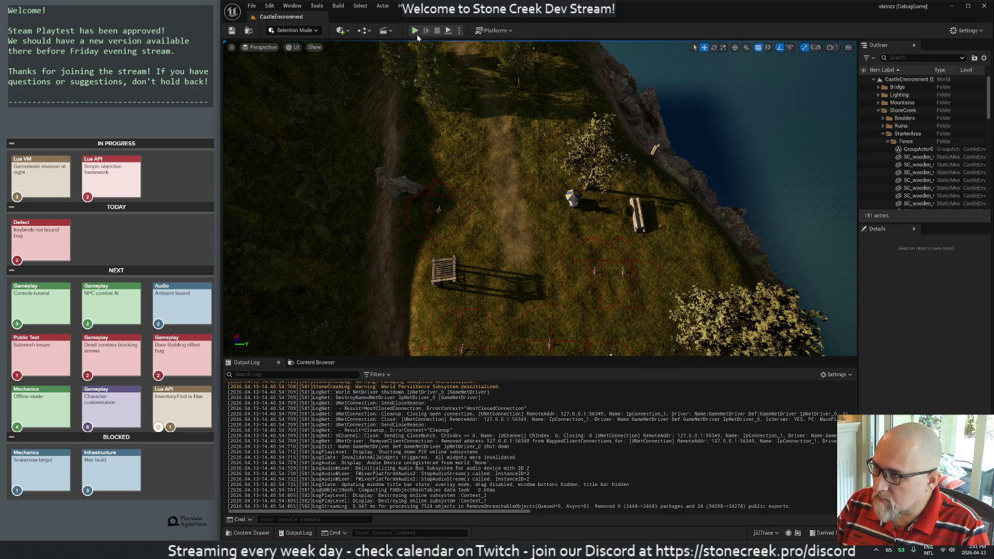
pyautogui.hotkey('alt', 'Tab')
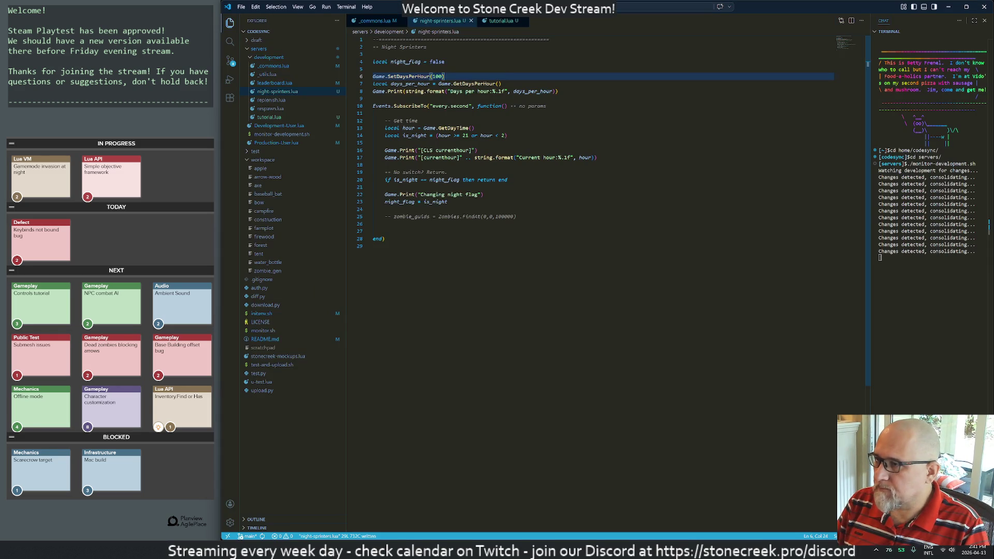
pyautogui.press('o')
pyautogui.press('Escape')
pyautogui.press('d')
pyautogui.press('d')
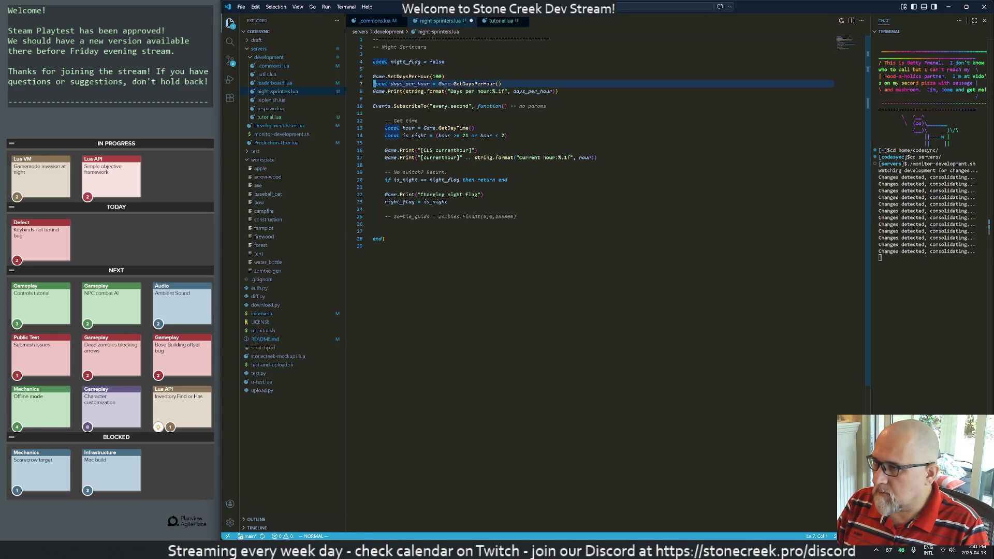
pyautogui.press('j')
pyautogui.press('j')
pyautogui.press('o')
pyautogui.press('Escape')
pyautogui.write(':w')
pyautogui.press('Return')
pyautogui.hotkey('alt', 'Tab')
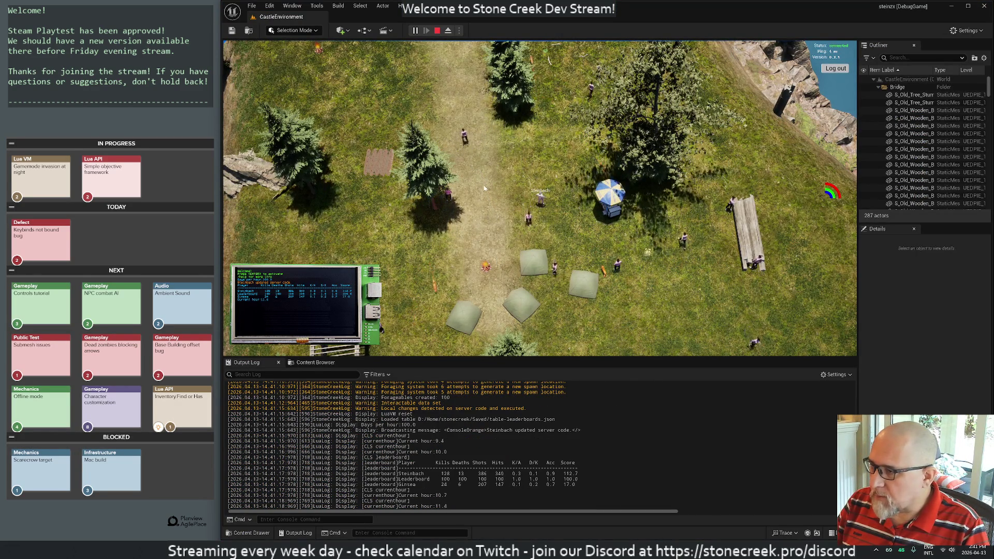
# Step: Enlarge the game view over the Output Log and walk the character north while hours race by
pyautogui.scroll(3, 496, 183)
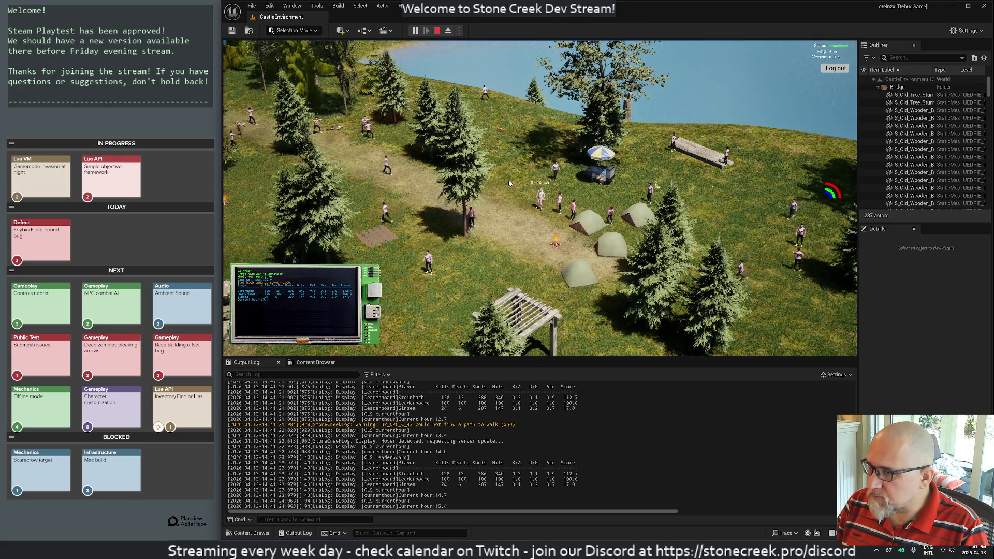
pyautogui.scroll(-3, 509, 179)
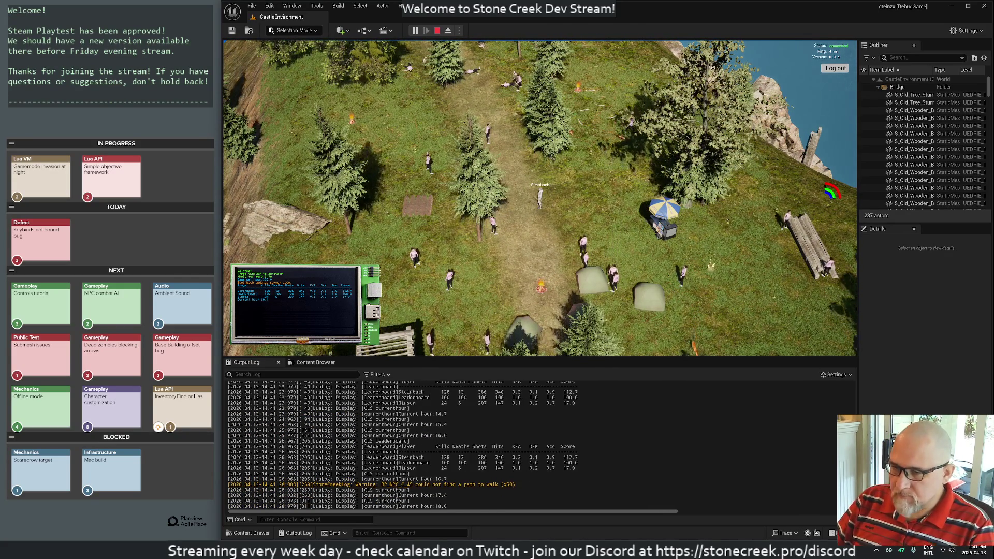
pyautogui.moveTo(756, 358); pyautogui.dragTo(755, 443)
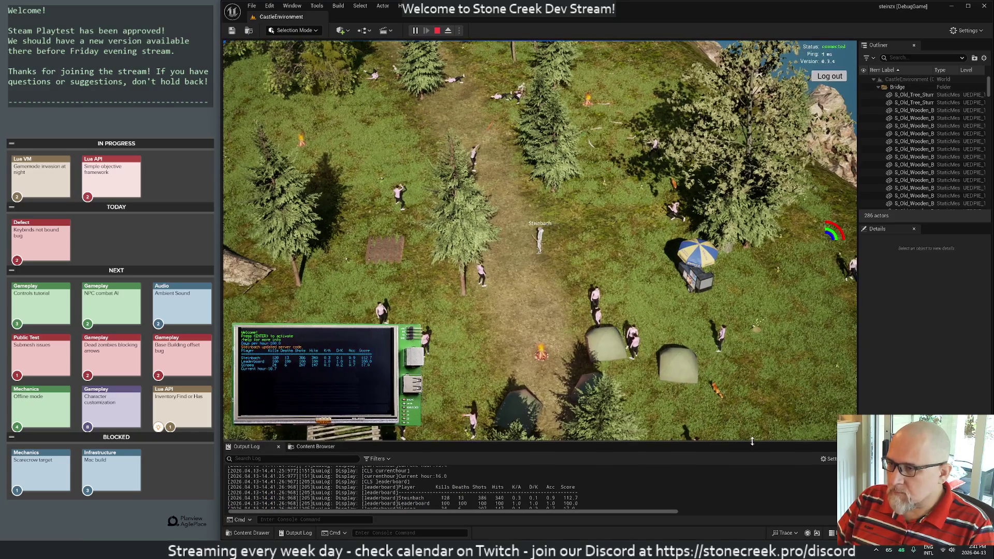
pyautogui.press('w')
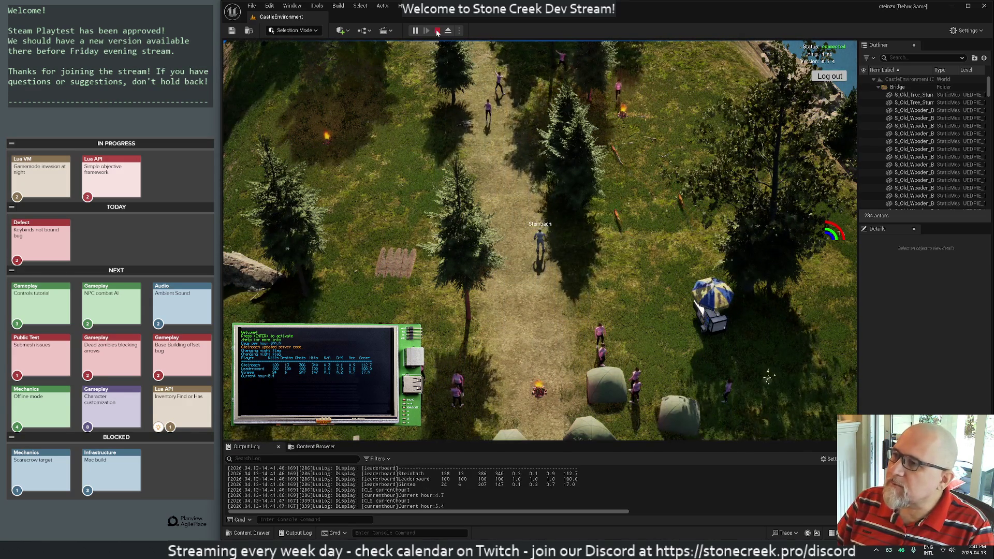
pyautogui.hotkey('alt', 'Tab')
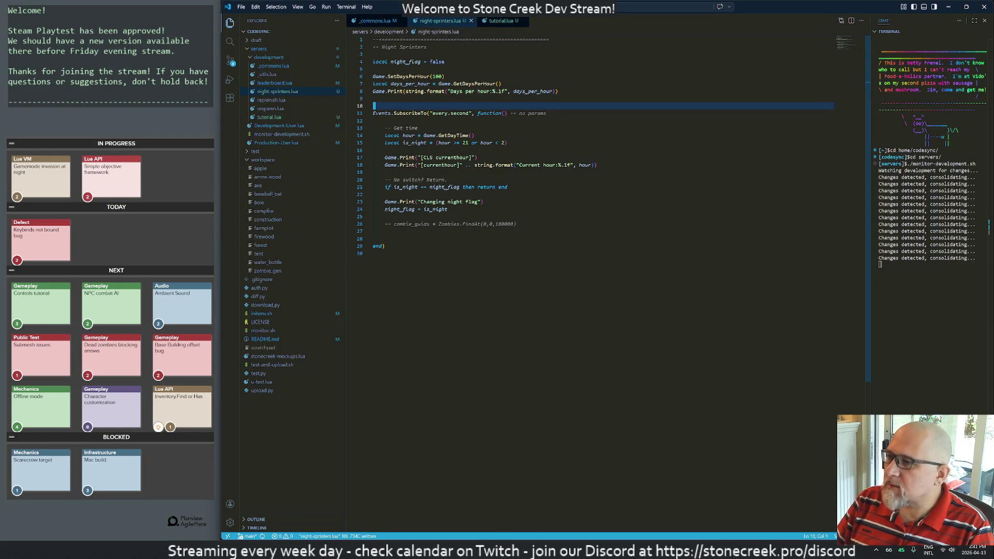
# Step: Comment out the days_per_hour and print lines 7–8 and delete blank line 9
pyautogui.press('Up')
pyautogui.press('Up')
pyautogui.press('Up')
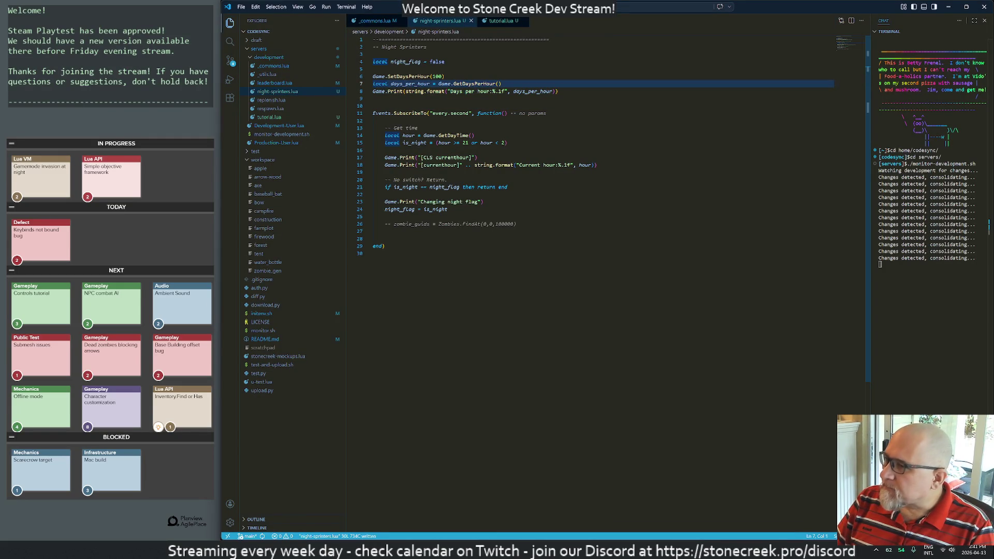
pyautogui.hotkey('shift', 'v')
pyautogui.press('j')
pyautogui.hotkey('ctrl', '/')
pyautogui.press('Escape')
pyautogui.press('j')
pyautogui.press('d')
pyautogui.press('d')
pyautogui.press('k')
pyautogui.press('k')
pyautogui.press('k')
pyautogui.press('w')
pyautogui.press('w')
pyautogui.press('w')
pyautogui.press('l')
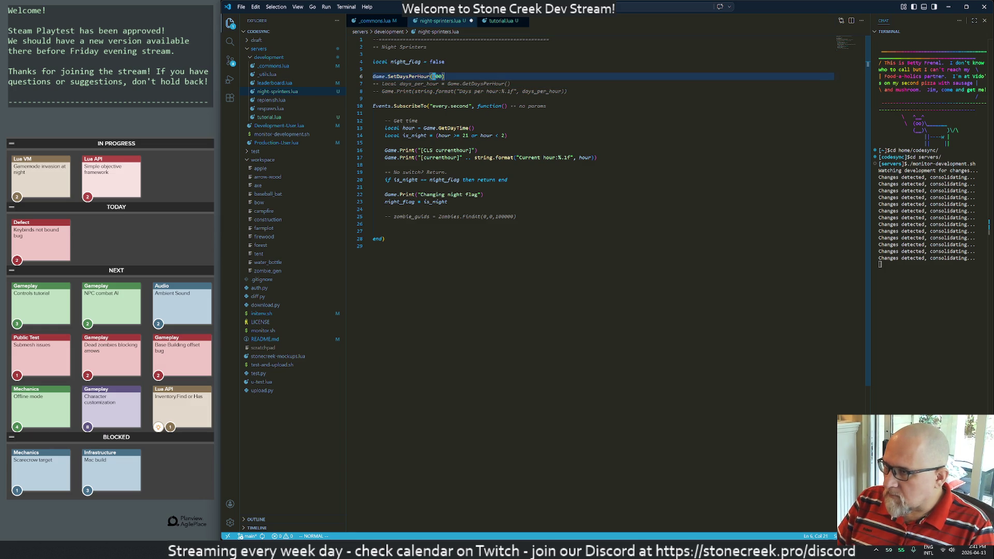
# Step: Change the night start hour from 21 to 22 and uncomment the zombie_guids FindAt call
pyautogui.press('j')
pyautogui.press('j')
pyautogui.press('j')
pyautogui.press('k')
pyautogui.press('w')
pyautogui.press('w')
pyautogui.press('w')
pyautogui.press('l')
pyautogui.press('r')
pyautogui.press('2')
pyautogui.press('j')
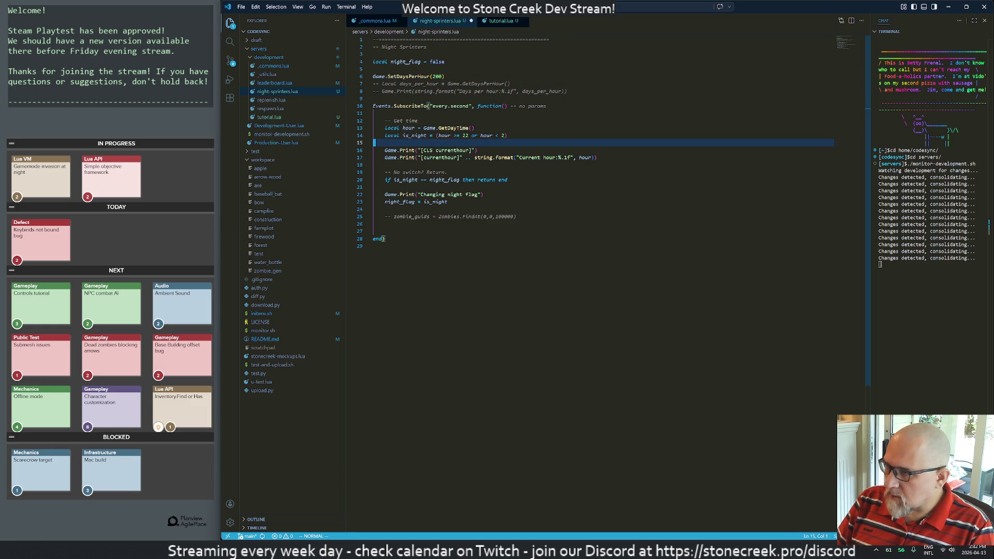
pyautogui.press('j')
pyautogui.press('j')
pyautogui.press('j')
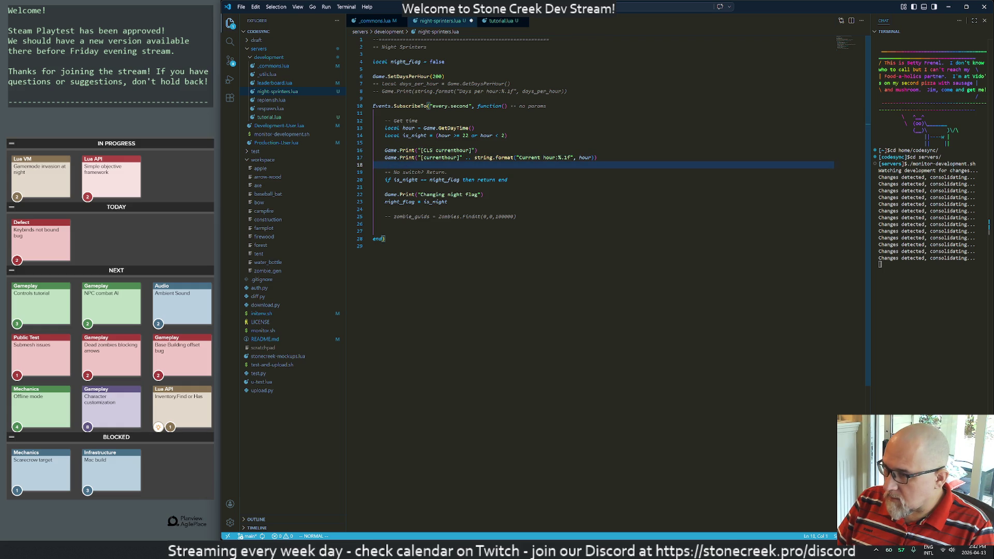
pyautogui.press('j')
pyautogui.press('j')
pyautogui.press('j')
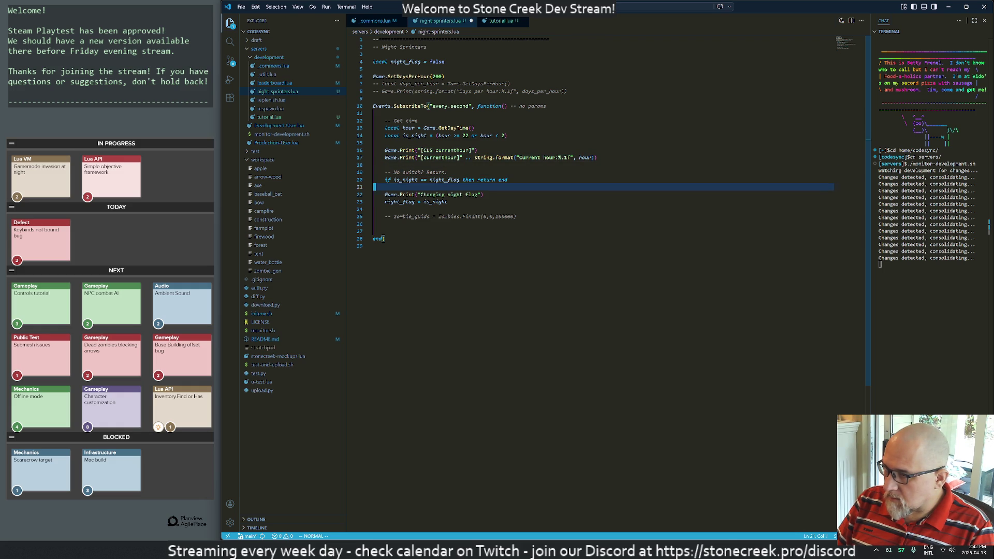
pyautogui.press('g')
pyautogui.press('c')
pyautogui.press('c')
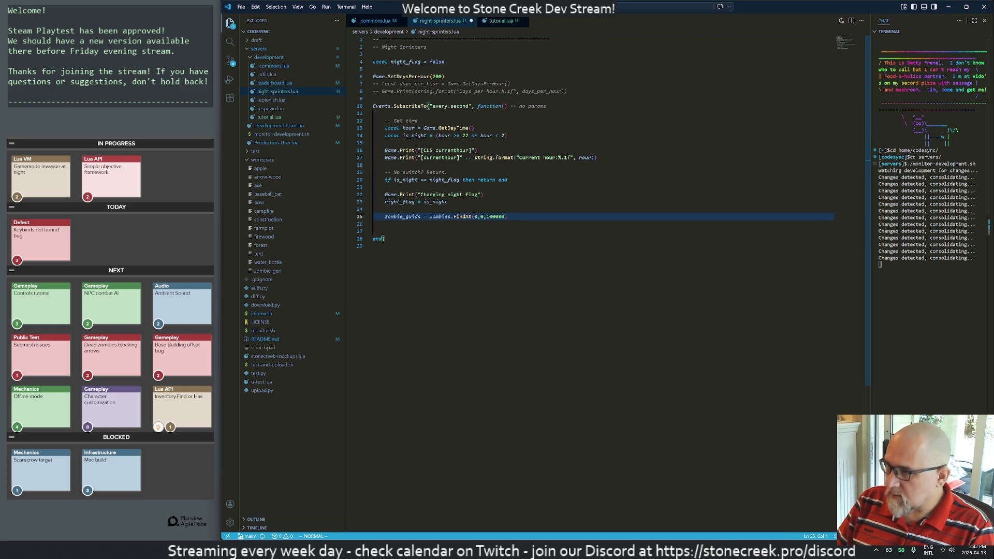
# Step: Add a print of 'Found %d zombies, world total = %d' using Zombies.Count(), then save
pyautogui.press('o')
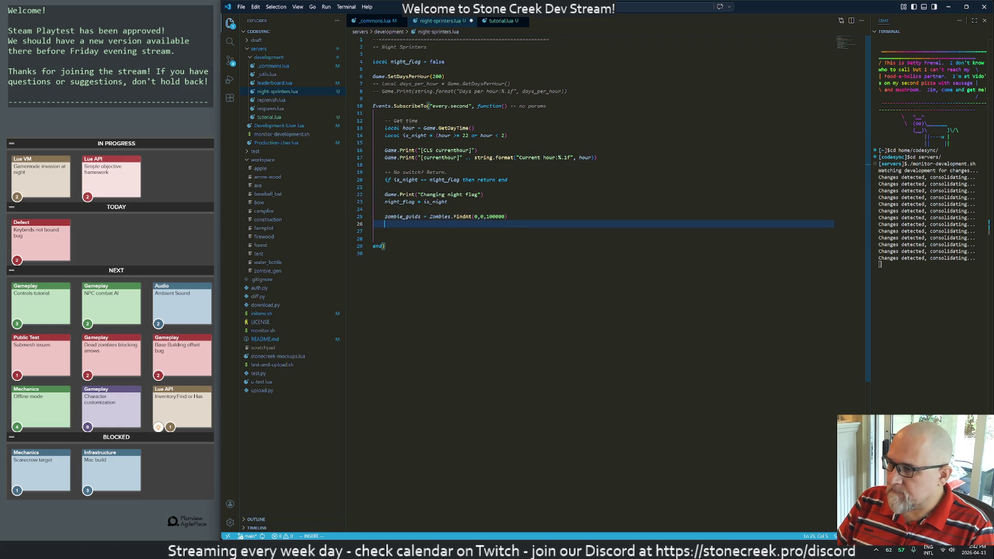
pyautogui.write('Game.')
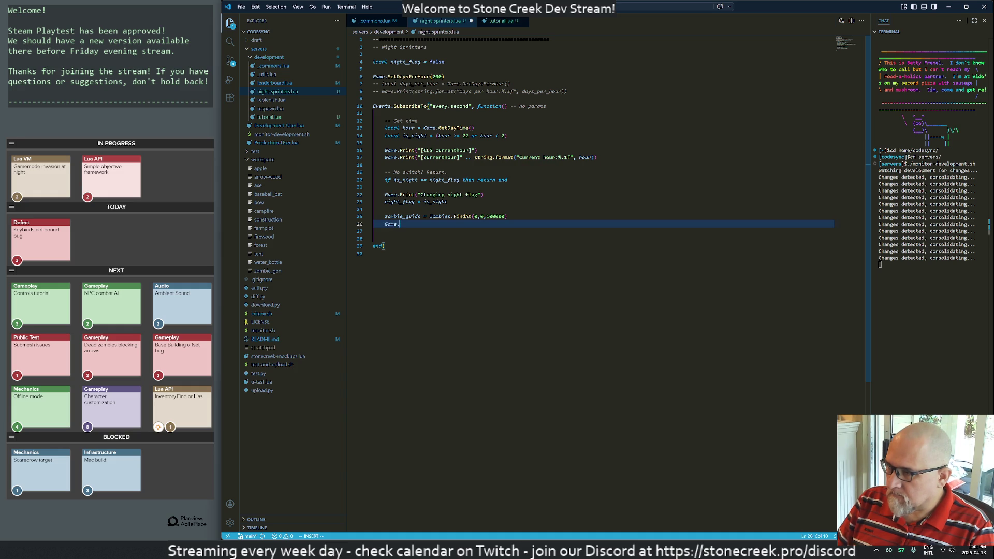
pyautogui.write('Print(string.format(')
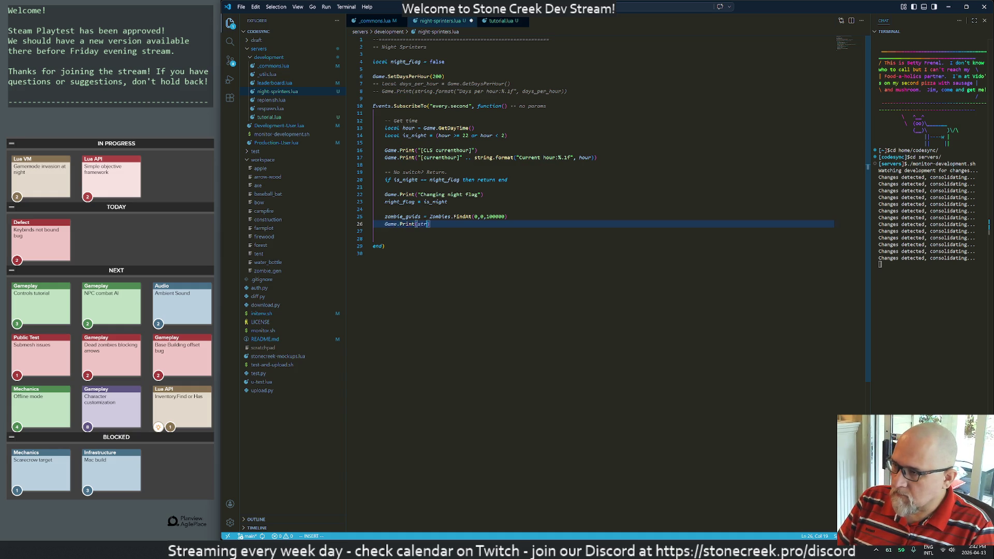
pyautogui.write('"')
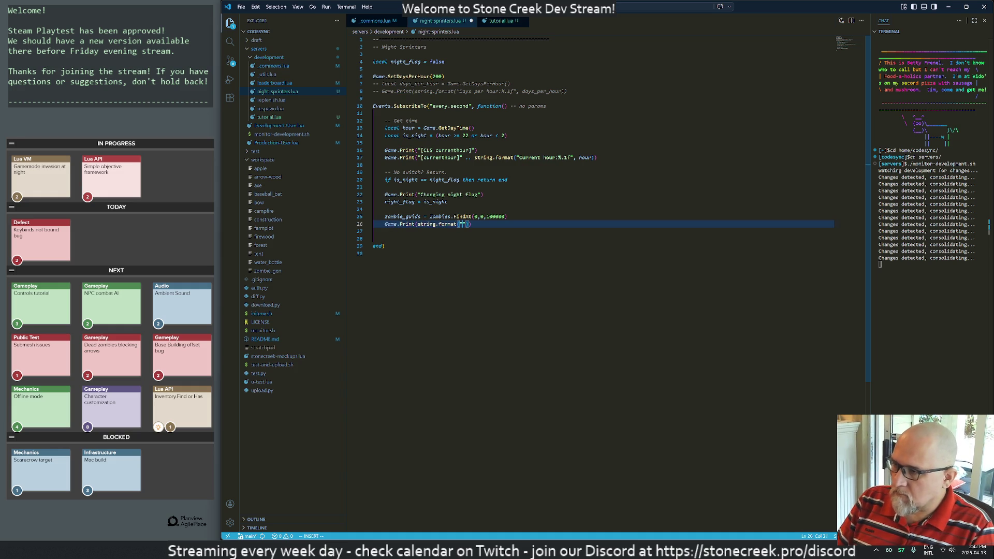
pyautogui.write('Found %d')
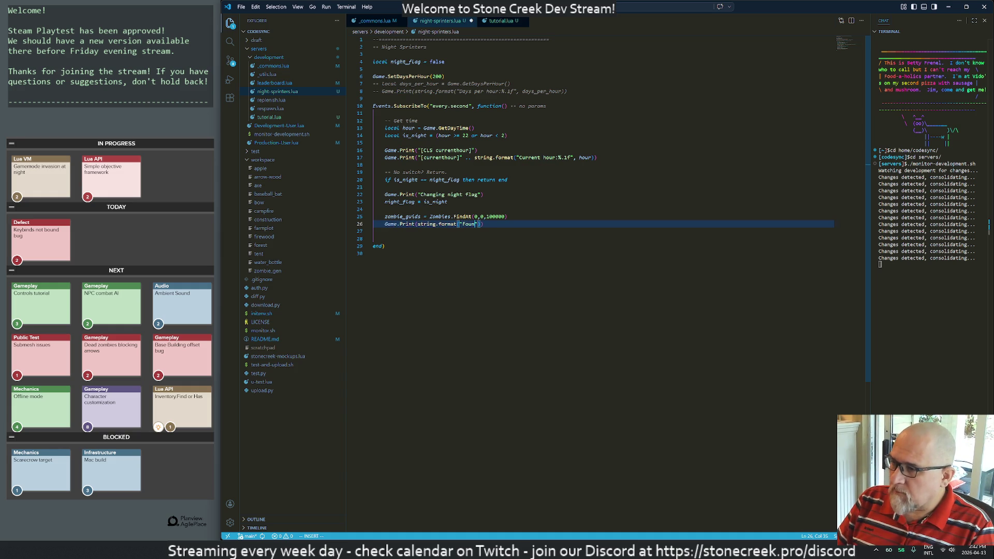
pyautogui.press('BackSpace')
pyautogui.write('d zombies,')
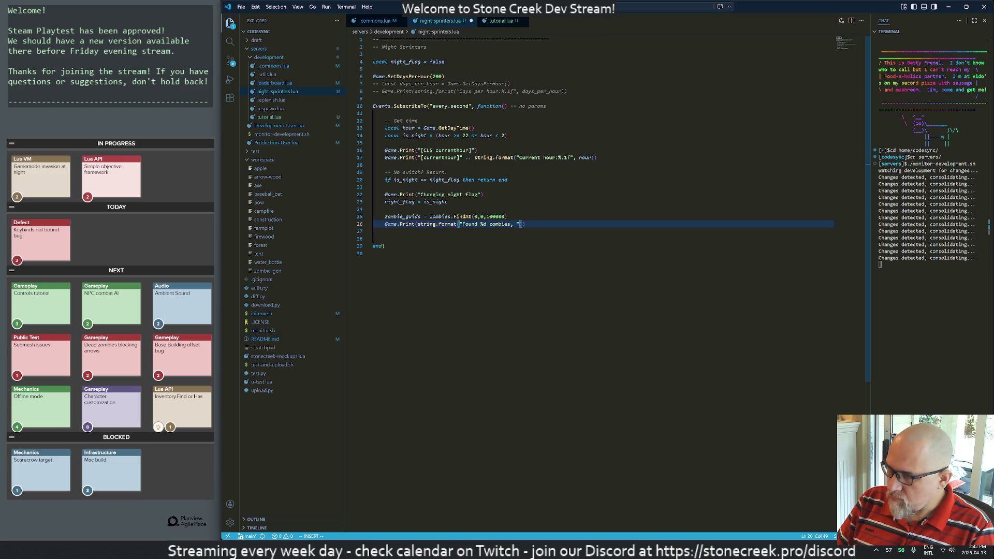
pyautogui.write('world total = ')
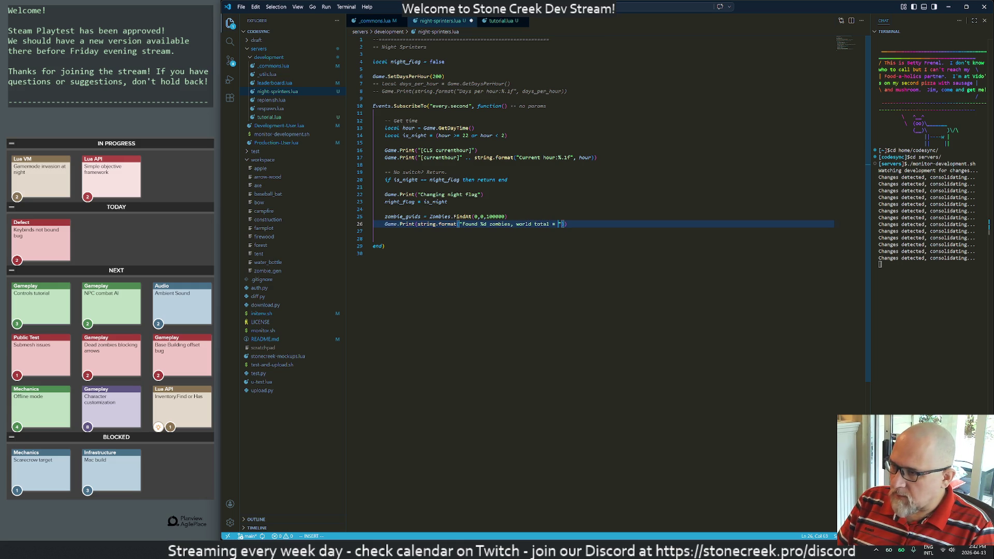
pyautogui.write('%da, #')
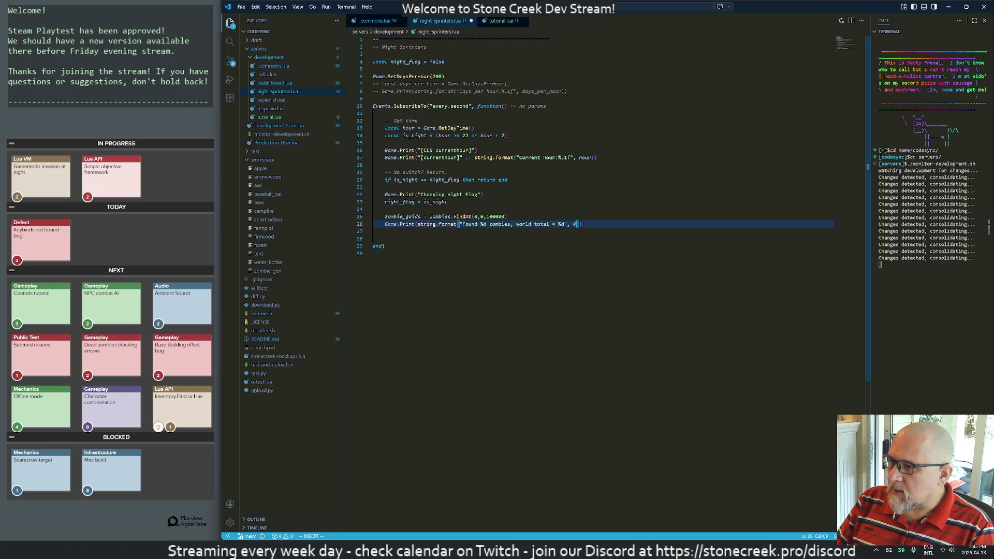
pyautogui.write('zombie_guid')
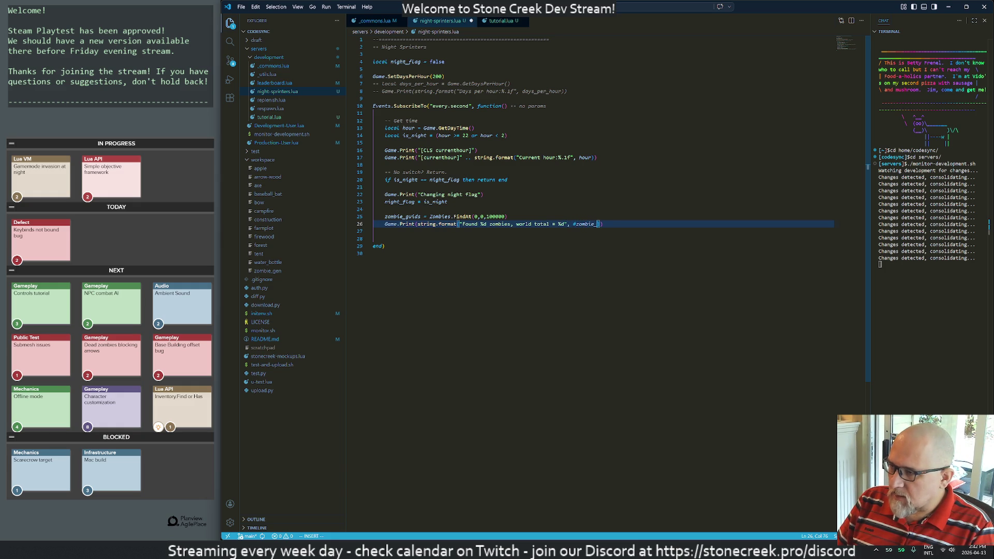
pyautogui.write('s, ')
pyautogui.write('Zombies.')
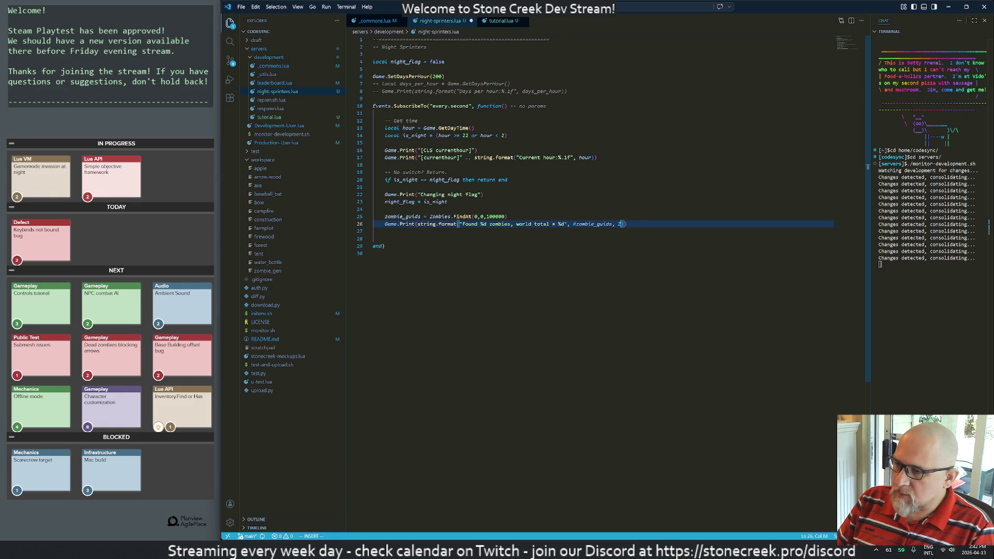
pyautogui.write('Count()')
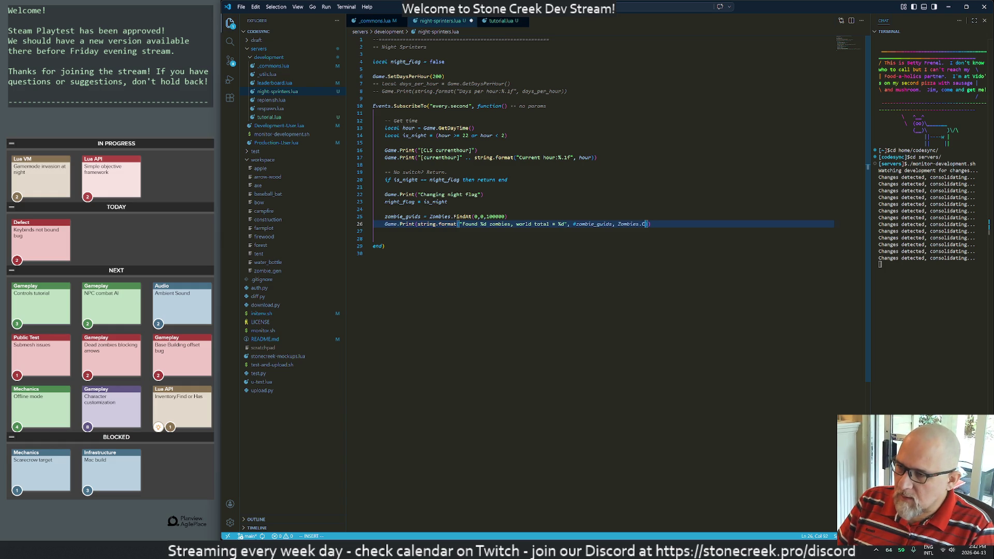
pyautogui.press('Escape')
pyautogui.write('j:w')
pyautogui.press('Return')
pyautogui.hotkey('alt', 'Tab')
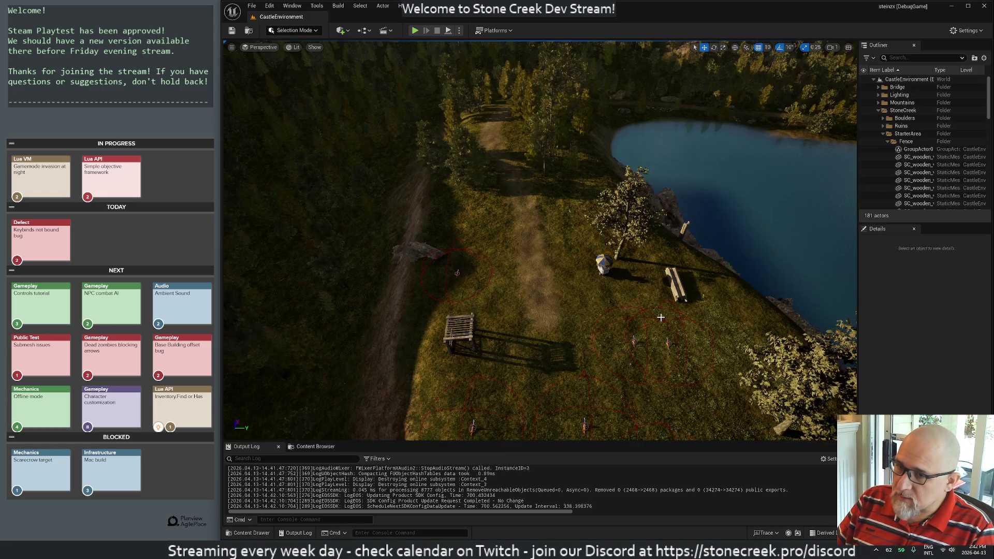
# Step: Play the level, remove the extra blank line before end) and save, then stop the session
pyautogui.click(415, 31)
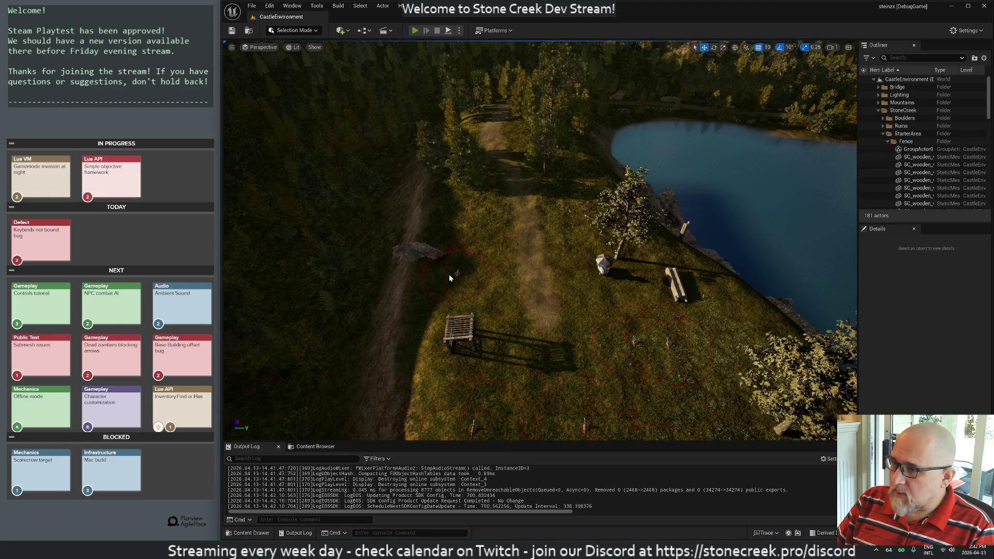
pyautogui.hotkey('alt', 'Tab')
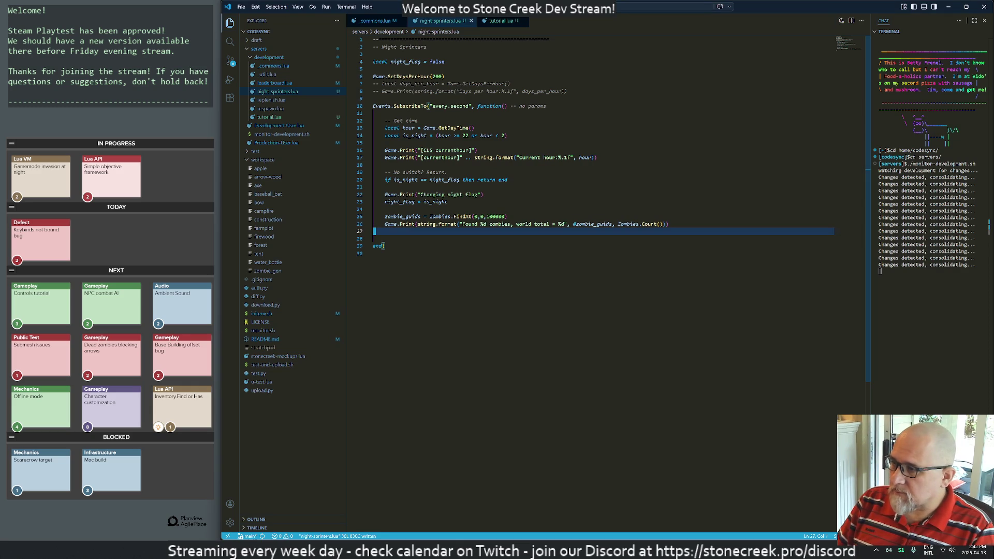
pyautogui.press('d')
pyautogui.press('d')
pyautogui.hotkey('ctrl', 's')
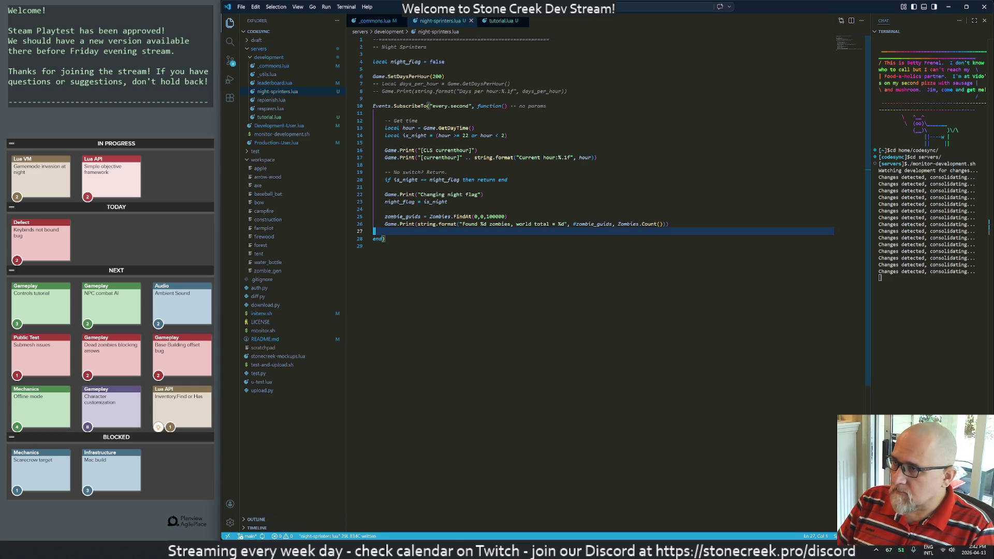
pyautogui.hotkey('alt', 'Tab')
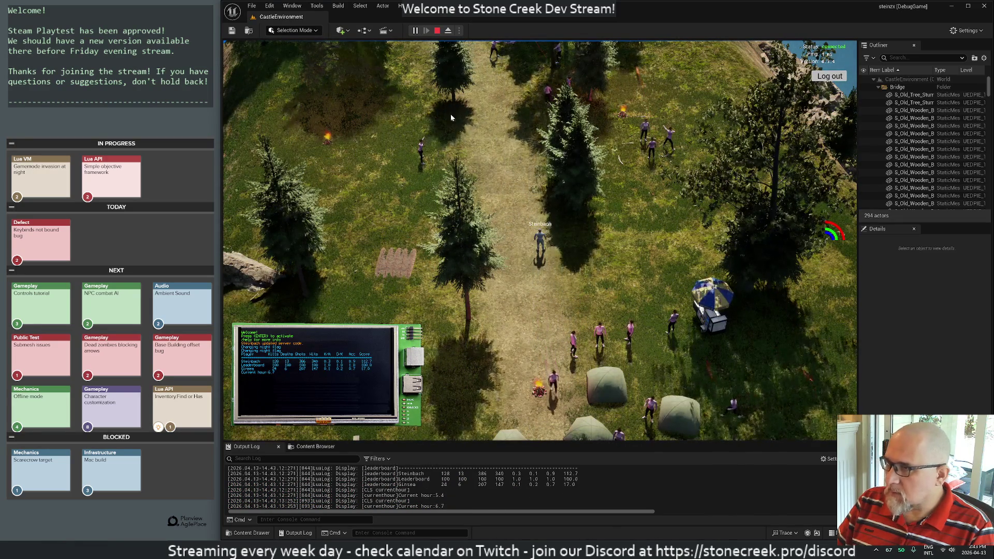
pyautogui.press('Escape')
pyautogui.hotkey('alt', 'Tab')
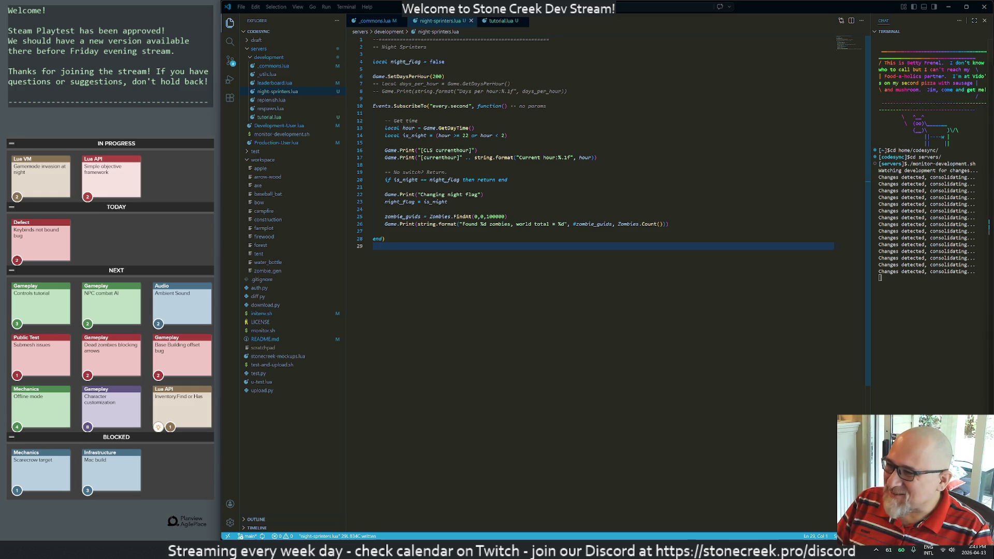
# Step: Go to the print call on line 26 and check the zombie counts in the Unreal log
pyautogui.click(373, 231)
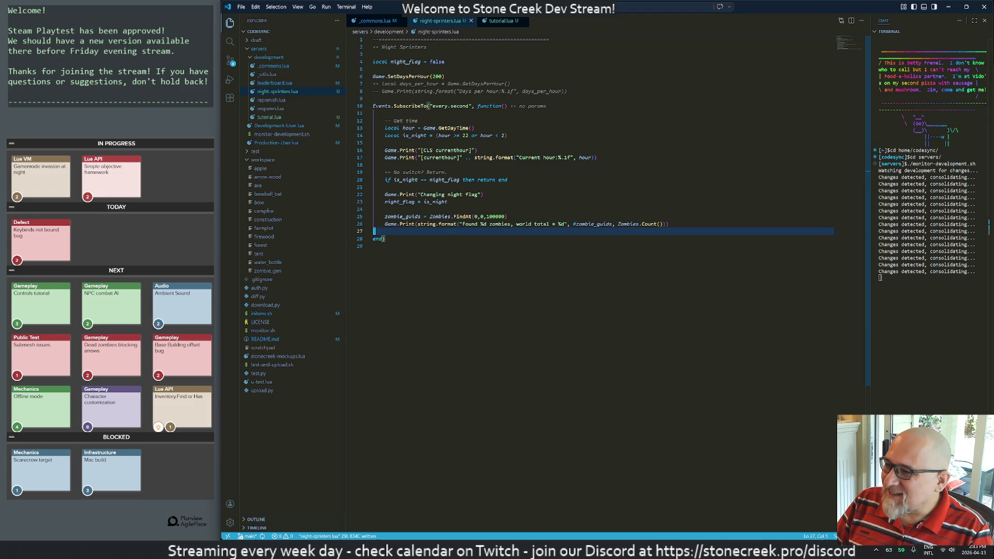
pyautogui.press('Up')
pyautogui.press('Home')
pyautogui.hotkey('ctrl', 'Right')
pyautogui.hotkey('ctrl', 'Right')
pyautogui.hotkey('ctrl', 'Right')
pyautogui.hotkey('ctrl', 'Right')
pyautogui.hotkey('ctrl', 'Right')
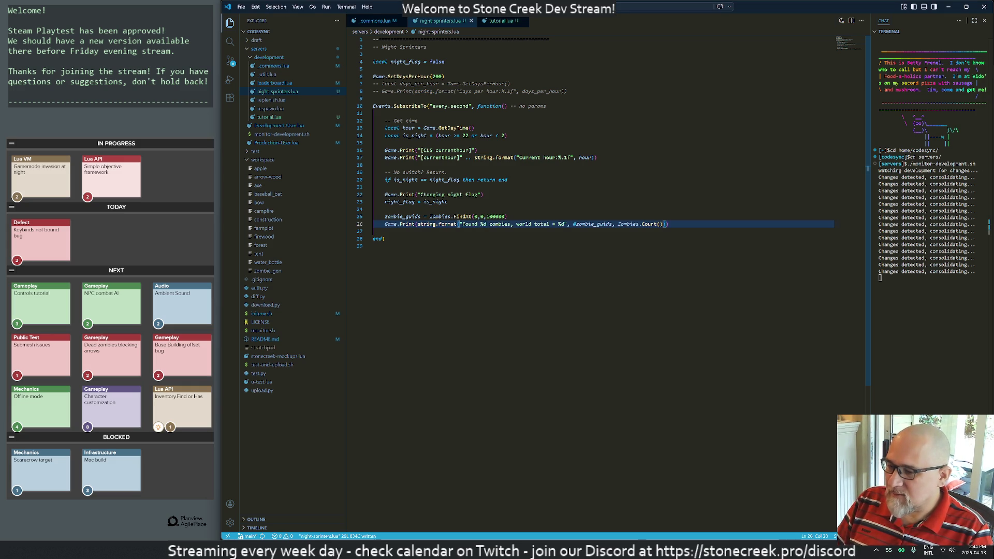
pyautogui.hotkey('alt', 'Tab')
pyautogui.scroll(15, 451, 498)
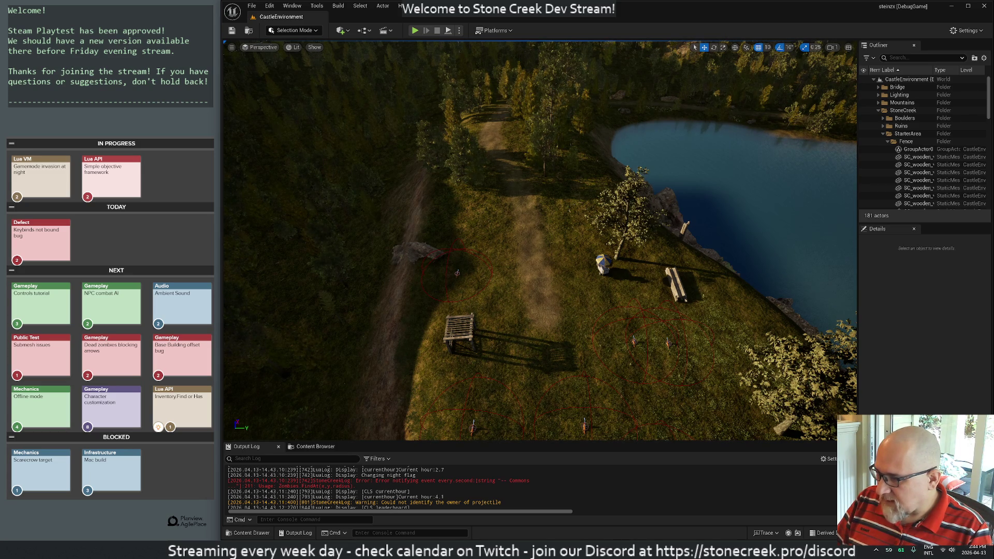
pyautogui.hotkey('alt', 'Tab')
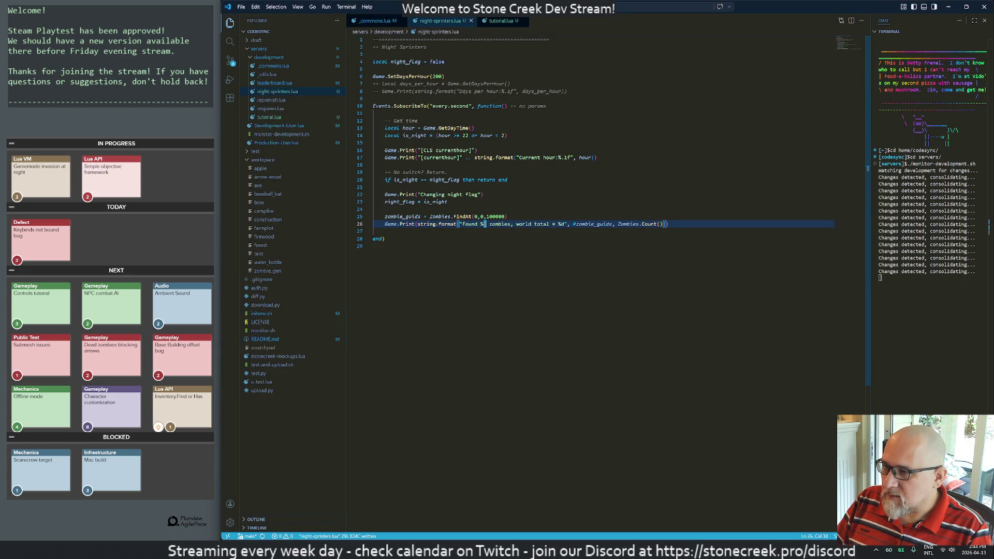
# Step: Reduce the FindAt search radius from 100000 to 10000 and save
pyautogui.click(505, 217)
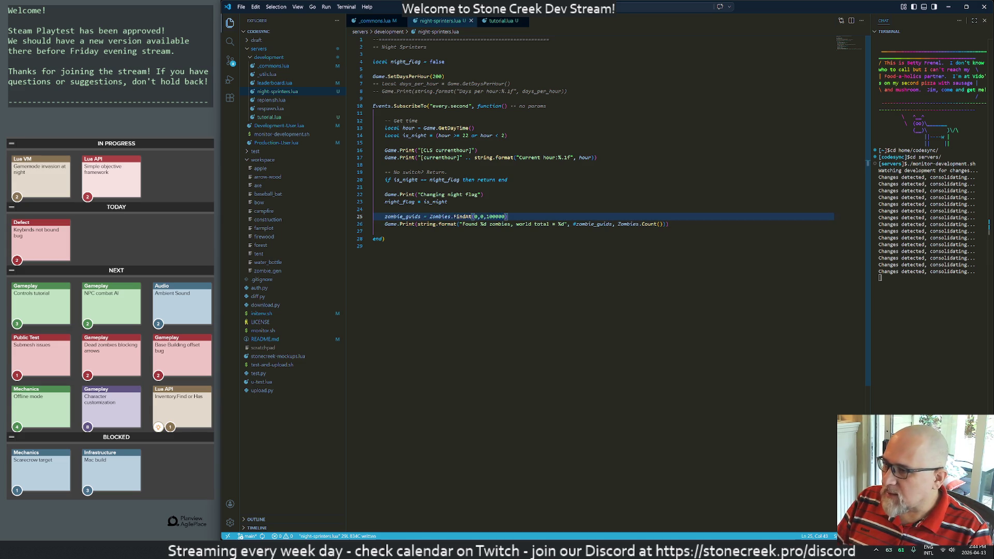
pyautogui.press('x')
pyautogui.press('x')
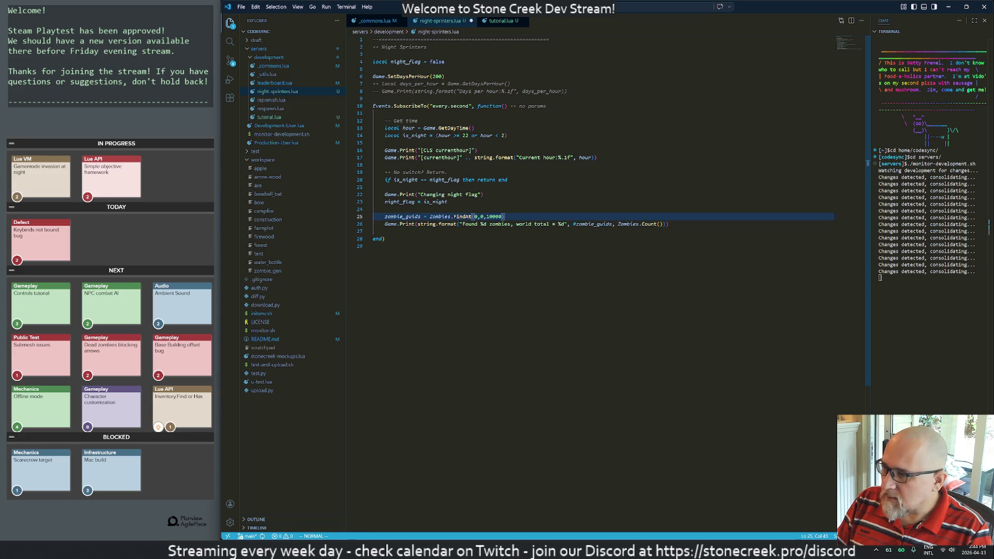
pyautogui.write('u:w')
pyautogui.press('Return')
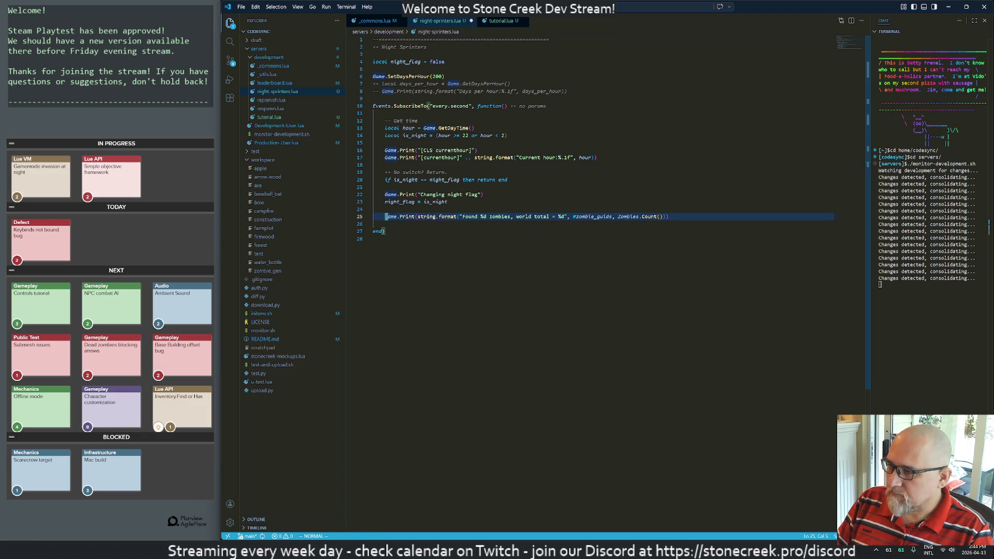
pyautogui.press('u')
pyautogui.hotkey('ctrl', 'r')
# Step: Copy the two zombie-count lines to after line 8, dedent them one level, and save
pyautogui.hotkey('shift', 'v')
pyautogui.press('j')
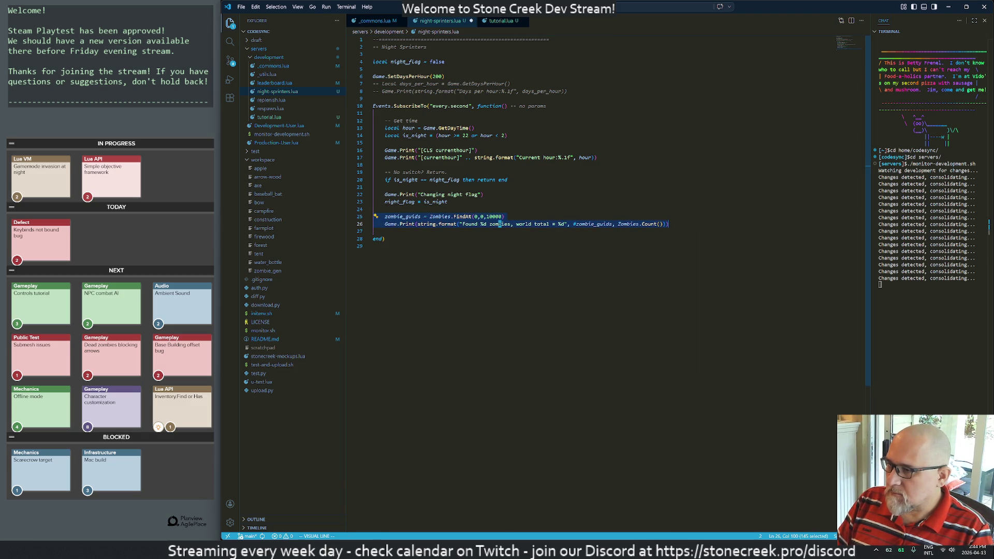
pyautogui.press('Escape')
pyautogui.press('{')
pyautogui.press('{')
pyautogui.press('{')
pyautogui.press('k')
pyautogui.press('o')
pyautogui.press('Escape')
pyautogui.press('p')
pyautogui.hotkey('shift', 'v')
pyautogui.press('j')
pyautogui.press('less')
pyautogui.hotkey('ctrl', 's')
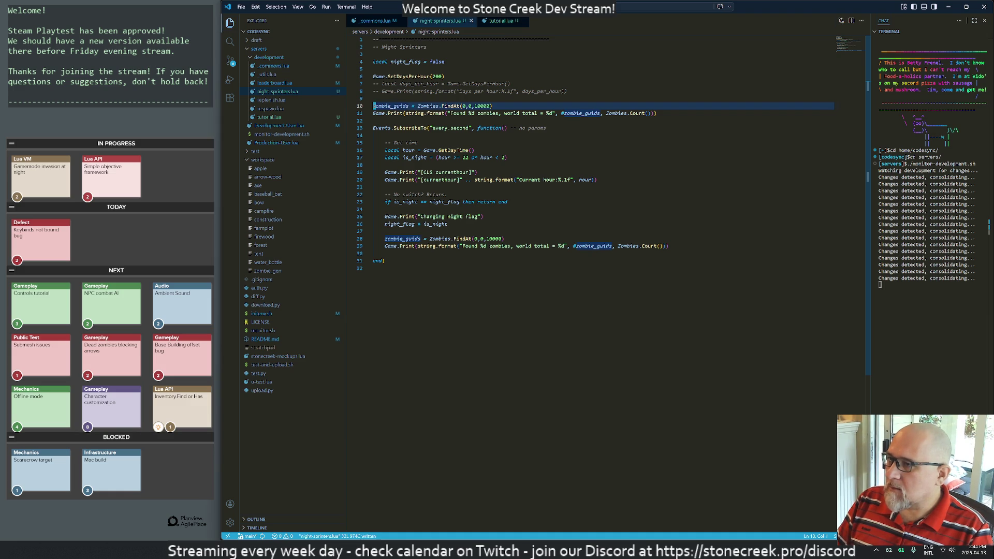
pyautogui.hotkey('alt', 'Tab')
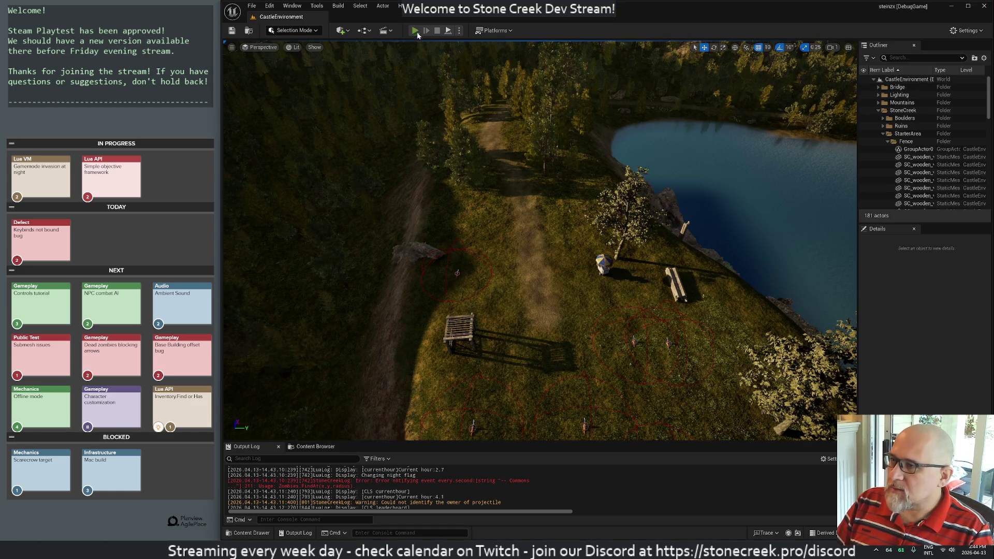
# Step: Start a new play session and add a blank line above the top-level zombie lines
pyautogui.click(414, 30)
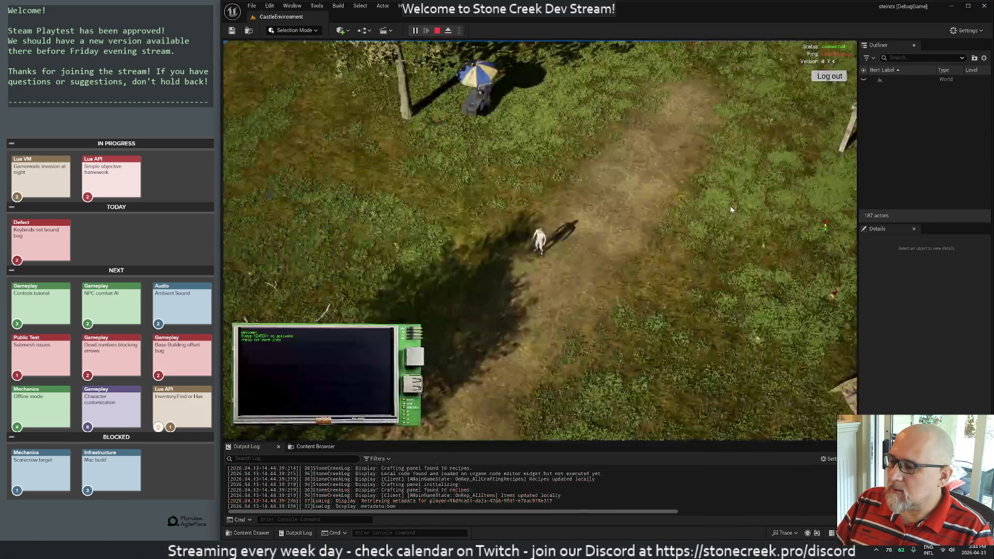
pyautogui.hotkey('alt', 'Tab')
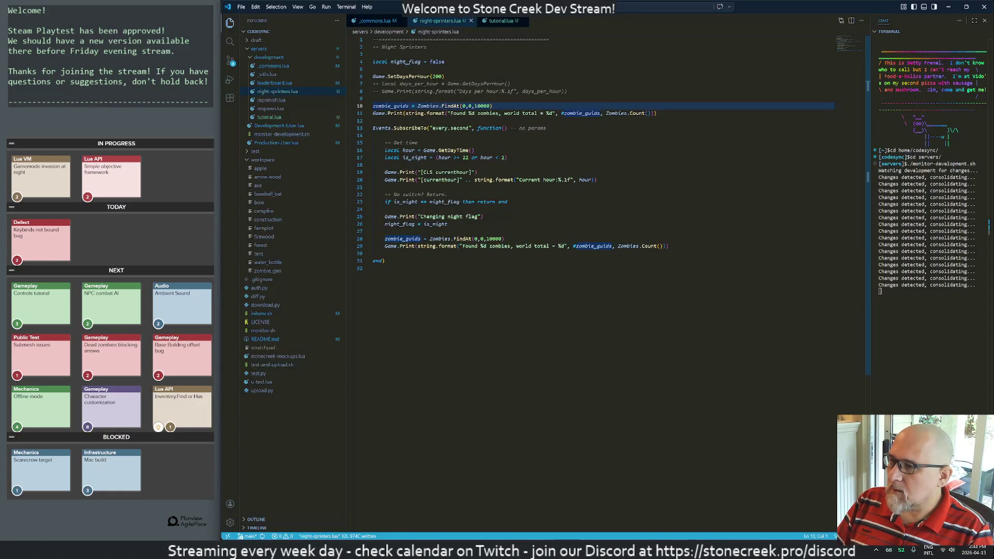
pyautogui.press('O')
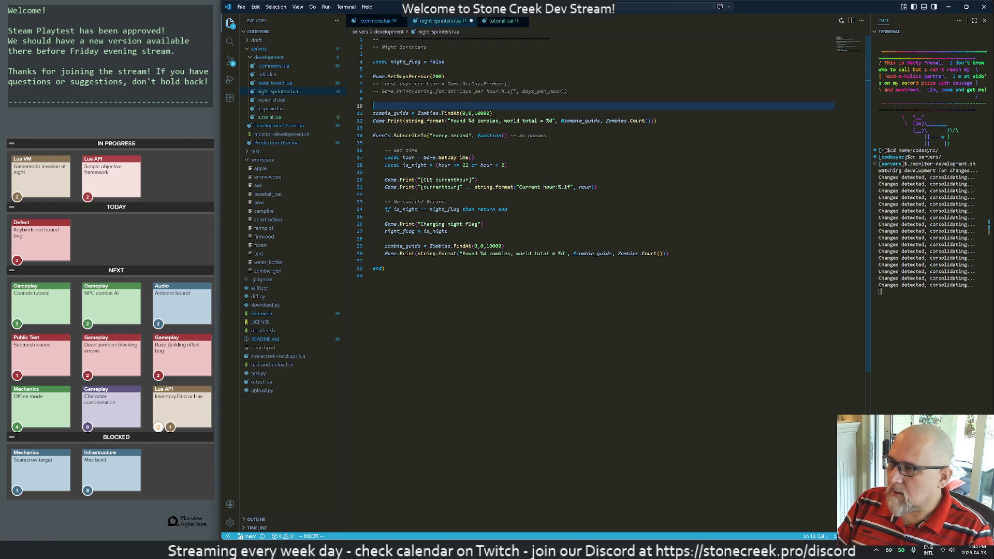
pyautogui.hotkey('alt', 'Tab')
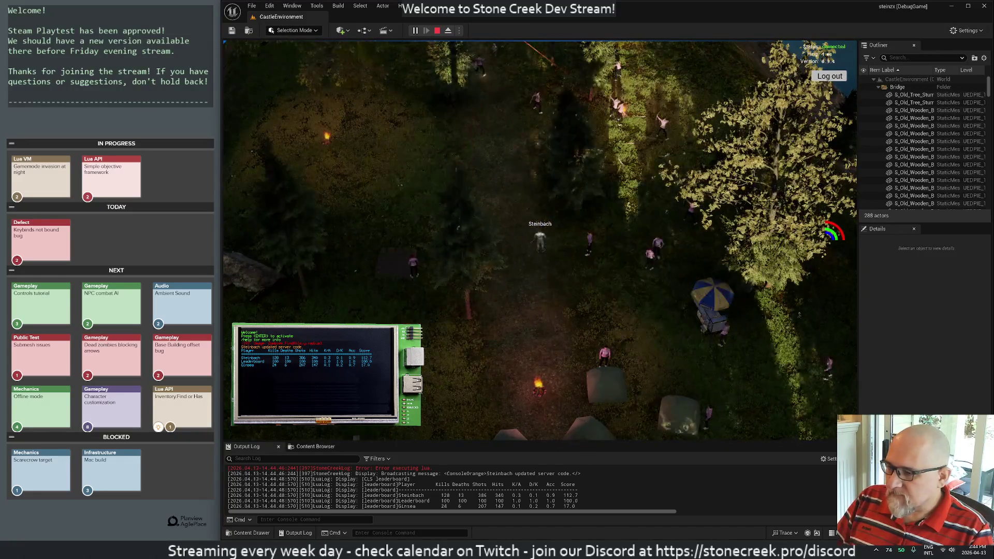
pyautogui.hotkey('alt', 'Tab')
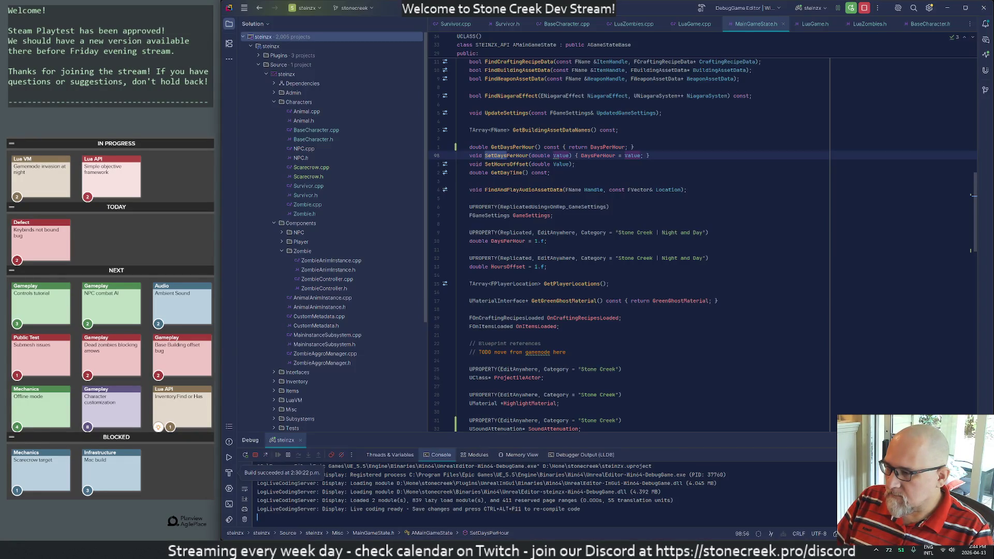
# Step: Close the MainGameState.h, LuaZombies.h and BaseCharacter.h tabs in Rider
pyautogui.middleClick(755, 27)
pyautogui.middleClick(753, 26)
pyautogui.middleClick(754, 26)
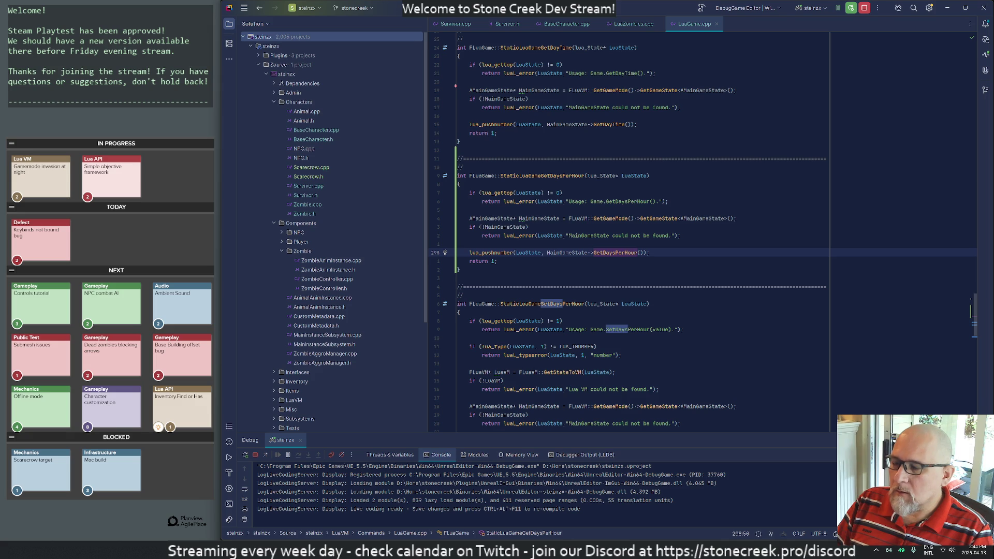
# Step: Inspect the '!= 6' argument check in LuaZombies.cpp's FindAt, then stop the play session
pyautogui.click(611, 24)
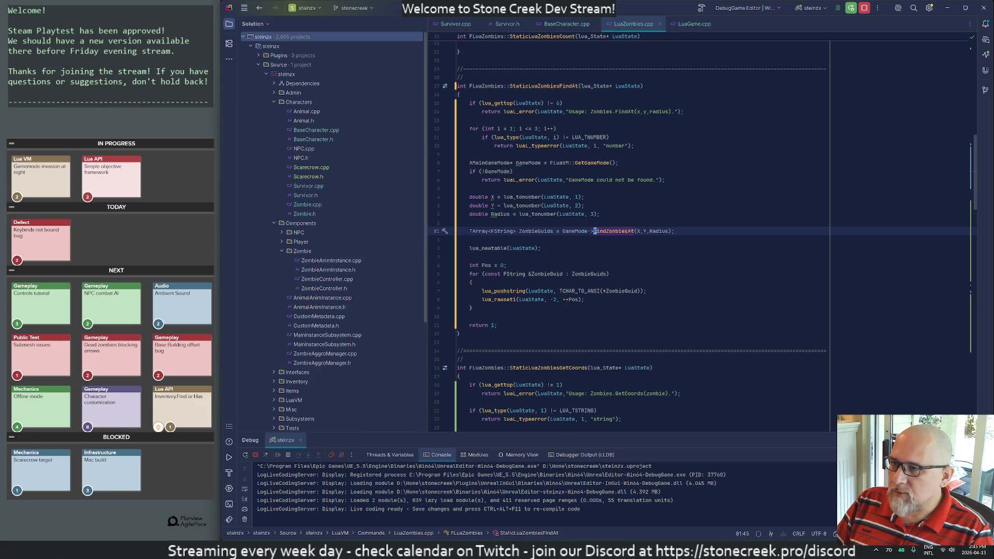
pyautogui.click(557, 103)
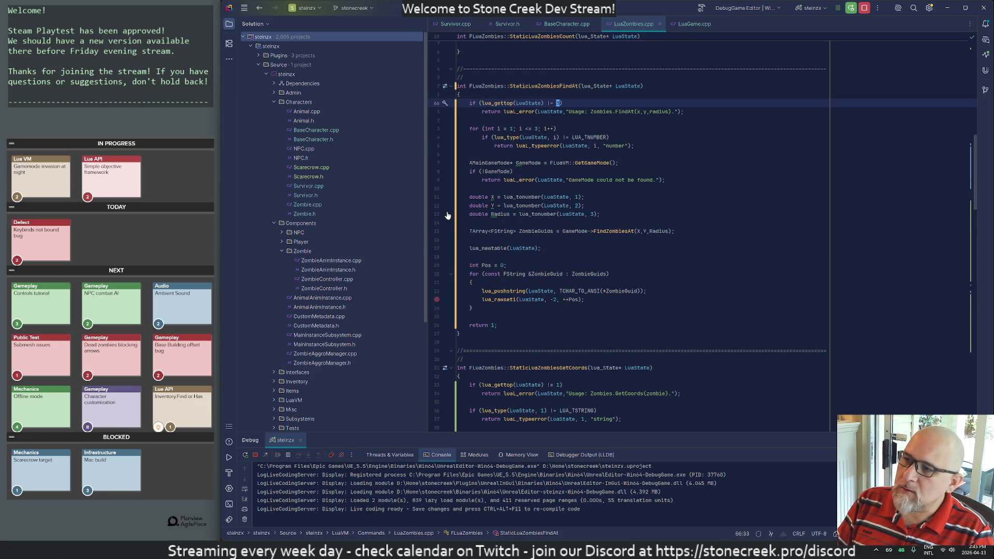
pyautogui.hotkey('alt', 'Tab')
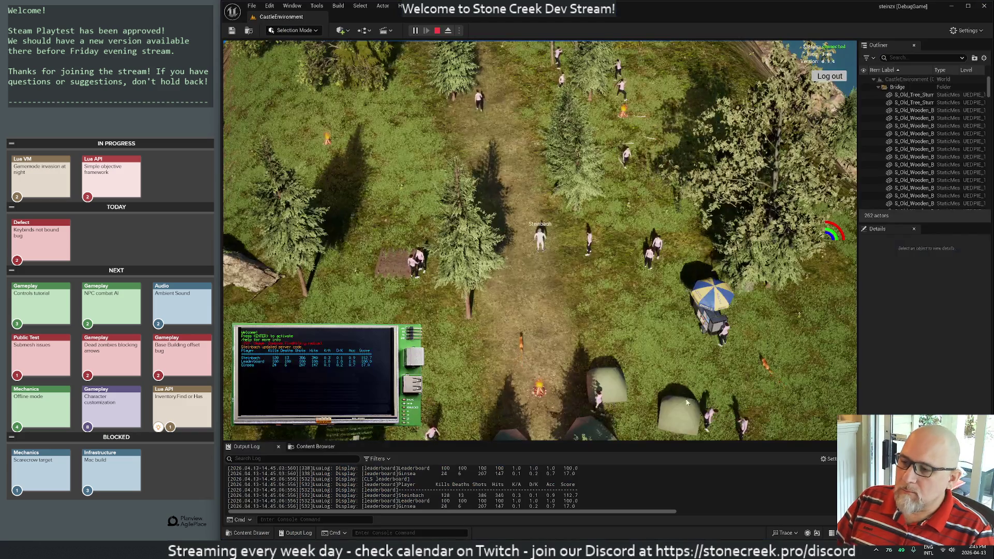
pyautogui.press('Escape')
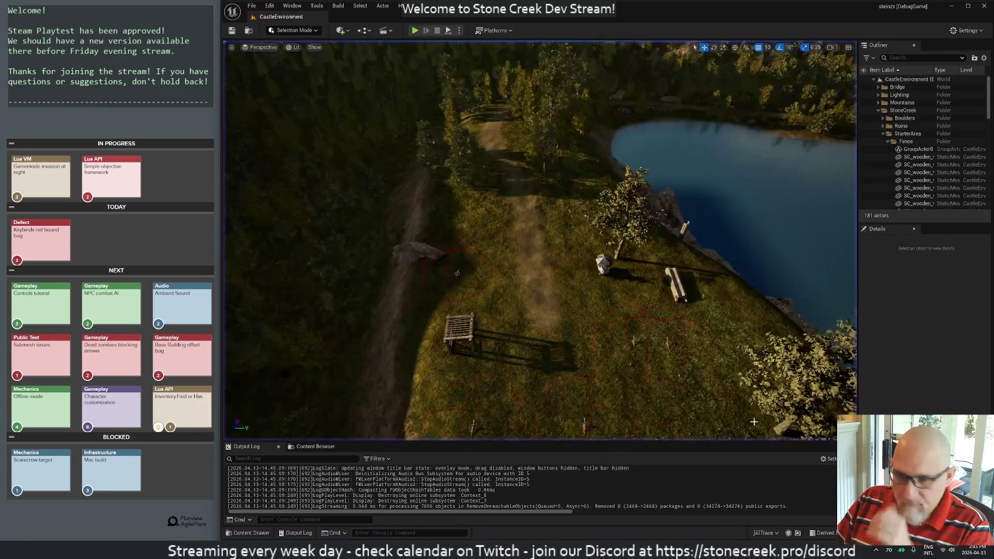
# Step: Live-recompile the C++ change with Ctrl+Alt+F11, dismiss the Live Coding window, and start play
pyautogui.hotkey('ctrl', 'alt', 'F11')
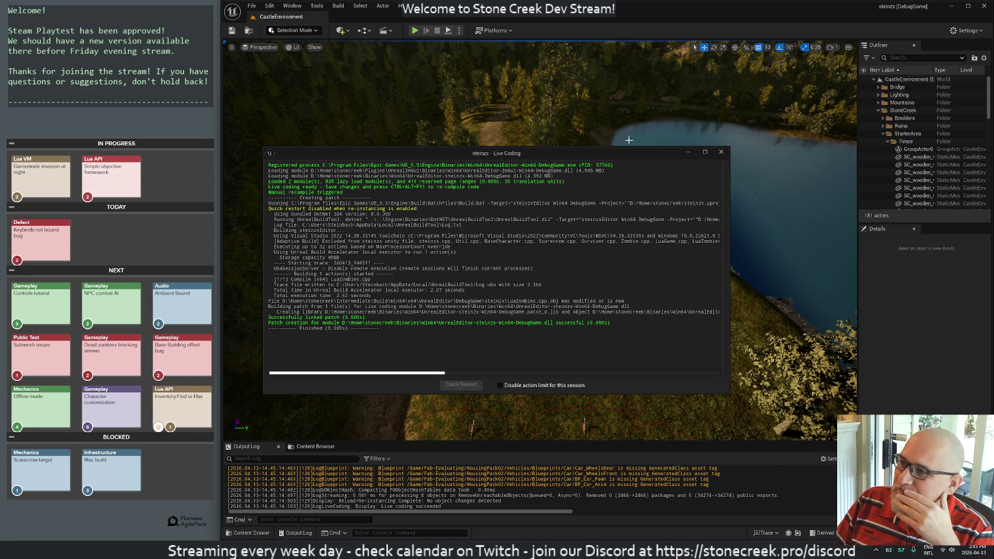
pyautogui.click(720, 155)
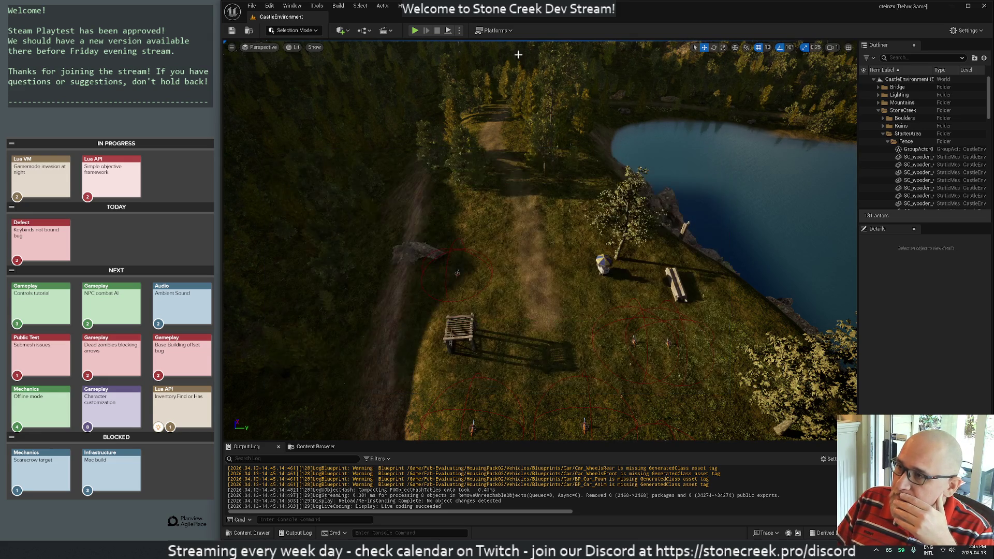
pyautogui.click(414, 31)
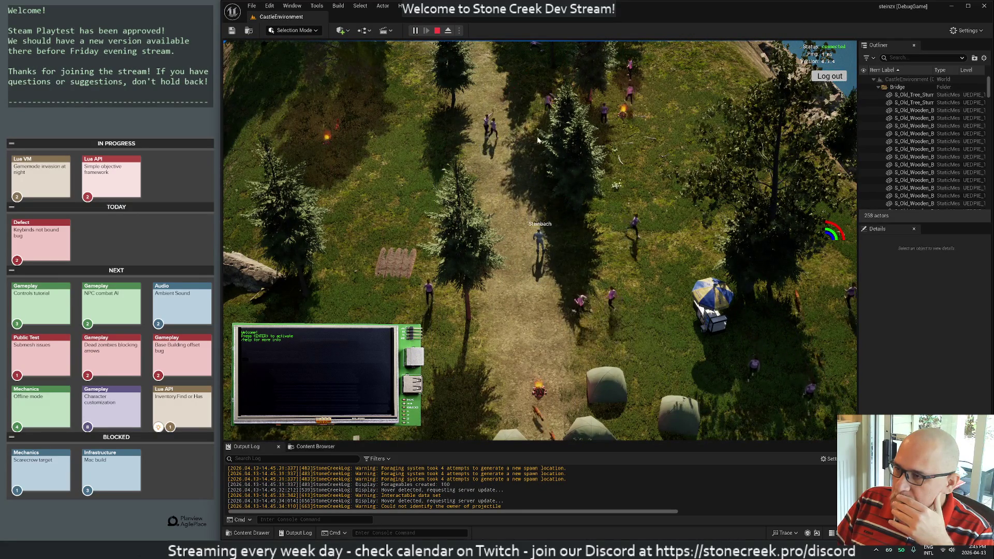
pyautogui.hotkey('alt', 'Tab')
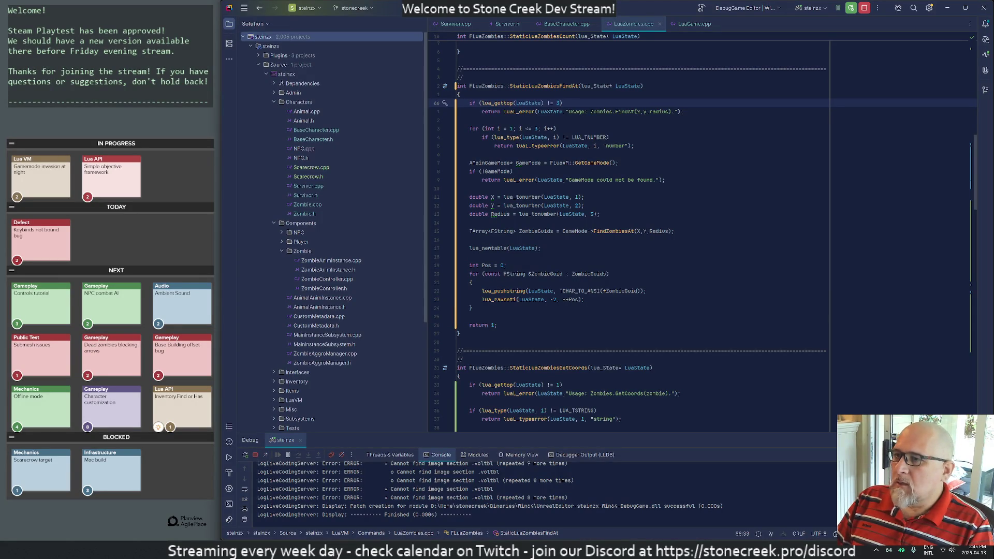
# Step: Delete the empty line above the zombie search and save the script
pyautogui.hotkey('alt', 'Tab')
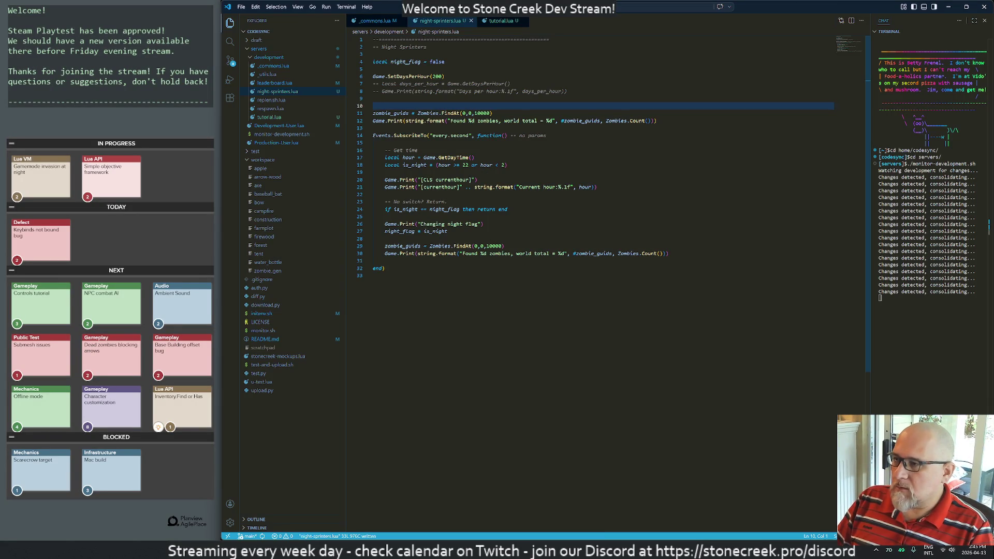
pyautogui.press('Up')
pyautogui.press('d')
pyautogui.press('d')
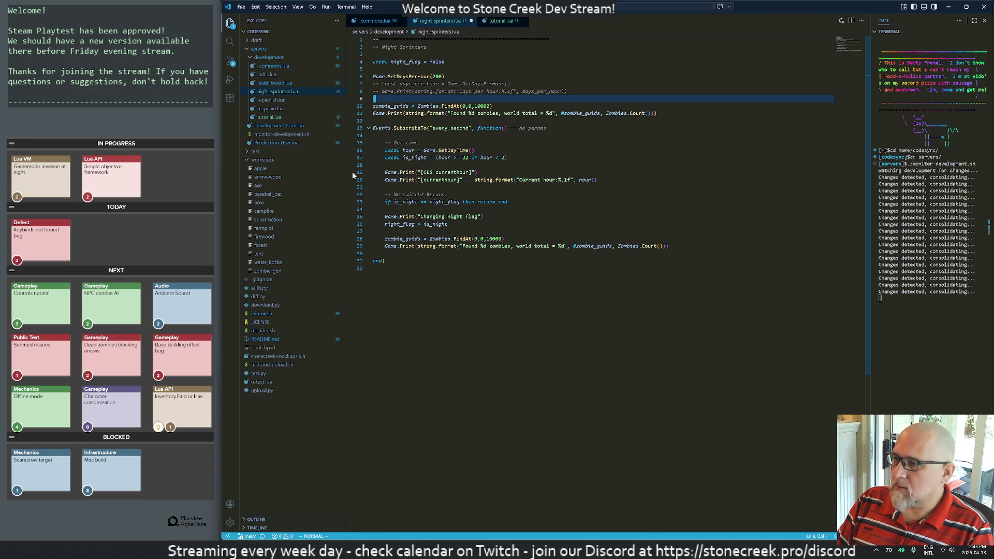
pyautogui.write(':w')
pyautogui.press('Return')
pyautogui.hotkey('alt', 'Tab')
pyautogui.hotkey('alt', 'Tab')
pyautogui.hotkey('alt', 'Tab')
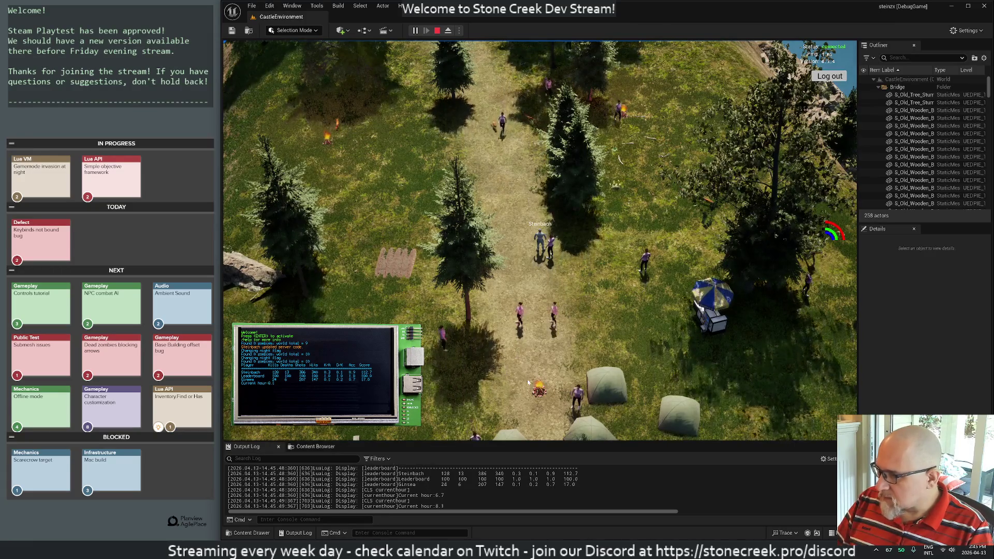
# Step: Check the commented days-per-hour line, watch the game output, and start widening the radius to 100000
pyautogui.hotkey('alt', 'Tab')
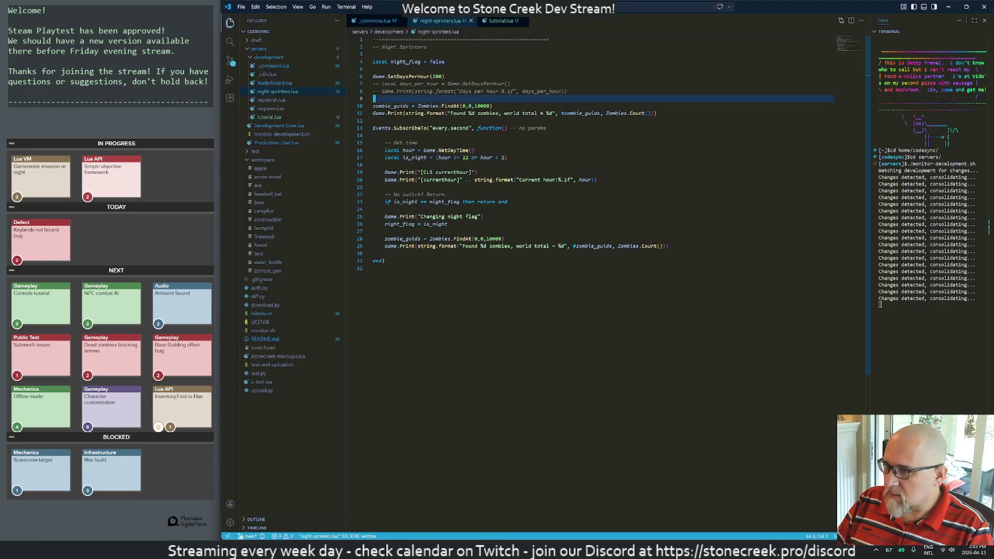
pyautogui.press('k')
pyautogui.press('k')
pyautogui.hotkey('shift', 'v')
pyautogui.press('Escape')
pyautogui.press('j')
pyautogui.press('j')
pyautogui.press('j')
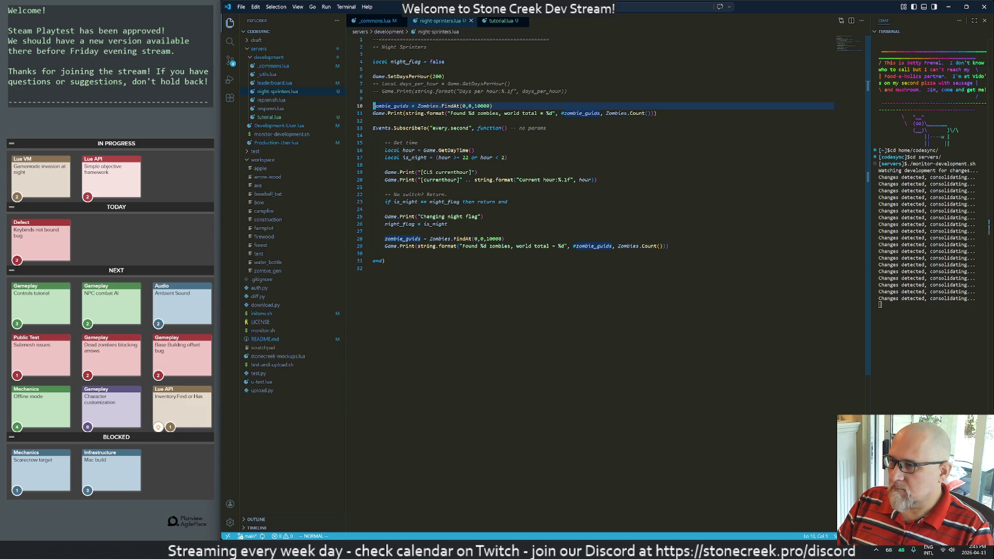
pyautogui.hotkey('alt', 'Tab')
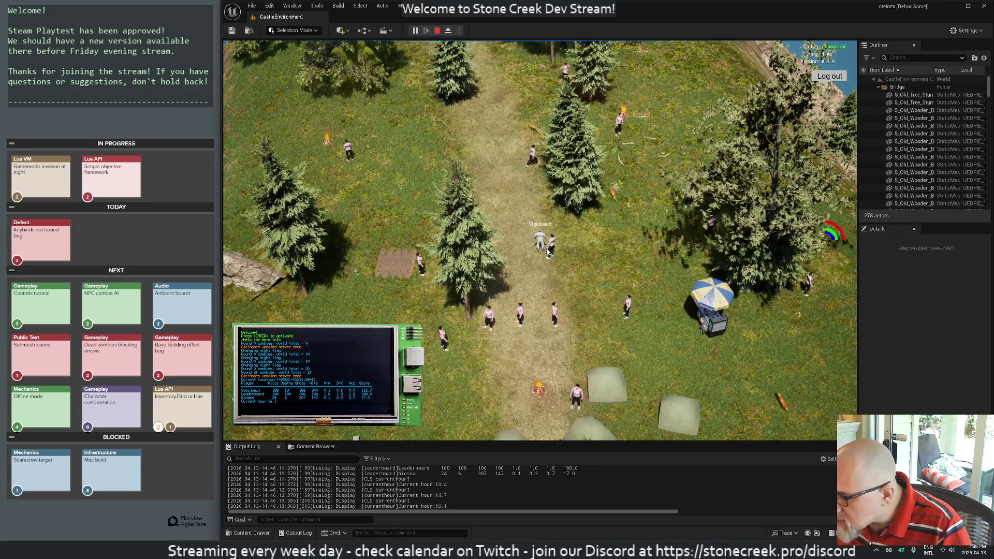
pyautogui.hotkey('alt', 'Tab')
pyautogui.press('Delete')
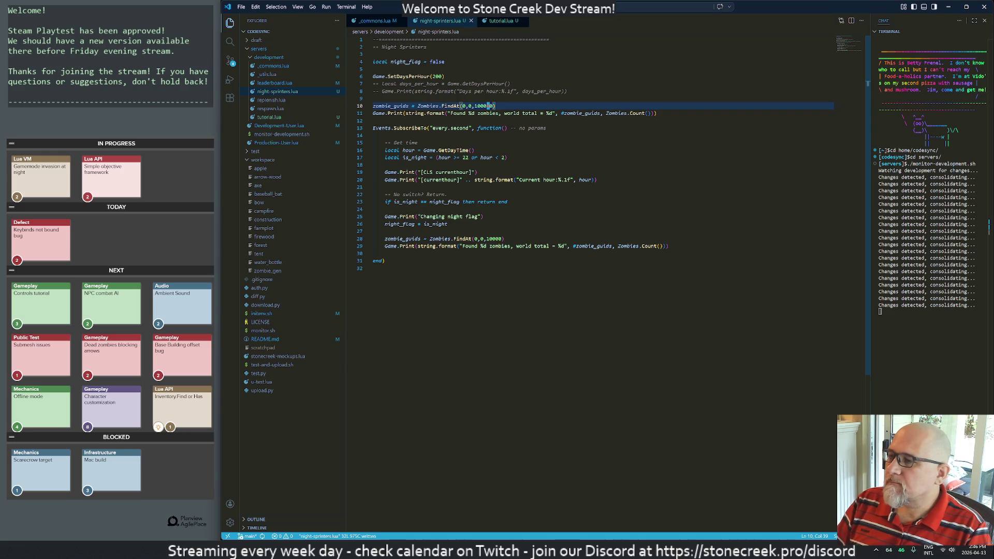
# Step: Change the startup search to Zombies.FindAt(-10000,-15000,100000), save, and check the game's zombie count
pyautogui.press('h')
pyautogui.press('h')
pyautogui.press('h')
pyautogui.write('i')
pyautogui.write('-10000')
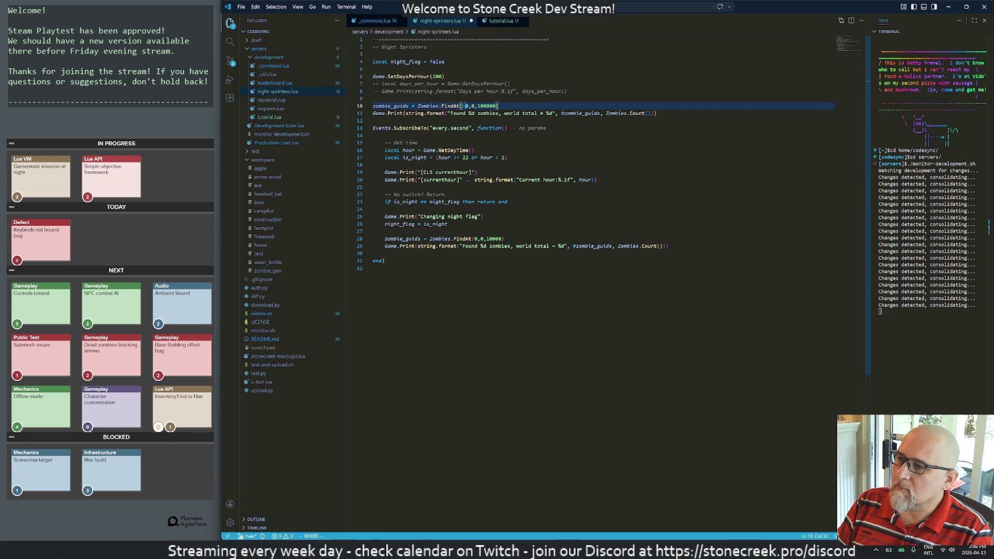
pyautogui.write('xl')
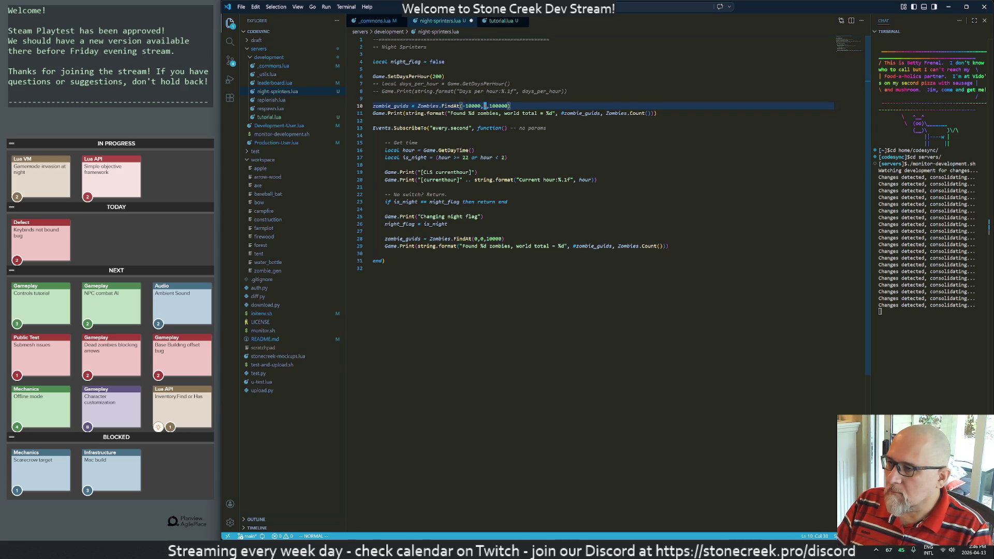
pyautogui.write('z')
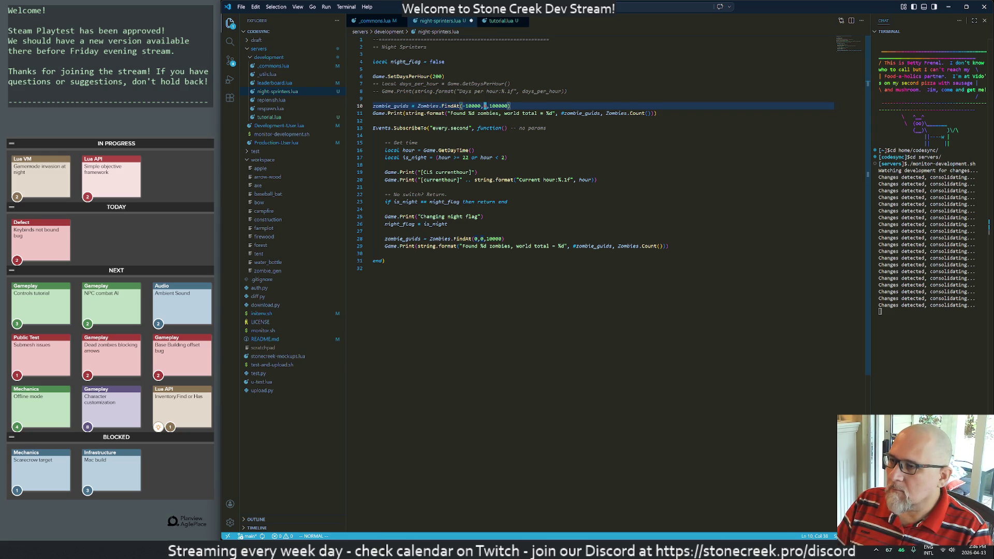
pyautogui.write('i-')
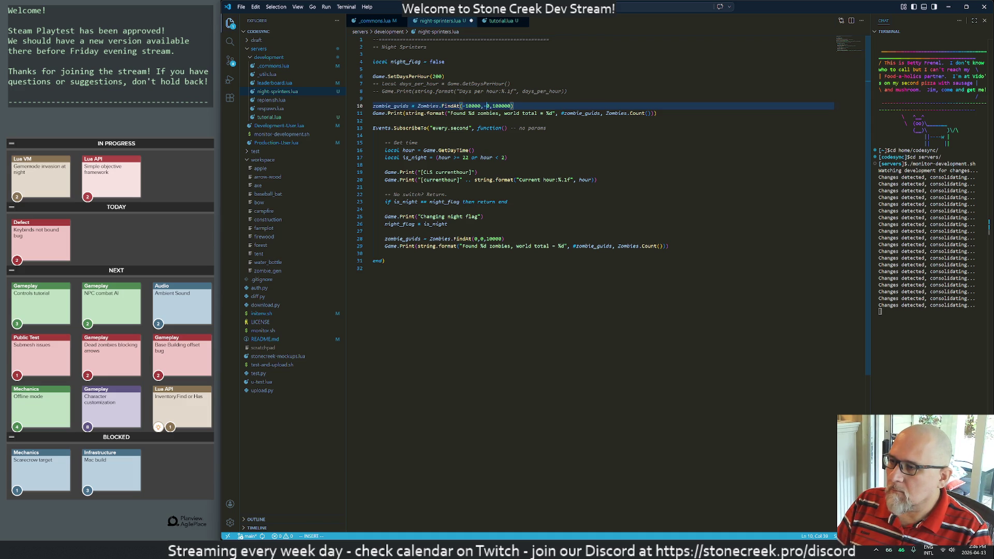
pyautogui.write('1500')
pyautogui.press('Escape')
pyautogui.write(':w')
pyautogui.press('Return')
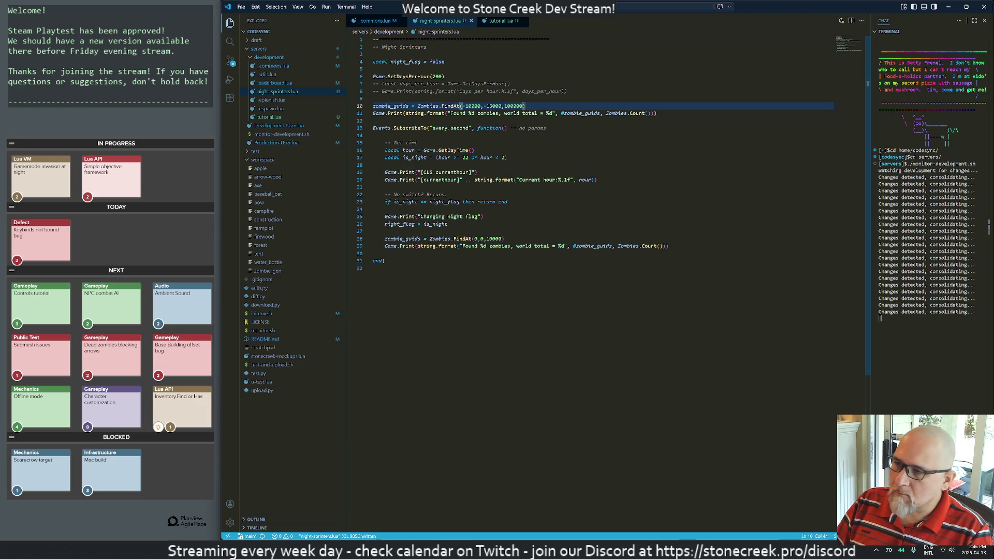
pyautogui.hotkey('alt', 'Tab')
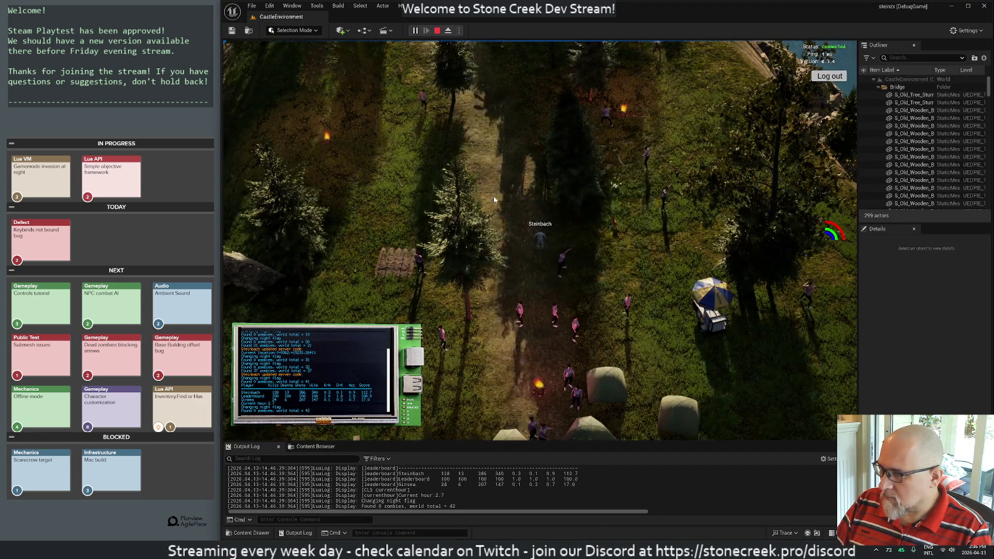
pyautogui.hotkey('alt', 'Tab')
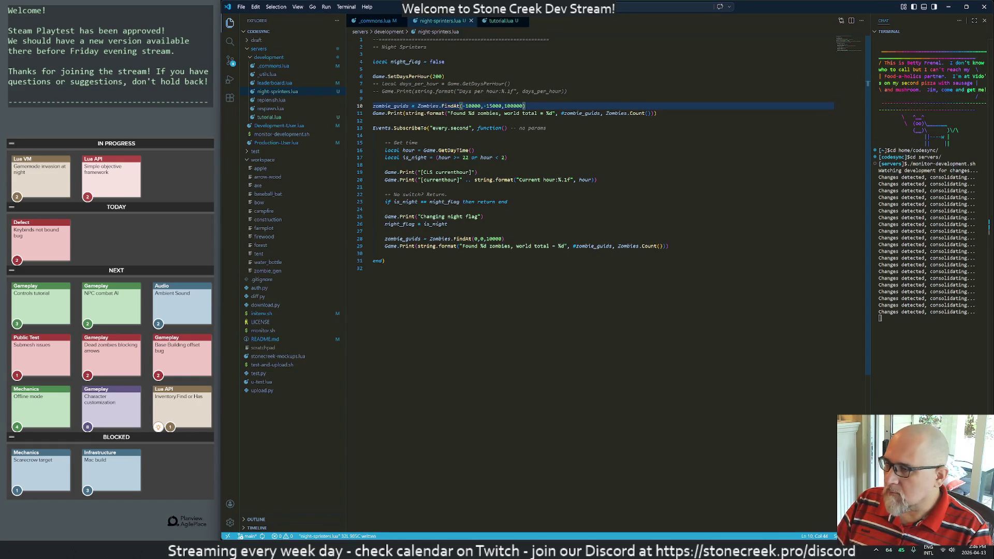
# Step: Reorder the top-level search and print lines, then cut them out of the top level
pyautogui.hotkey('shift', 'v')
pyautogui.press('j')
pyautogui.press('j')
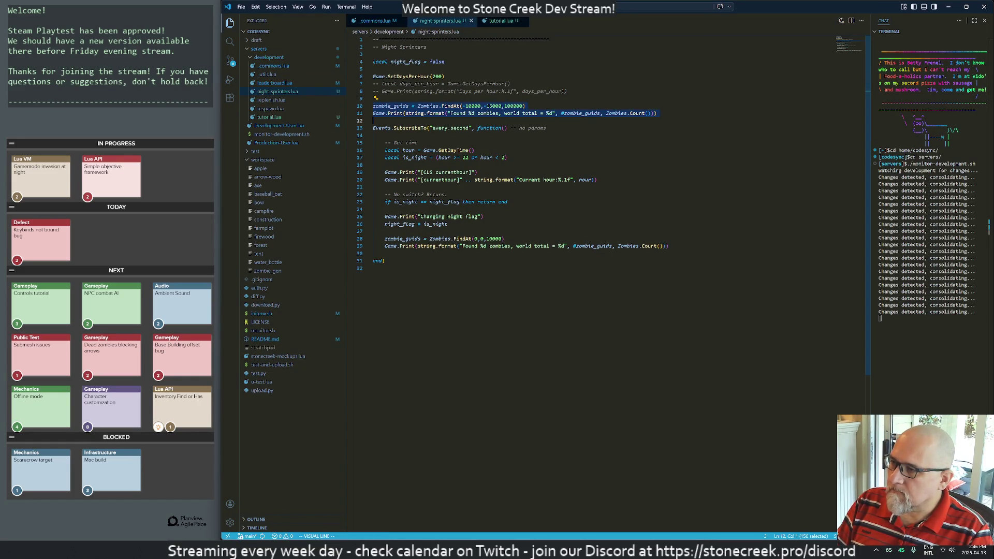
pyautogui.press('Escape')
pyautogui.press('k')
pyautogui.press('k')
pyautogui.press('d')
pyautogui.press('d')
pyautogui.press('p')
pyautogui.press('k')
pyautogui.hotkey('shift', 'v')
pyautogui.press('j')
pyautogui.press('d')
pyautogui.press('}')
pyautogui.press('}')
pyautogui.press('}')
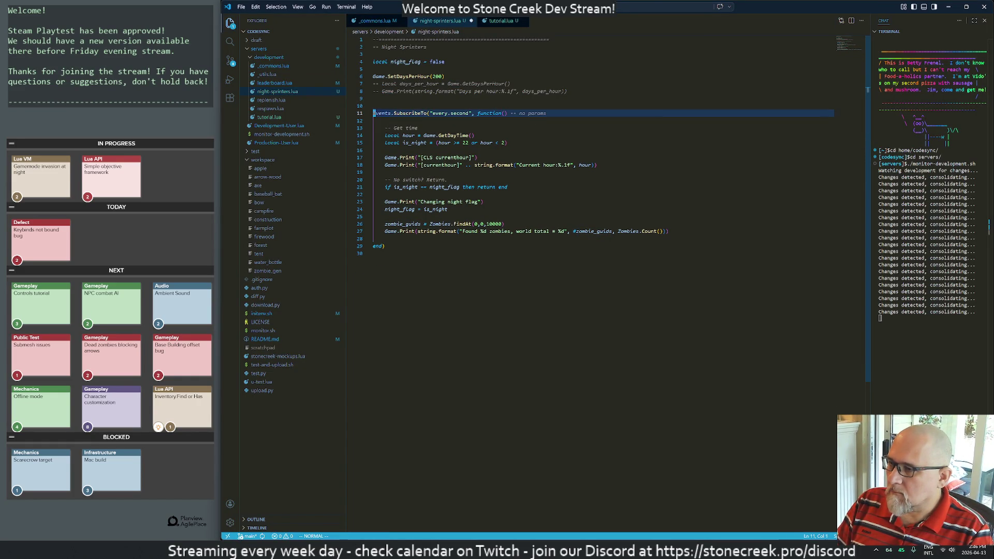
# Step: Paste the wider FindAt search into the per-second callback and indent it to match the block
pyautogui.press('}')
pyautogui.press('j')
pyautogui.hotkey('shift', 'v')
pyautogui.press('j')
pyautogui.press('p')
pyautogui.press('j')
pyautogui.press('k')
pyautogui.press('>')
pyautogui.press('>')
pyautogui.press('k')
pyautogui.press('k')
pyautogui.press('k')
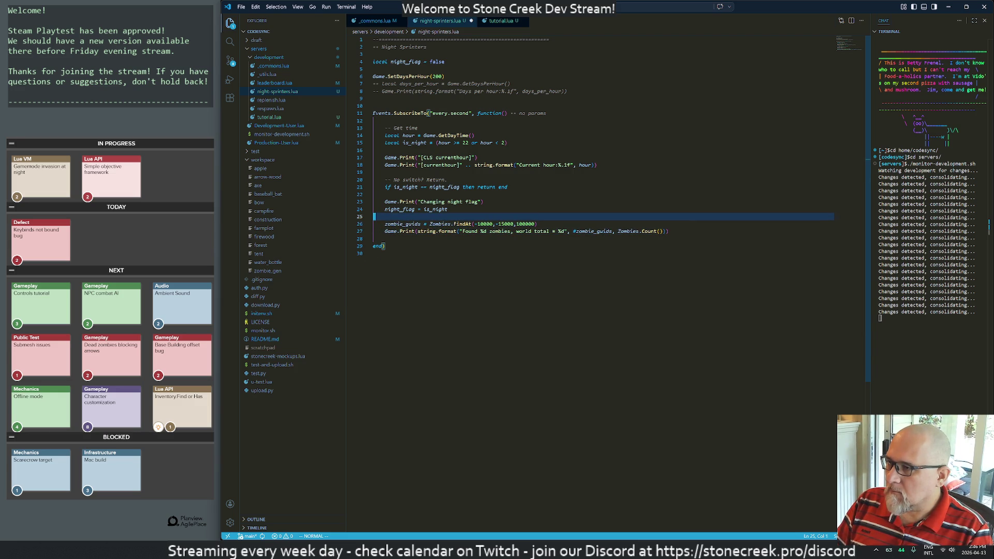
# Step: Delete the commented days-per-hour lines and start a 'for pos = 1, #zombie_guids,' loop
pyautogui.press('k')
pyautogui.press('k')
pyautogui.press('k')
pyautogui.hotkey('shift', 'v')
pyautogui.press('k')
pyautogui.press('k')
pyautogui.press('d')
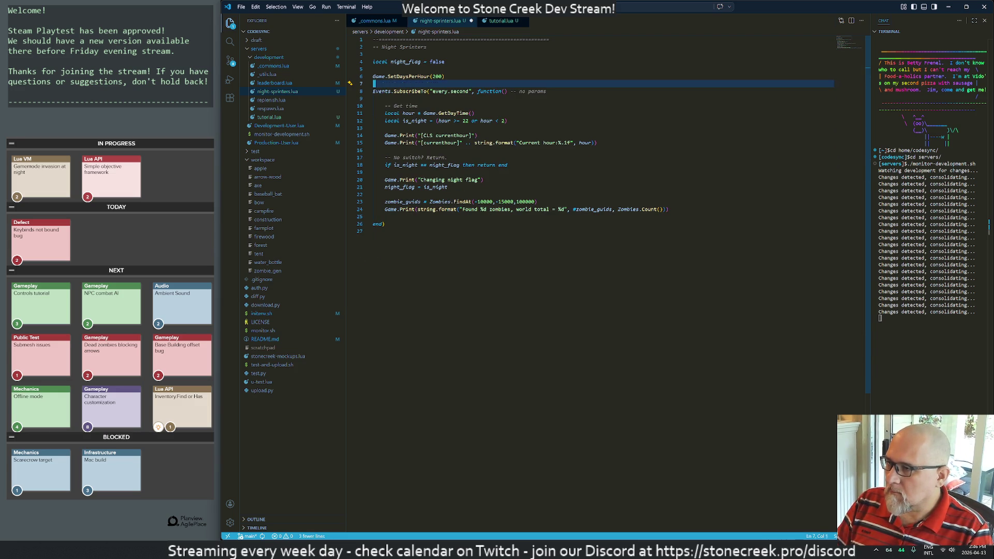
pyautogui.press('j')
pyautogui.press('j')
pyautogui.press('j')
pyautogui.write('or pos = 1, #')
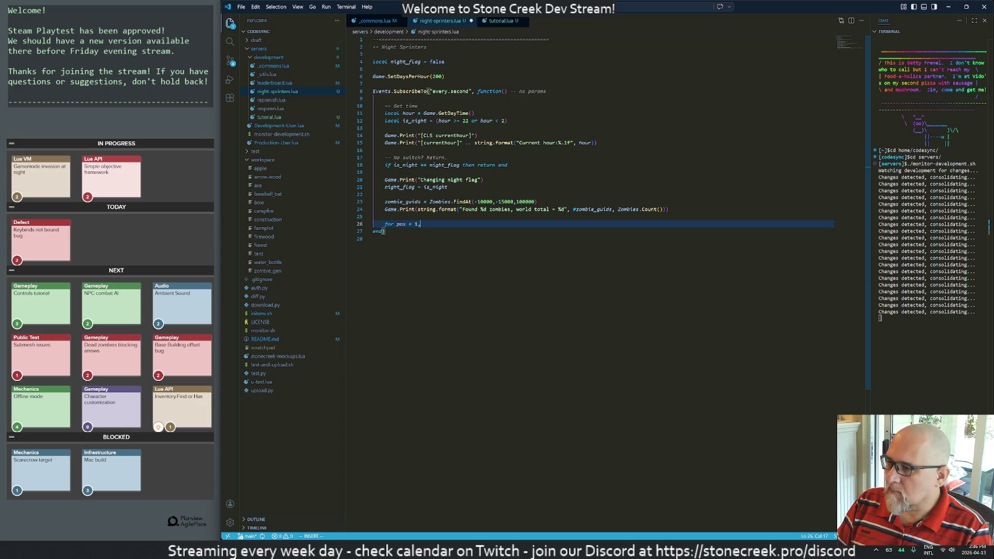
pyautogui.write('zombie_guids,')
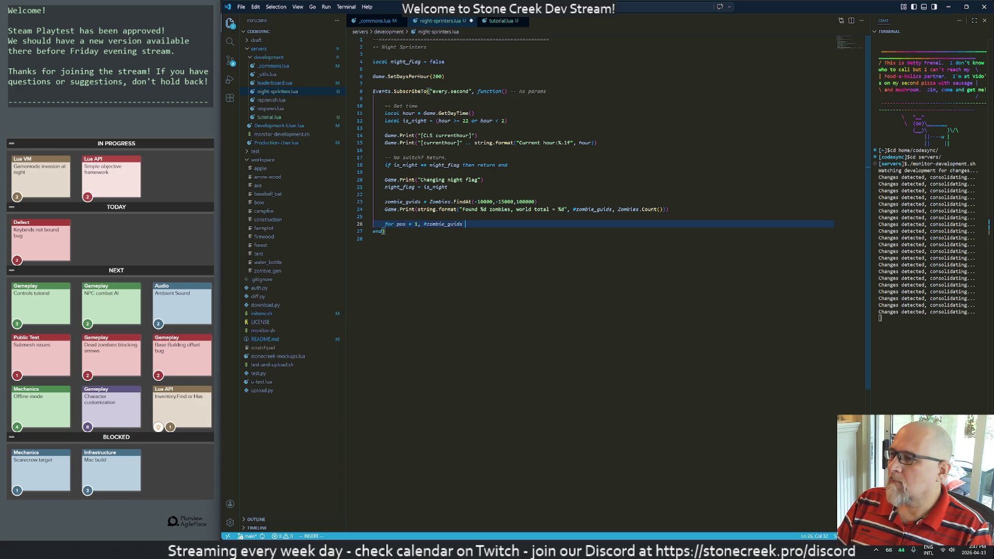
# Step: Close the for loop with 'end' and add an empty line inside its body
pyautogui.press('Return')
pyautogui.press('Return')
pyautogui.press('Return')
pyautogui.write('end')
pyautogui.press('Return')
pyautogui.press('Up')
pyautogui.press('Up')
pyautogui.press('Up')
pyautogui.press('End')
pyautogui.press('Return')
# Step: In the loop, fetch 'local guid' from the guids table at [pos] and begin a Zombies.SetTraits( call
pyautogui.write('Zombie')
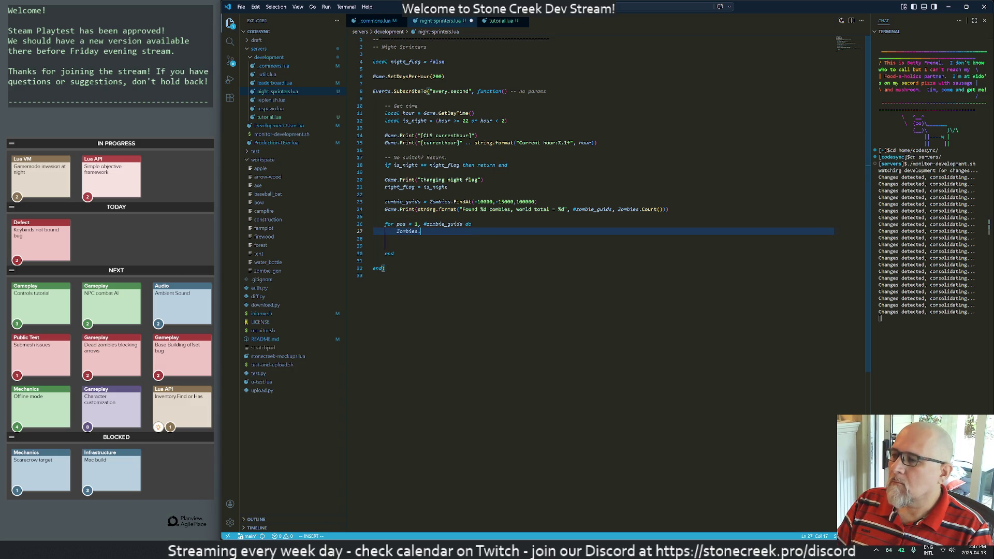
pyautogui.press('BackSpace')
pyautogui.press('BackSpace')
pyautogui.press('BackSpace')
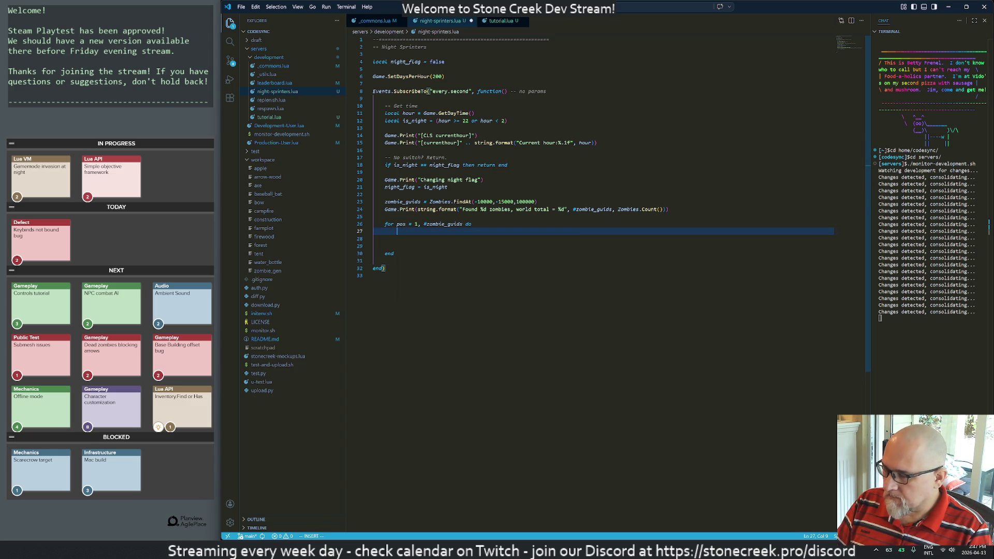
pyautogui.write('loc')
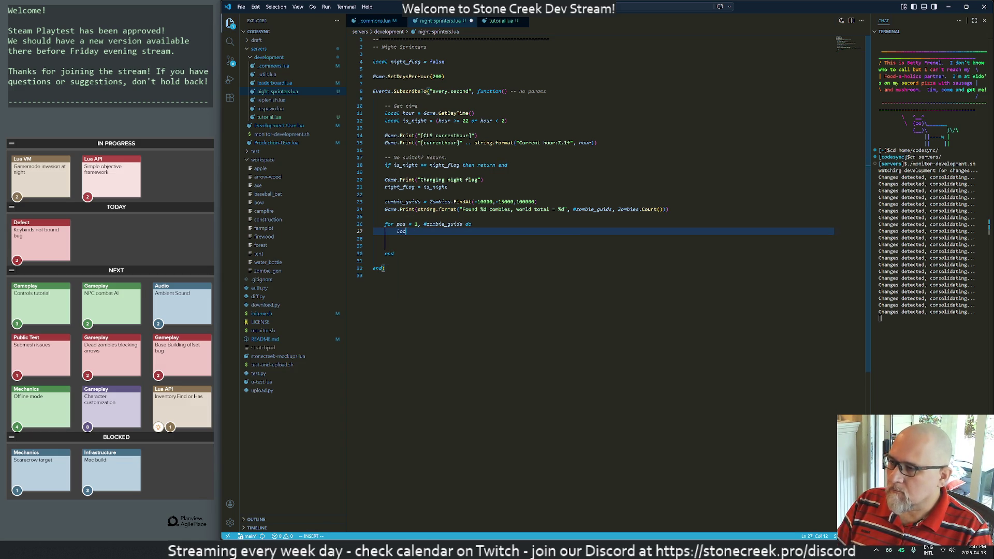
pyautogui.write('al guid = ')
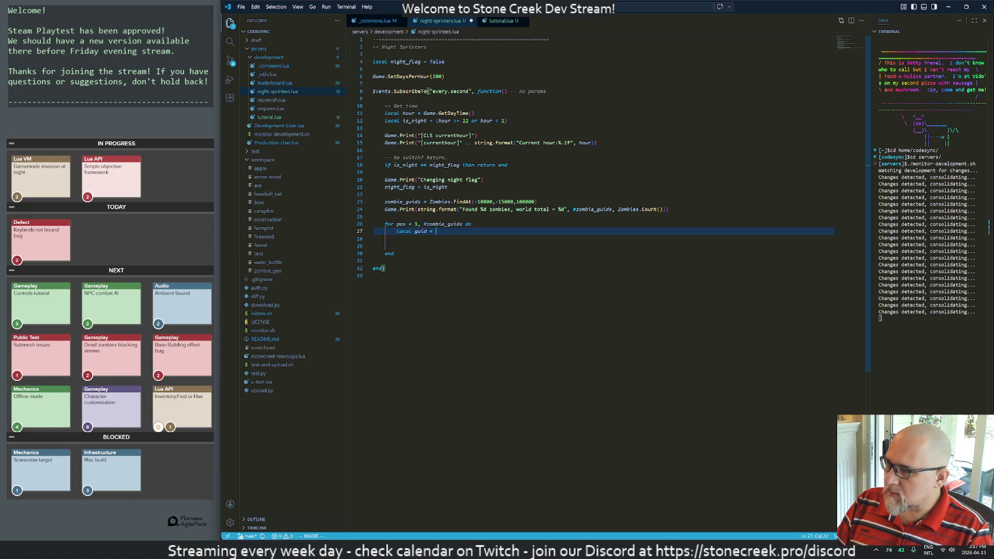
pyautogui.write('zombie_guid')
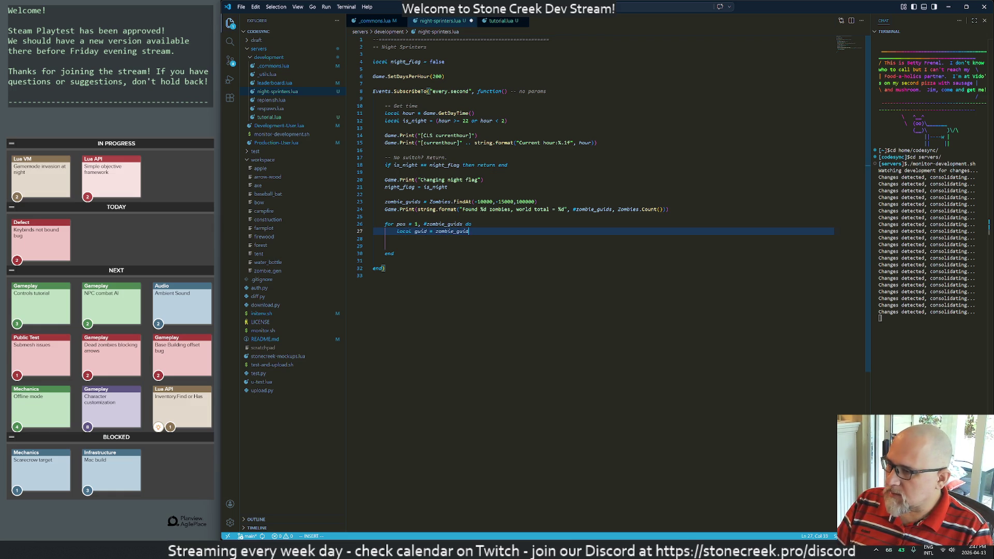
pyautogui.write('s [')
pyautogui.press('BackSpace')
pyautogui.write('pos]')
pyautogui.press('Return')
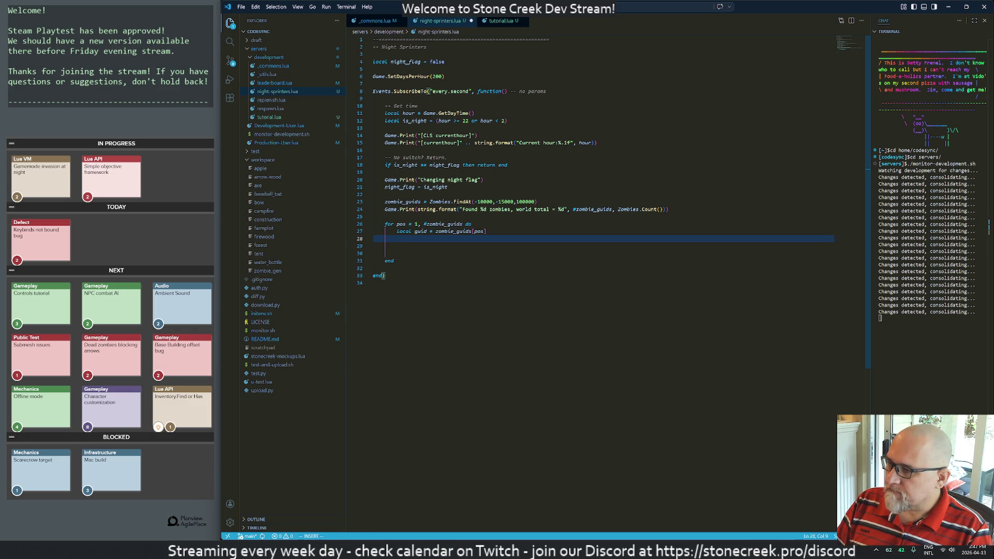
pyautogui.write('zombies.')
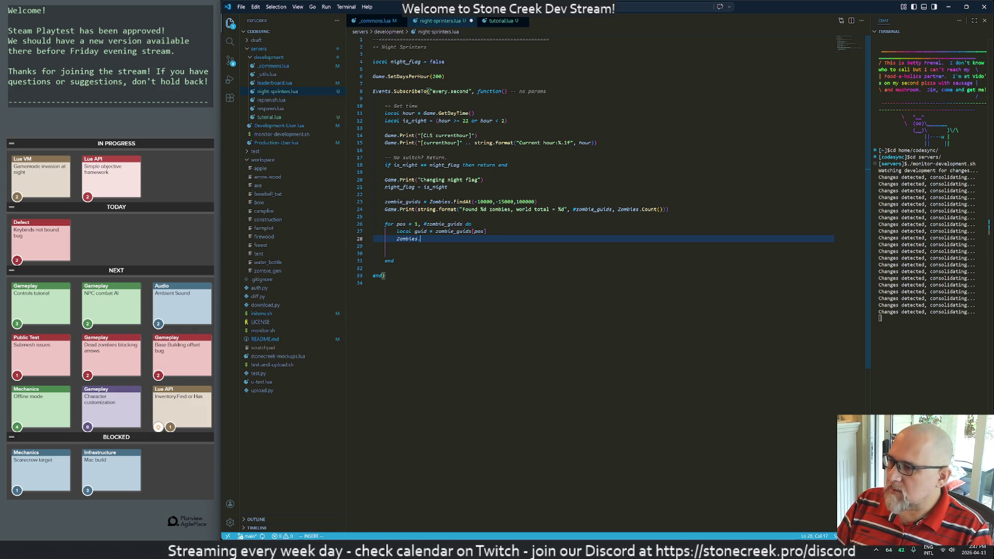
pyautogui.write('ts(')
# Step: Check the running game, then open leaderboard.lua through Quick Open with 'leader'
pyautogui.hotkey('alt', 'Tab')
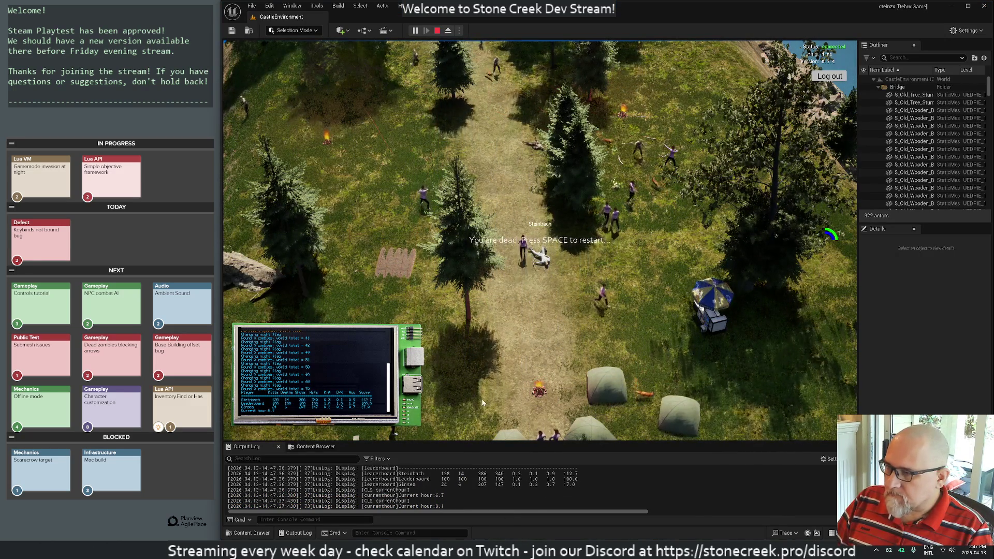
pyautogui.hotkey('alt', 'Tab')
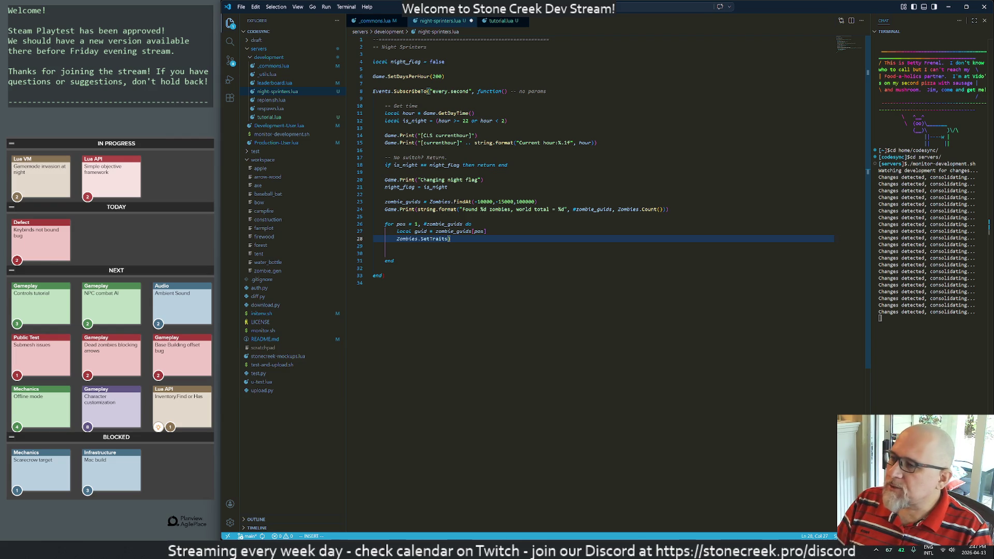
pyautogui.hotkey('ctrl', 'p')
pyautogui.write('leader')
pyautogui.press('Return')
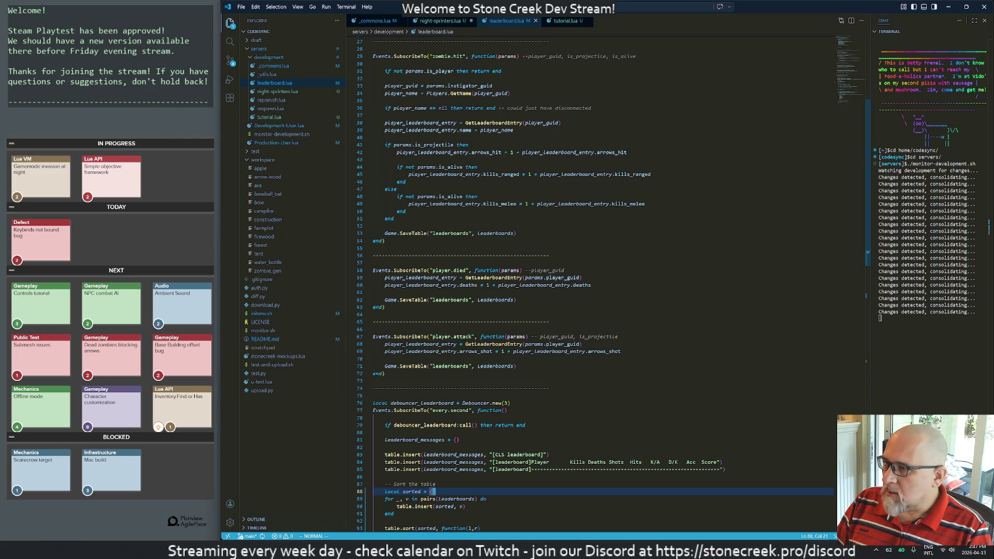
# Step: Browse leaderboard.lua from top to bottom and discard a stray empty line at the end
pyautogui.press('g')
pyautogui.press('g')
pyautogui.press('j')
pyautogui.press('j')
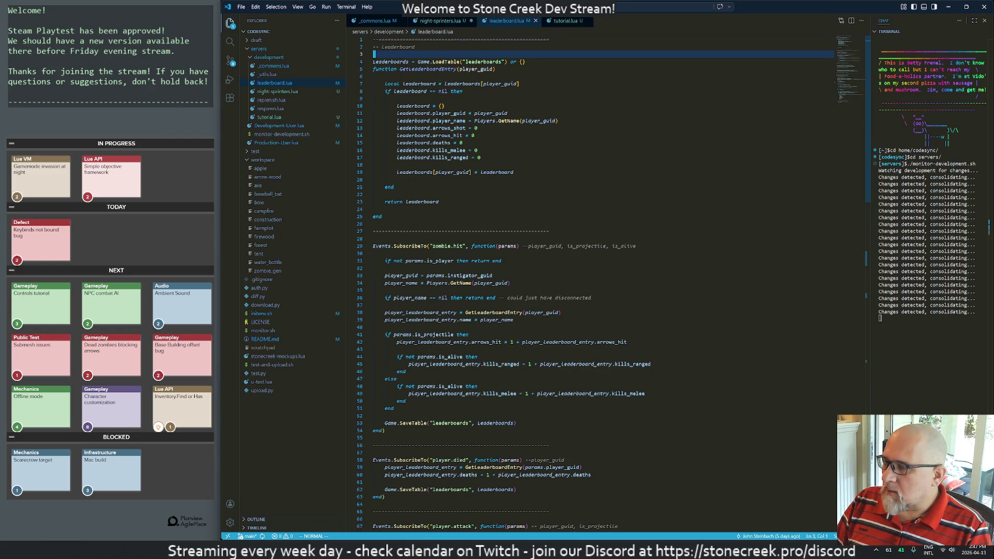
pyautogui.hotkey('shift', 'g')
pyautogui.press('o')
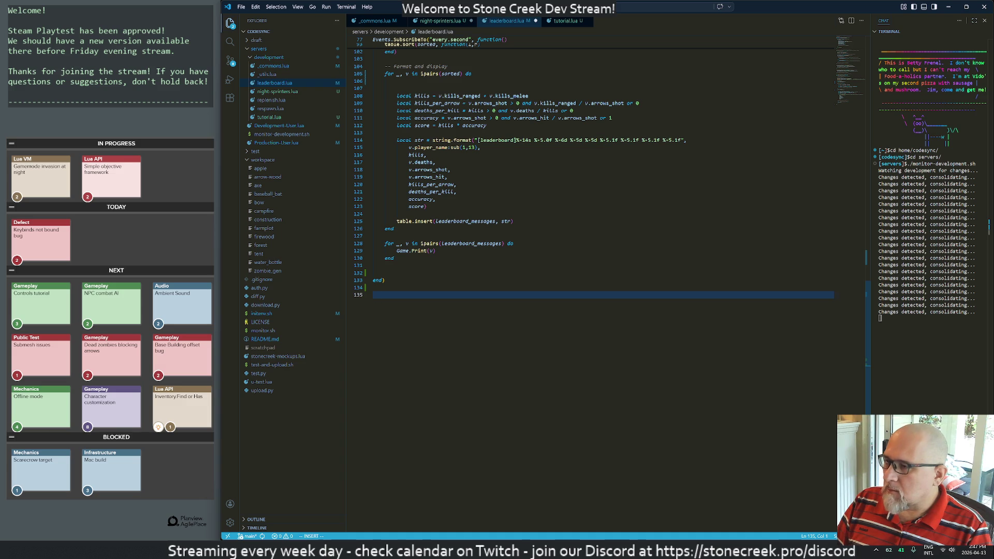
pyautogui.press('Escape')
pyautogui.press('u')
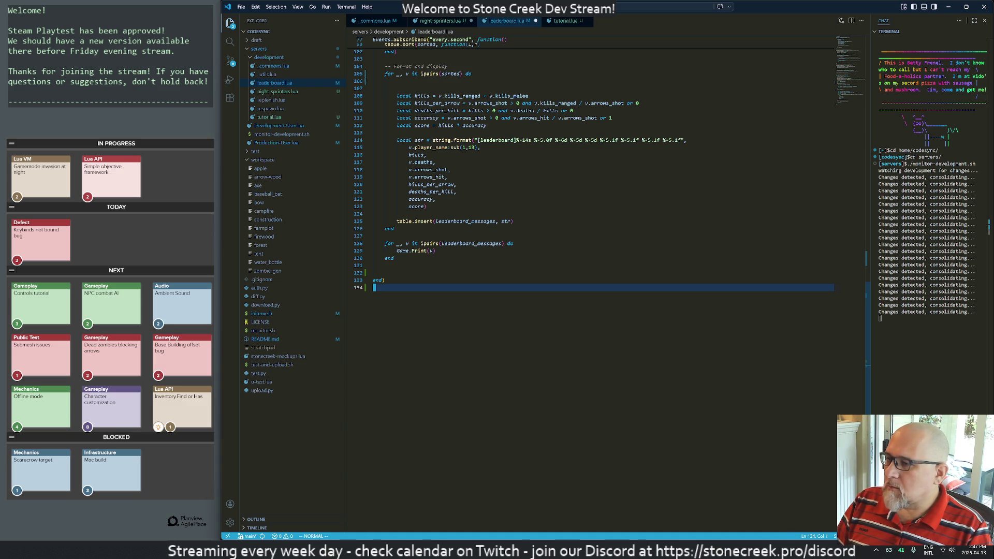
pyautogui.press('d')
pyautogui.press('d')
# Step: Review the debounced every-second leaderboard block, then add blank lines at the file's end
pyautogui.press('k')
pyautogui.press('k')
pyautogui.press('k')
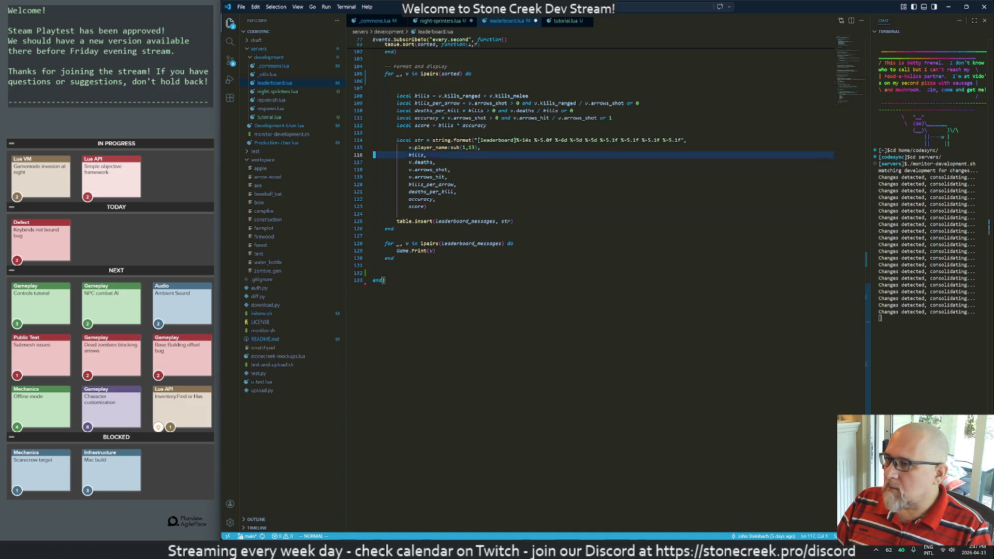
pyautogui.press('k')
pyautogui.press('k')
pyautogui.press('k')
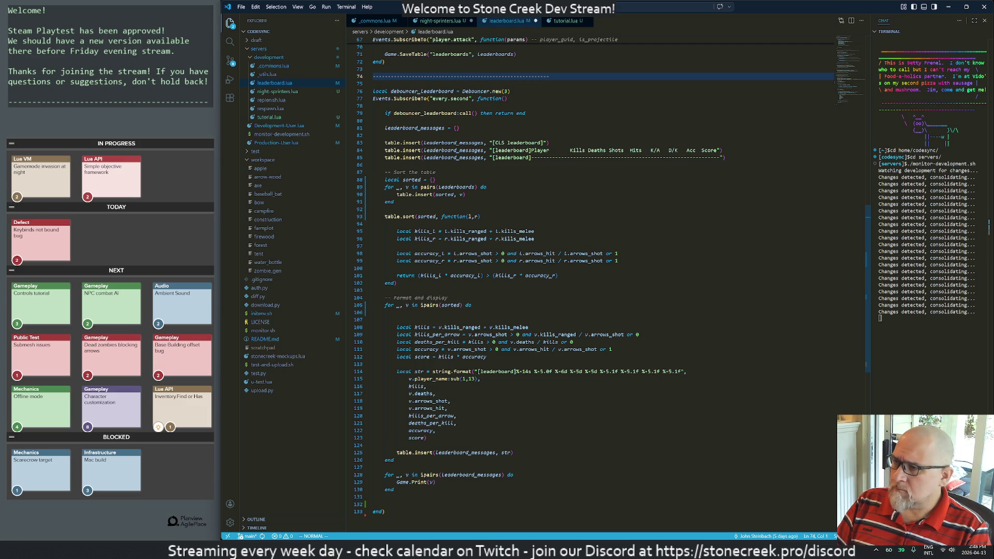
pyautogui.press('j')
pyautogui.press('j')
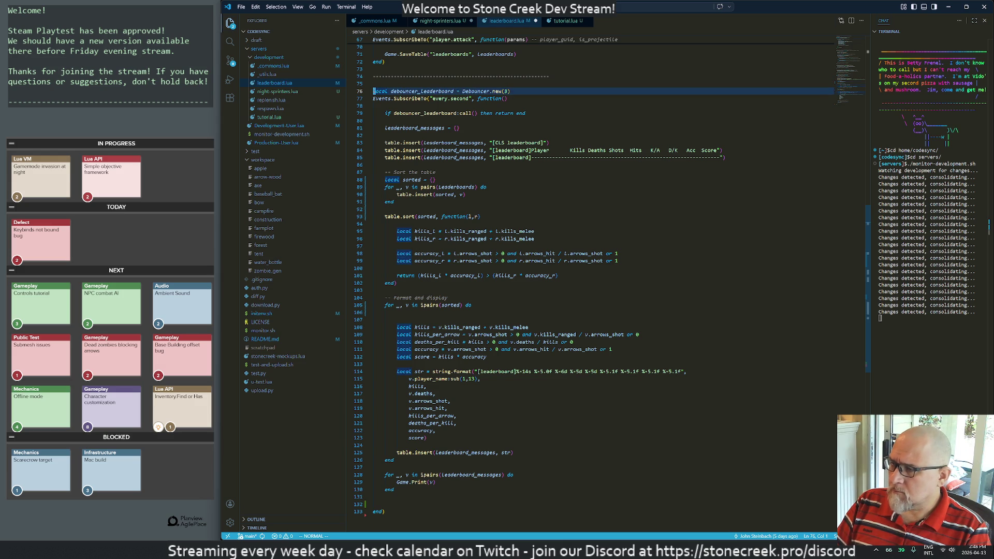
pyautogui.press('j')
pyautogui.press('j')
pyautogui.press('j')
pyautogui.hotkey('shift', 'g')
pyautogui.press('o')
pyautogui.press('Return')
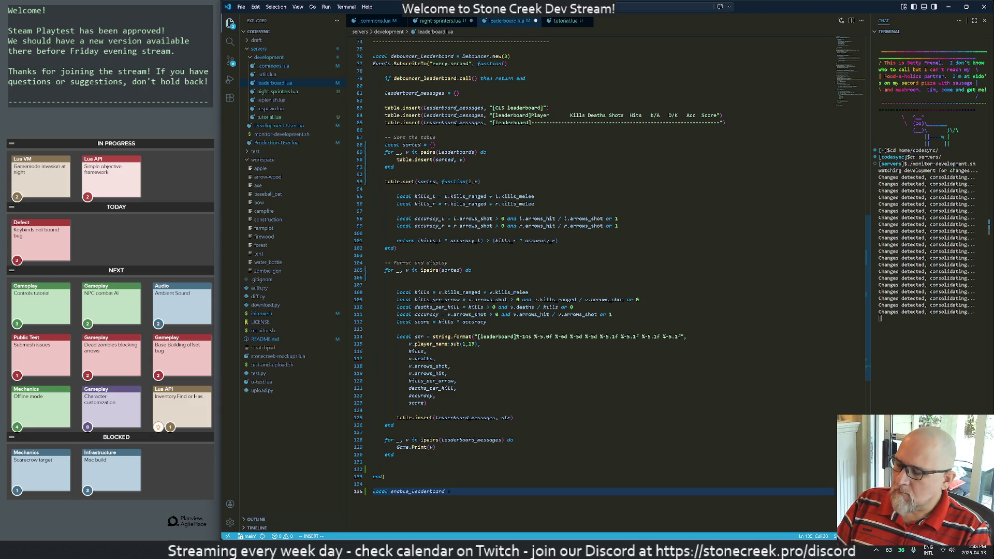
# Step: Declare enable_leaderboard = true, guard the handler with 'if not enable_leaderboard then return end', and save
pyautogui.press('Escape')
pyautogui.press('k')
pyautogui.press('k')
pyautogui.press('k')
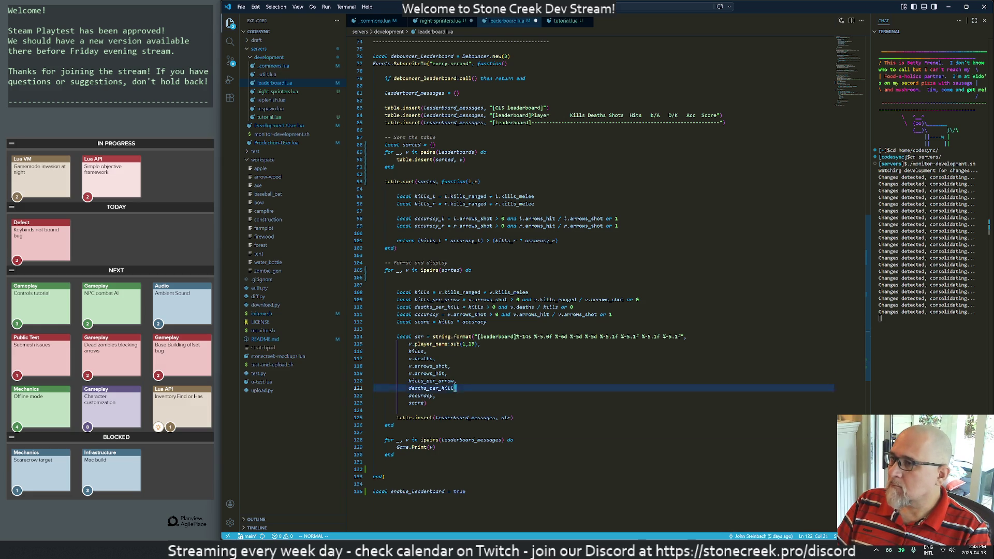
pyautogui.press('k')
pyautogui.press('k')
pyautogui.press('k')
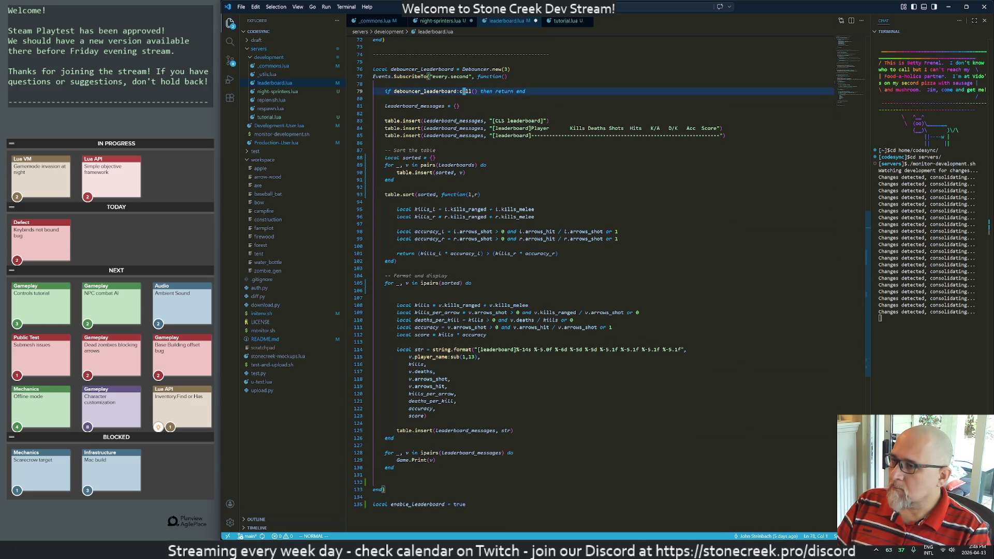
pyautogui.press('o')
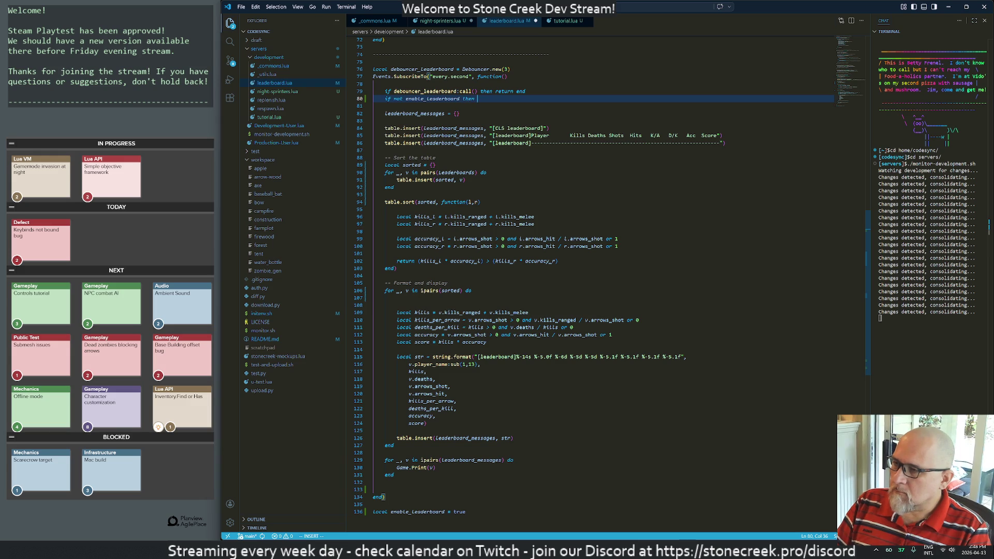
pyautogui.write('if not enable_leaderboard then return end')
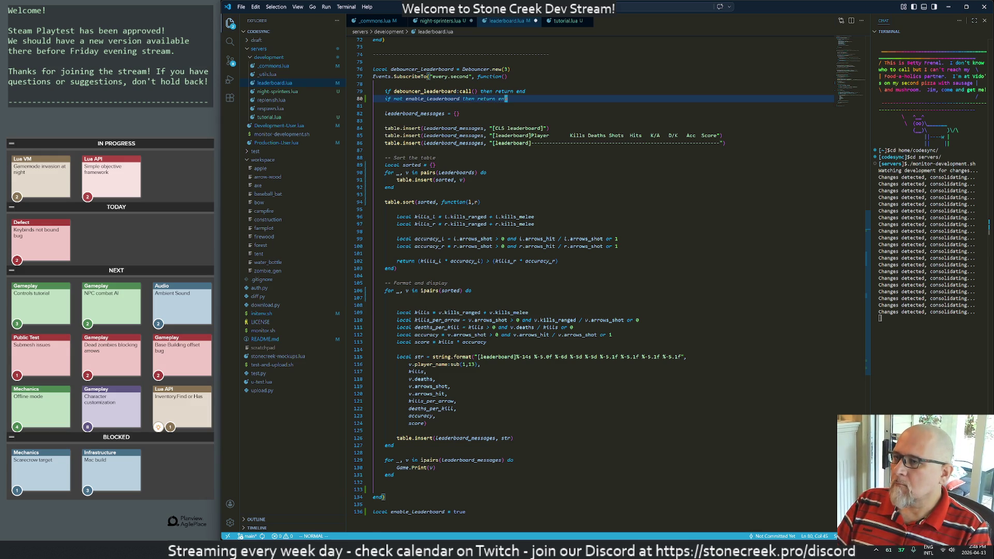
pyautogui.write(':w')
pyautogui.press('Return')
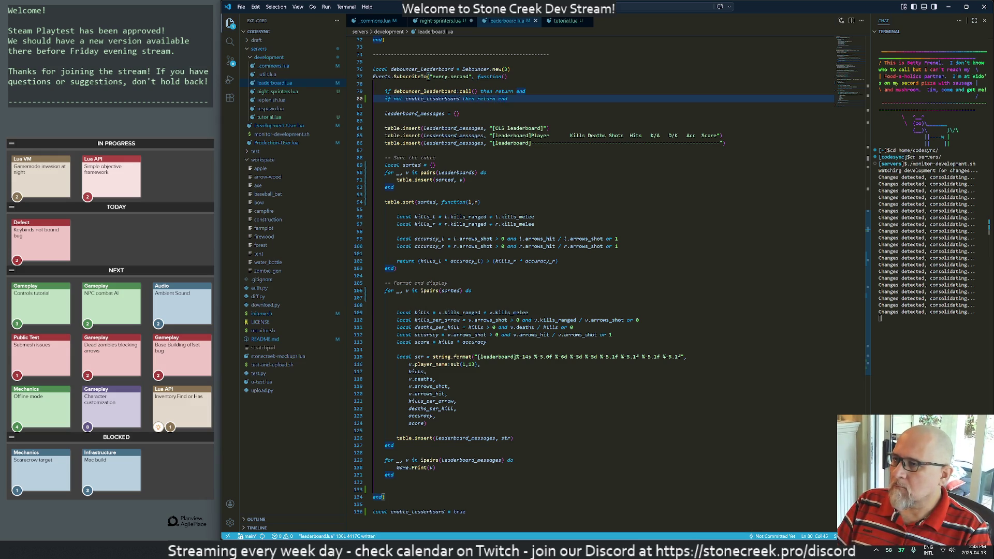
pyautogui.hotkey('alt', 'Tab')
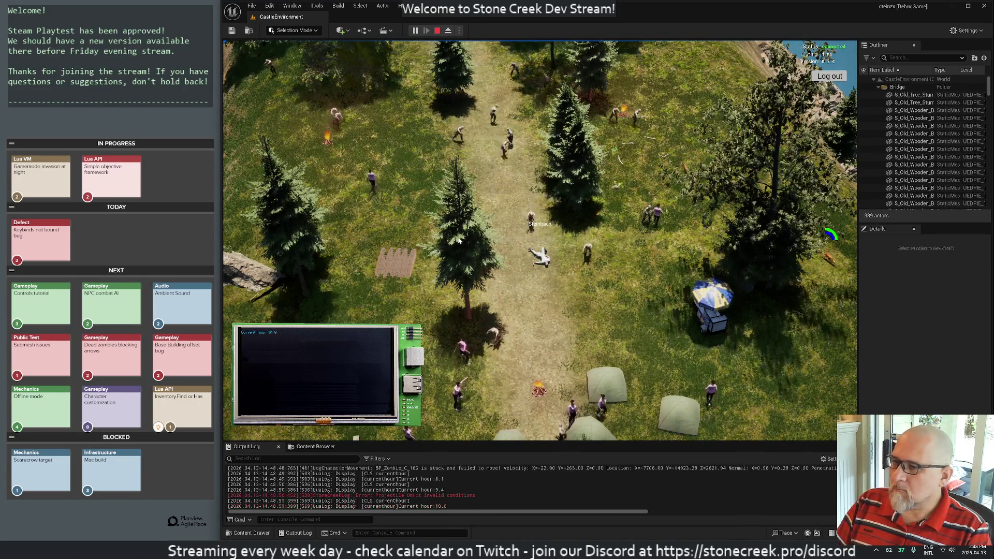
# Step: Respawn and walk the player to confirm the leaderboard prints, then place the caret on the line 80 check
pyautogui.press('space')
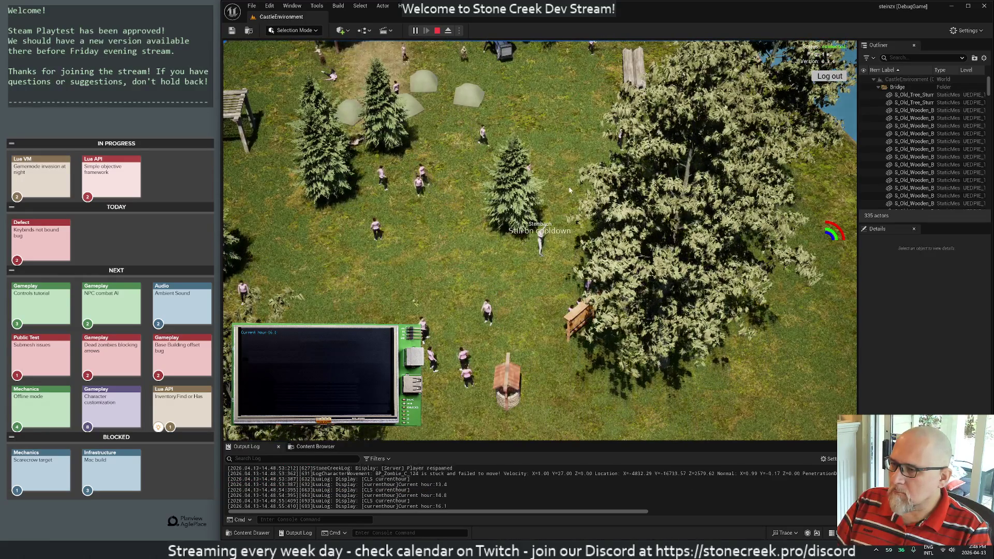
pyautogui.press('a')
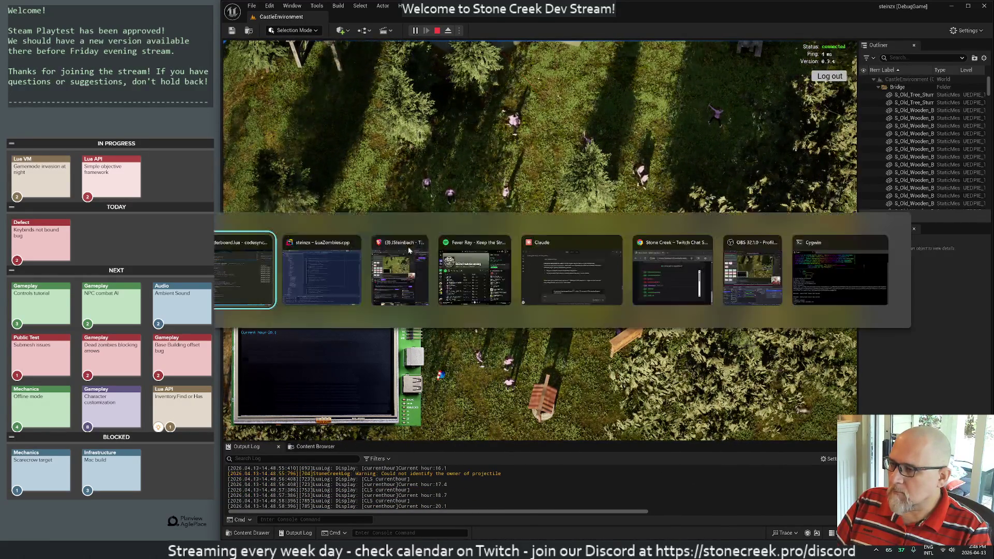
pyautogui.hotkey('alt', 'Tab')
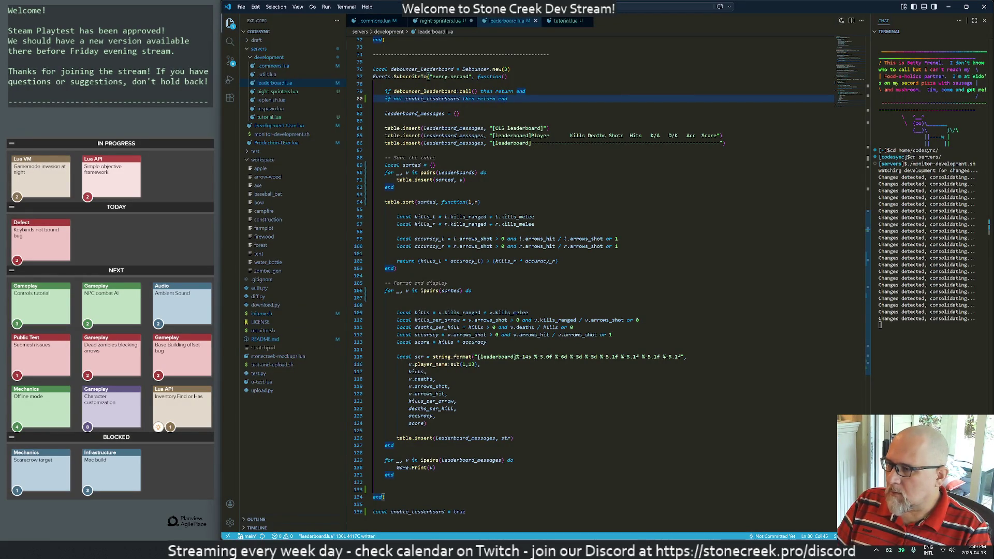
pyautogui.press('Escape')
pyautogui.scroll(2, 601, 259)
pyautogui.click(457, 142)
pyautogui.click(506, 129)
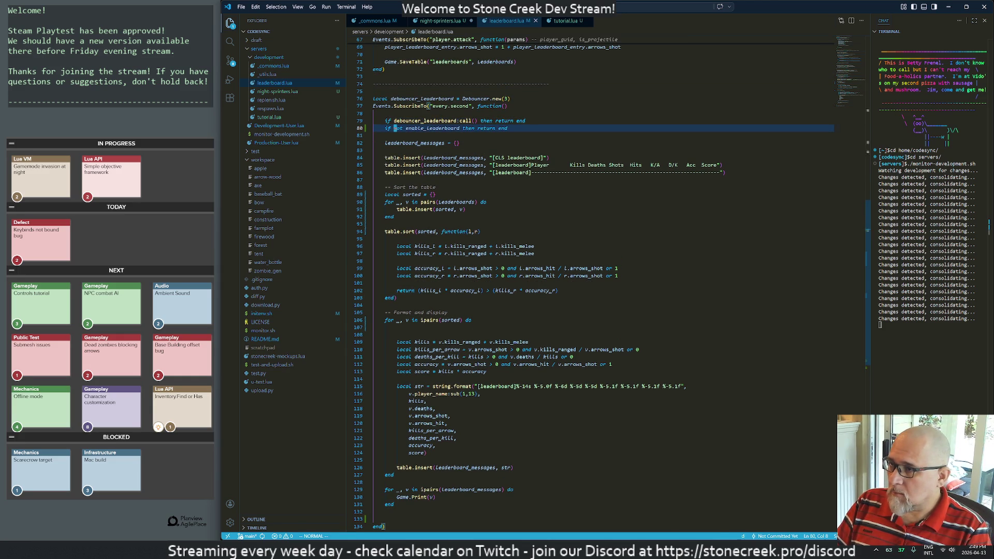
pyautogui.hotkey('alt', 'Tab')
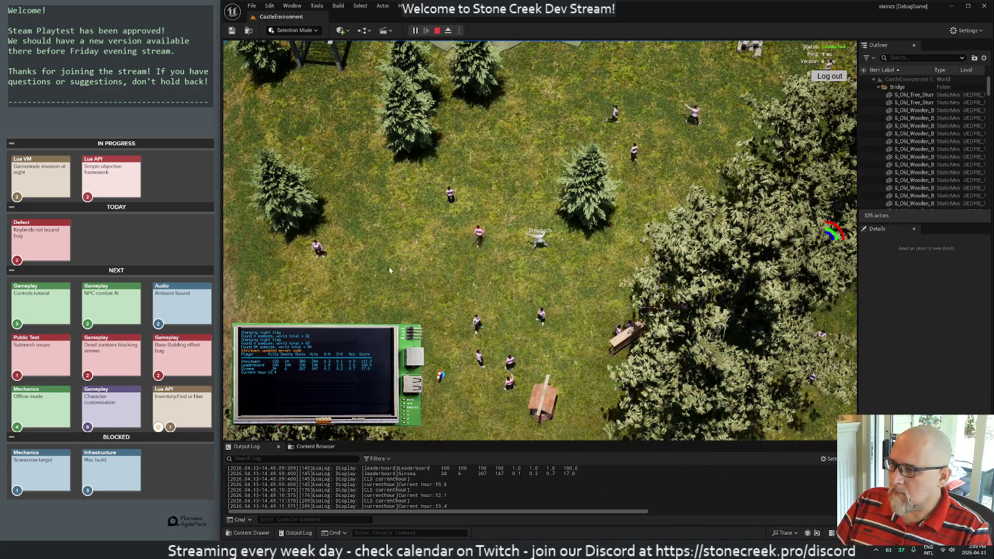
pyautogui.hotkey('alt', 'Tab')
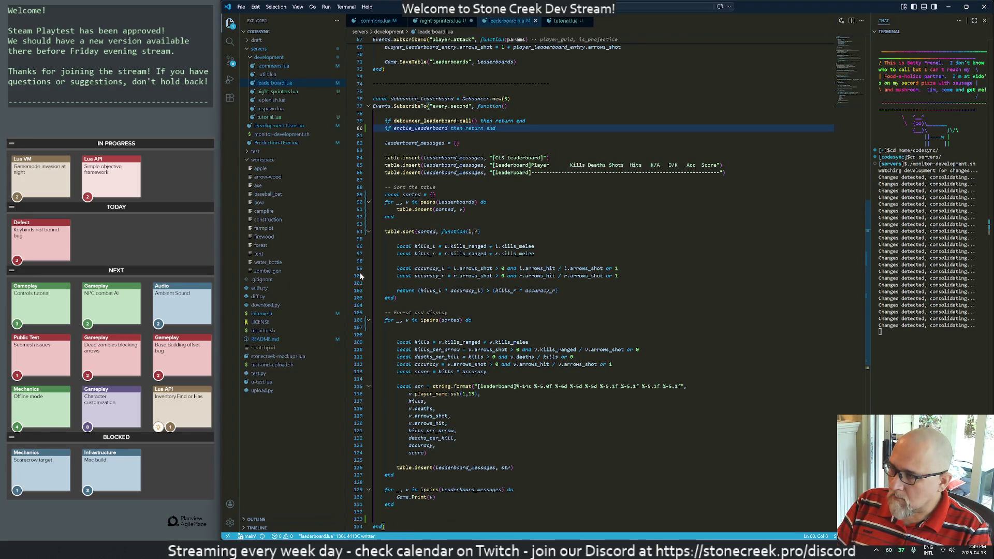
# Step: Rewrite the check as 'if enable_leaderboard == false then return end', save, and respawn in-game to verify
pyautogui.press('i')
pyautogui.write('== false')
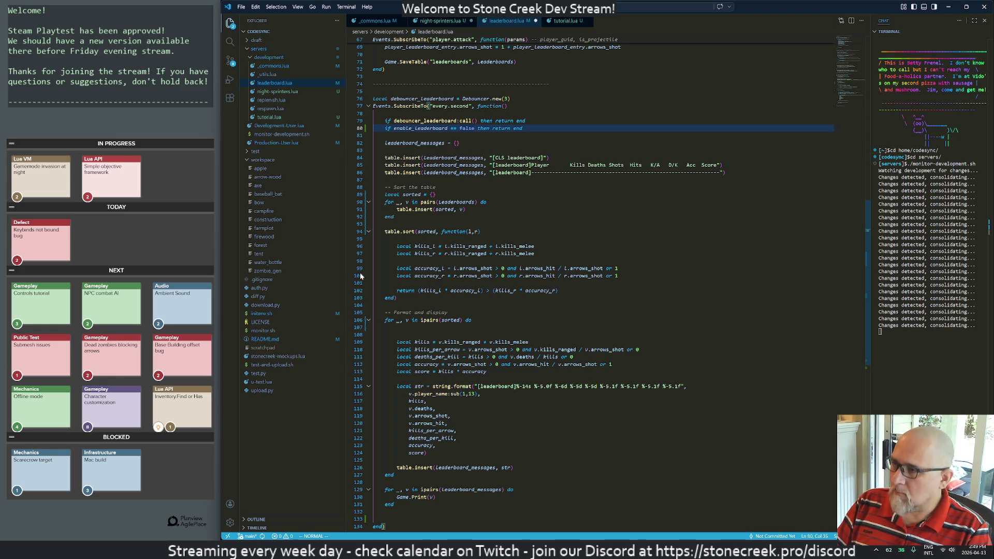
pyautogui.press('Escape')
pyautogui.write(':w')
pyautogui.press('Return')
pyautogui.hotkey('alt', 'Tab')
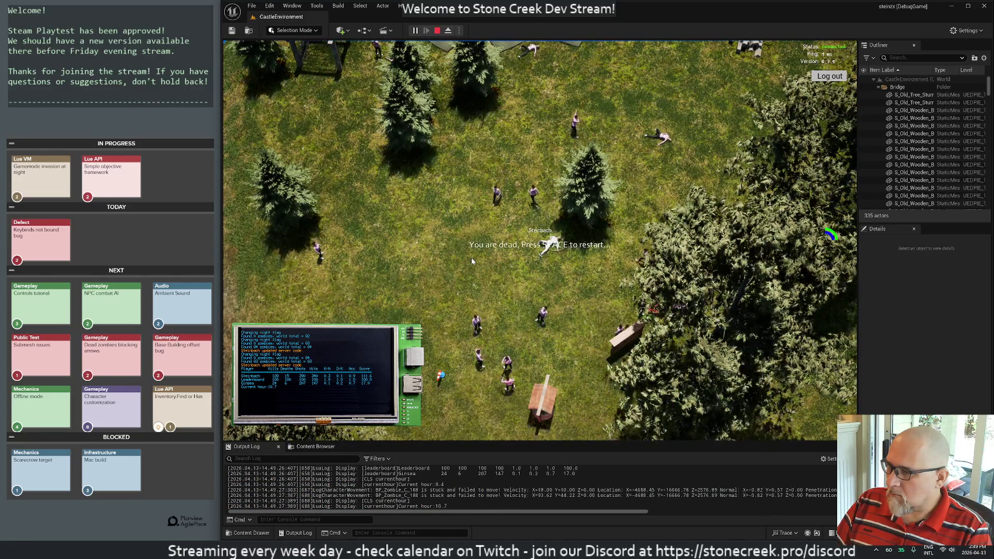
pyautogui.press('space')
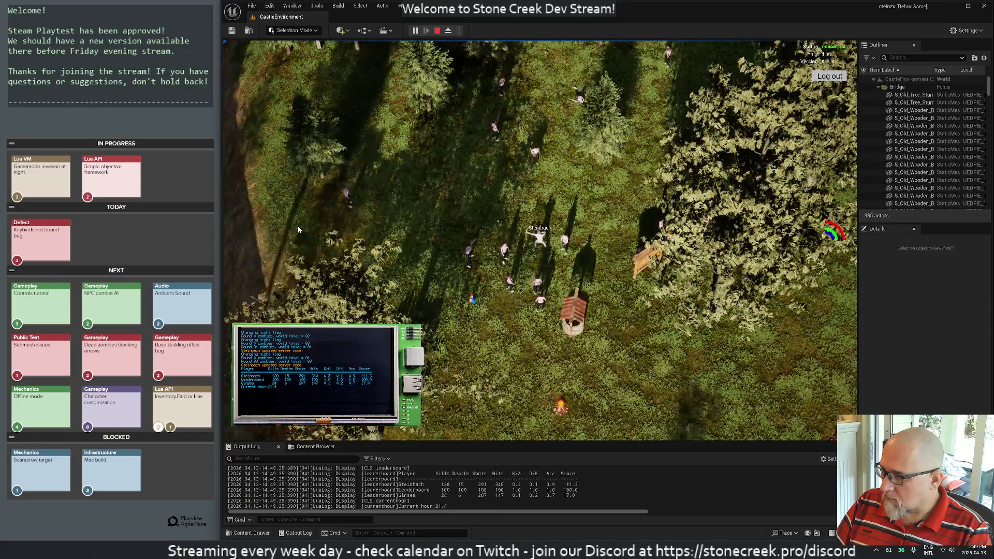
pyautogui.hotkey('alt', 'Tab')
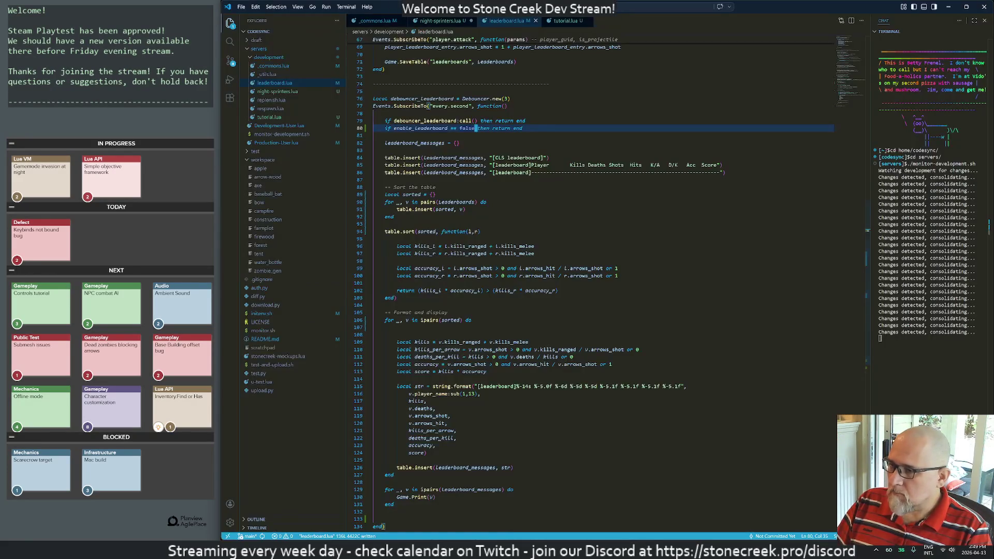
# Step: Remove the blank line above the final end and change enable_leaderboard from true to false, then save
pyautogui.click(374, 113)
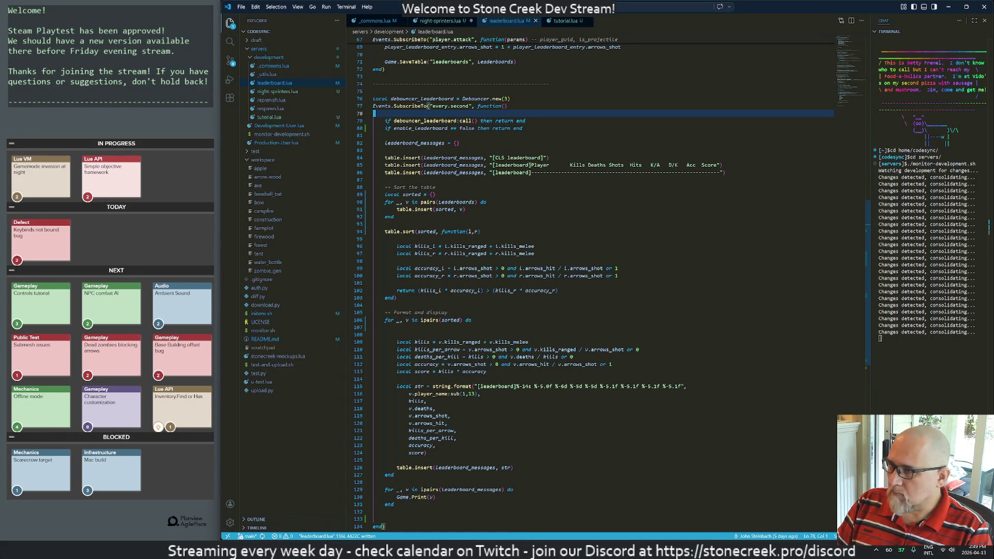
pyautogui.press('G')
pyautogui.press('p')
pyautogui.press('d')
pyautogui.press('d')
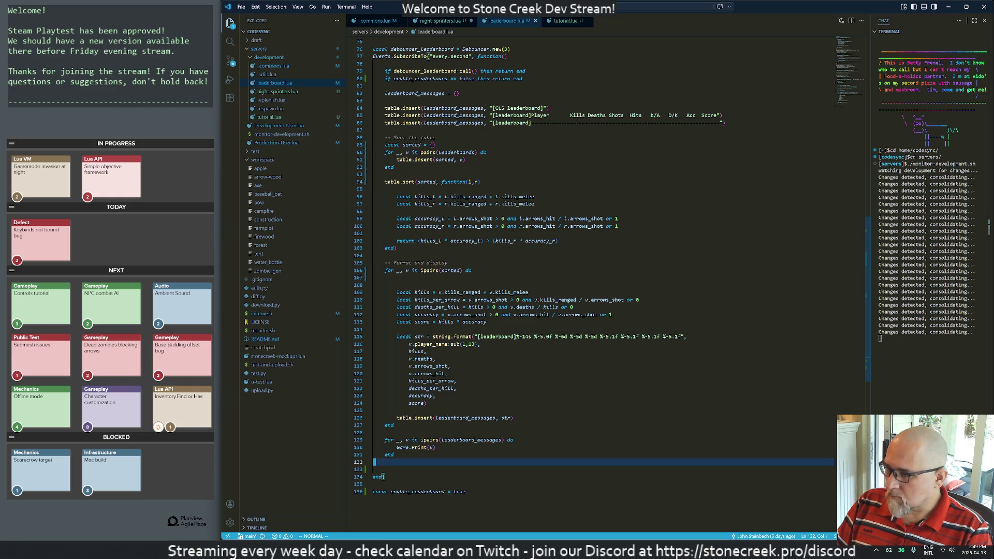
pyautogui.press('j')
pyautogui.press('j')
pyautogui.press('j')
pyautogui.press('BackSpace')
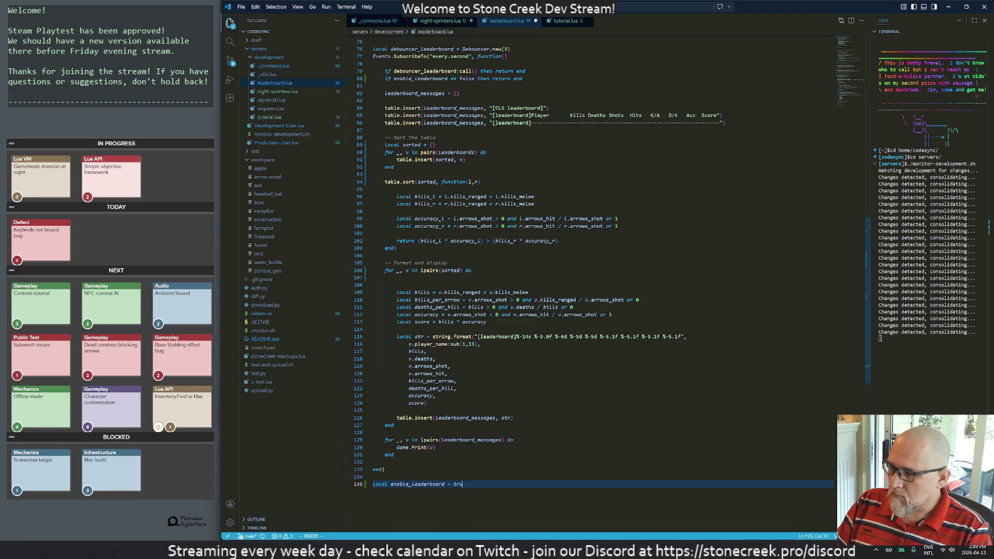
pyautogui.click(602, 484)
pyautogui.write('false:w')
pyautogui.press('Return')
# Step: Clear the in-game terminal with cls to see whether the leaderboard stops printing
pyautogui.hotkey('alt', 'Tab')
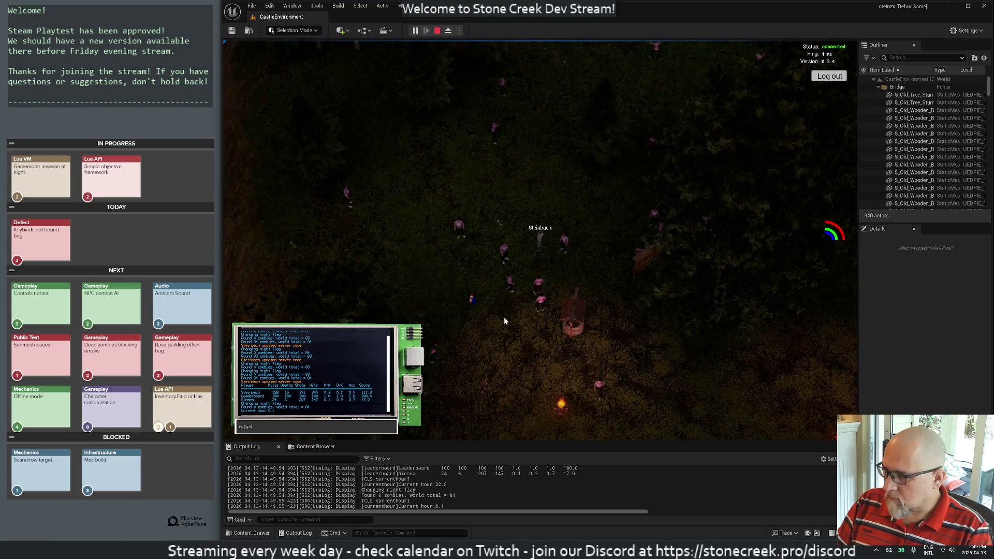
pyautogui.press('Return')
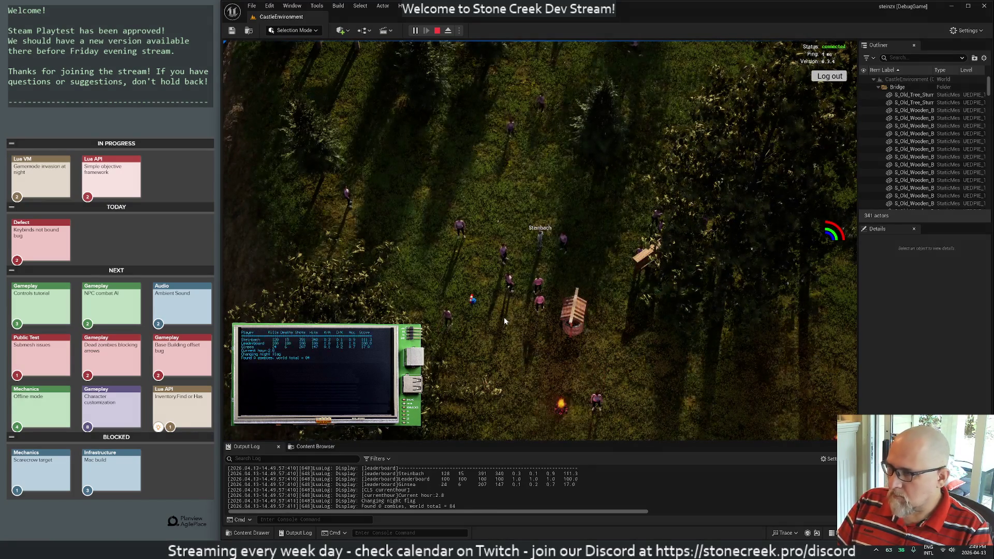
pyautogui.hotkey('alt', 'Tab')
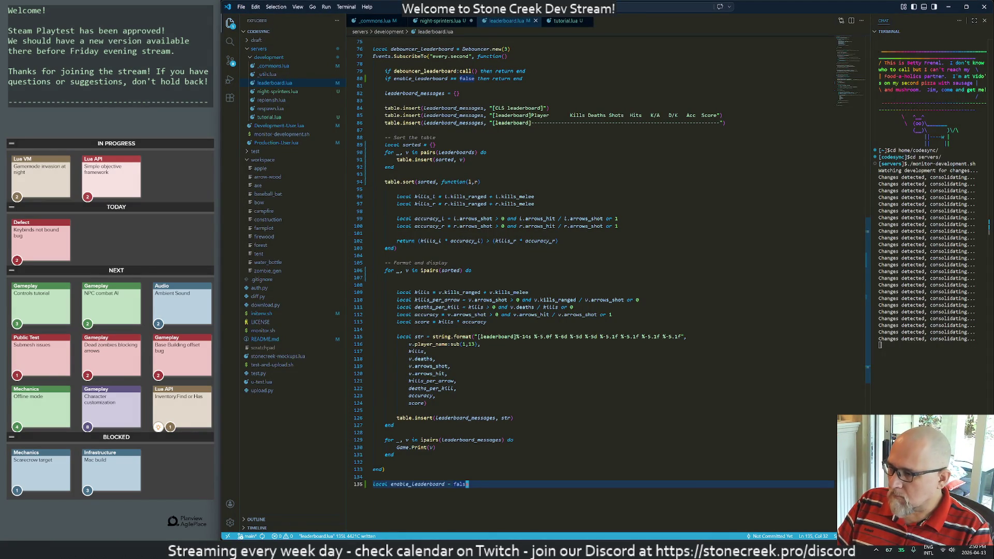
# Step: Move up to the line 80 enable_leaderboard check, save leaderboard.lua, and check the game
pyautogui.press('Up')
pyautogui.press('Up')
pyautogui.press('Up')
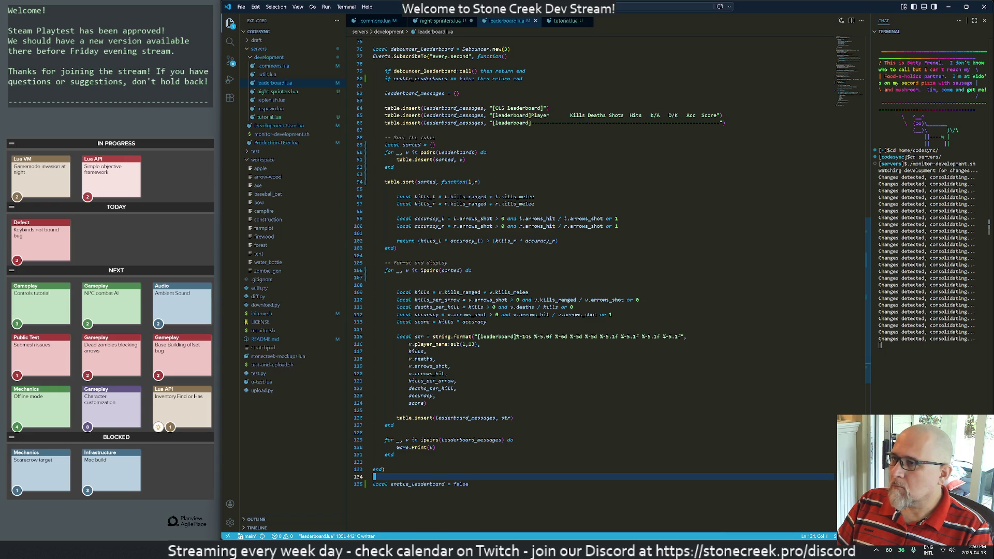
pyautogui.press('Up')
pyautogui.press('Up')
pyautogui.press('Up')
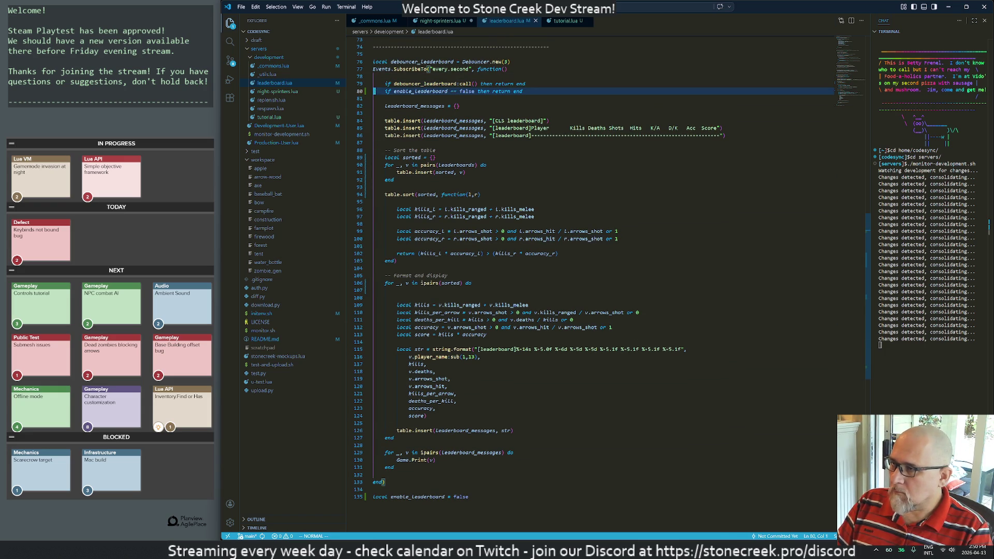
pyautogui.write('!')
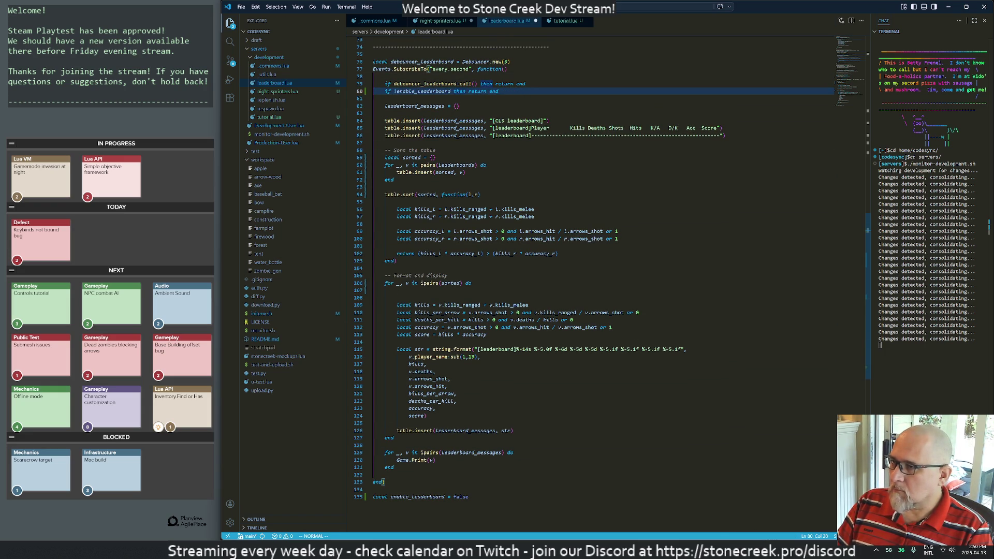
pyautogui.write('w')
pyautogui.press('Return')
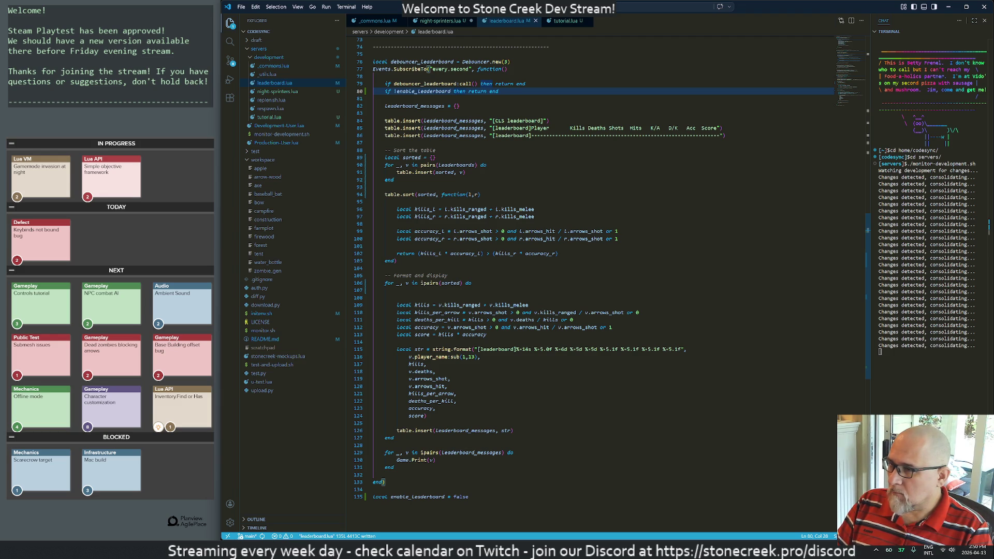
pyautogui.hotkey('alt', 'Tab')
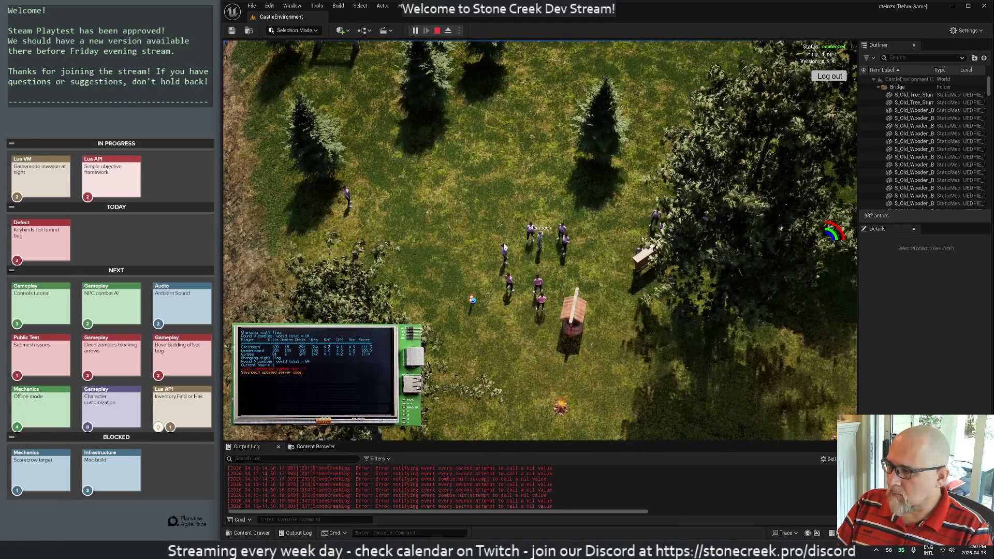
pyautogui.hotkey('alt', 'Tab')
# Step: Delete the '!' so the guard reads 'if enable_leaderboard == true then return end', then return to the game
pyautogui.hotkey('shift', 'i')
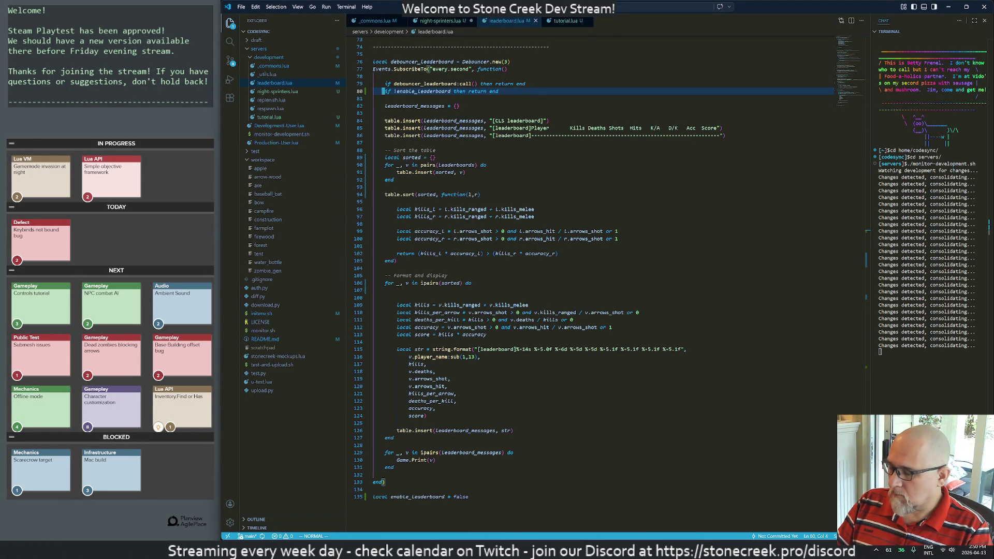
pyautogui.hotkey('ctrl', 'shift', 'f')
pyautogui.write('l')
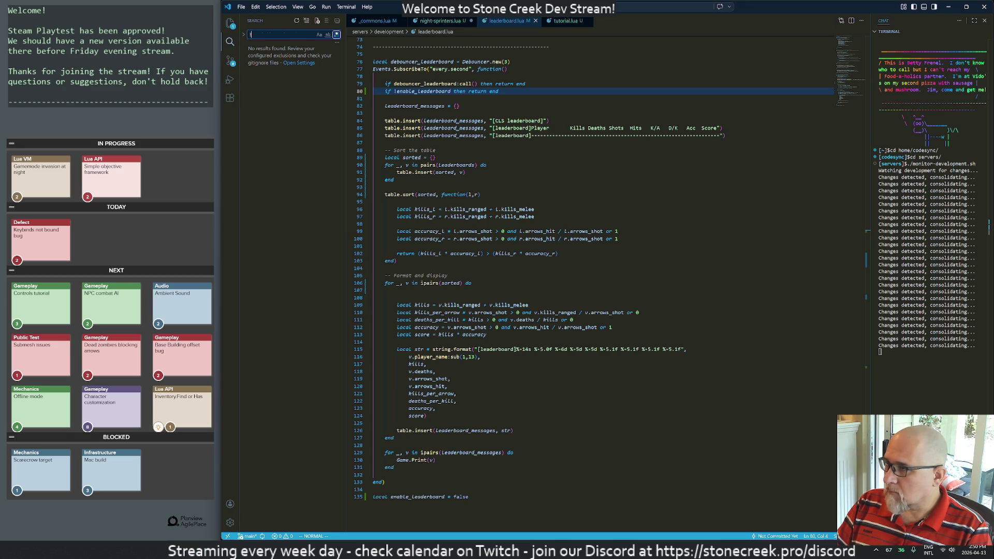
pyautogui.click(233, 24)
pyautogui.press('b')
pyautogui.press('h')
pyautogui.press('x')
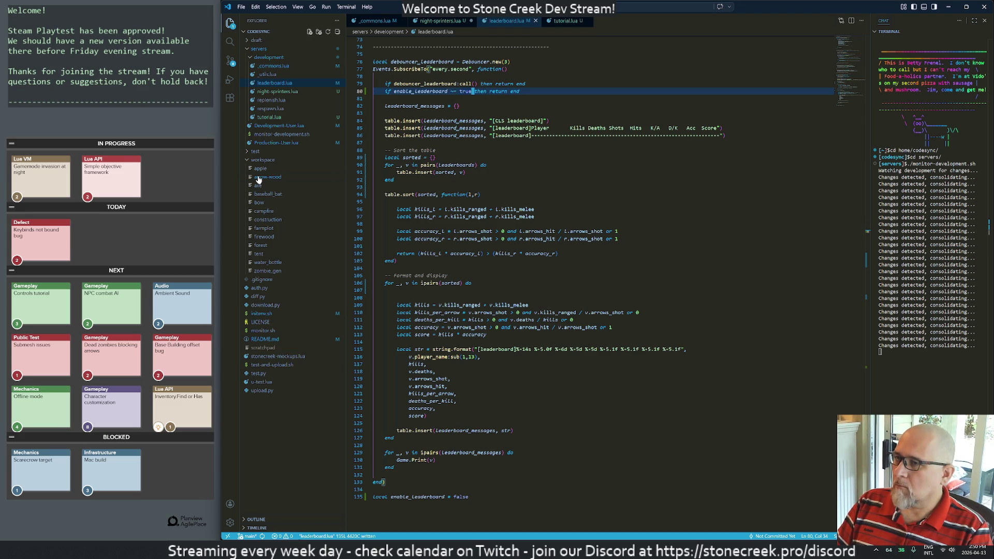
pyautogui.hotkey('alt', 'Tab')
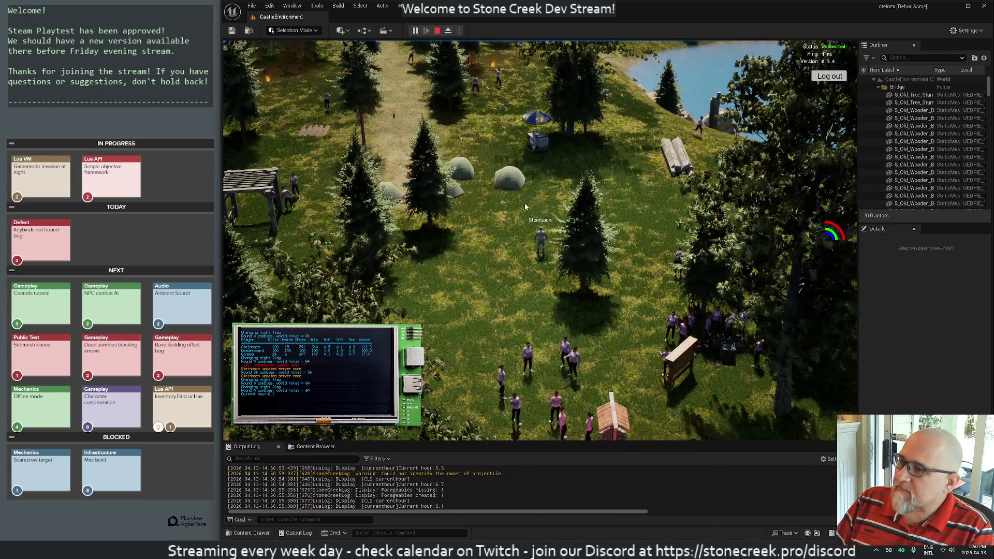
# Step: Zoom the game camera in while the game runs from day into night, then return to leaderboard.lua
pyautogui.scroll(3, 466, 203)
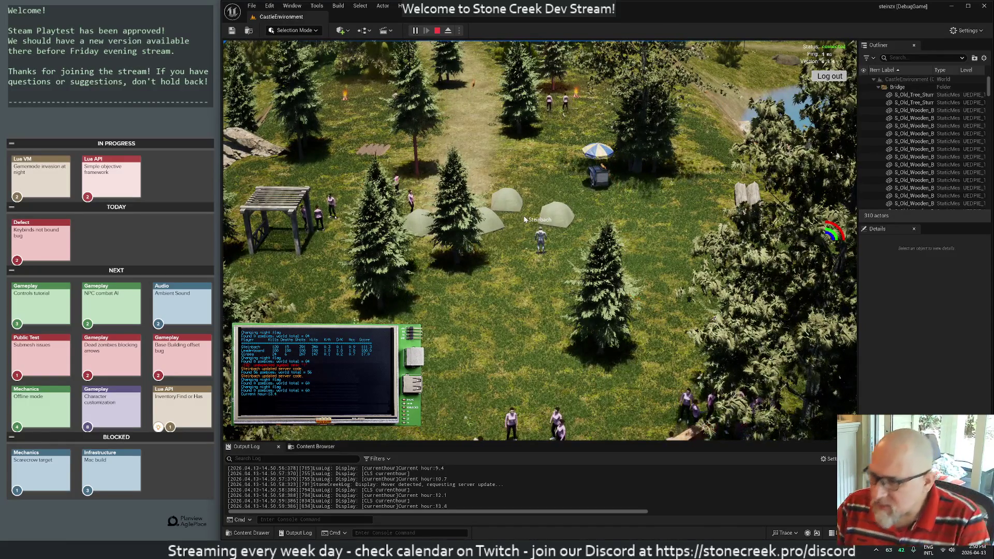
pyautogui.scroll(2, 523, 212)
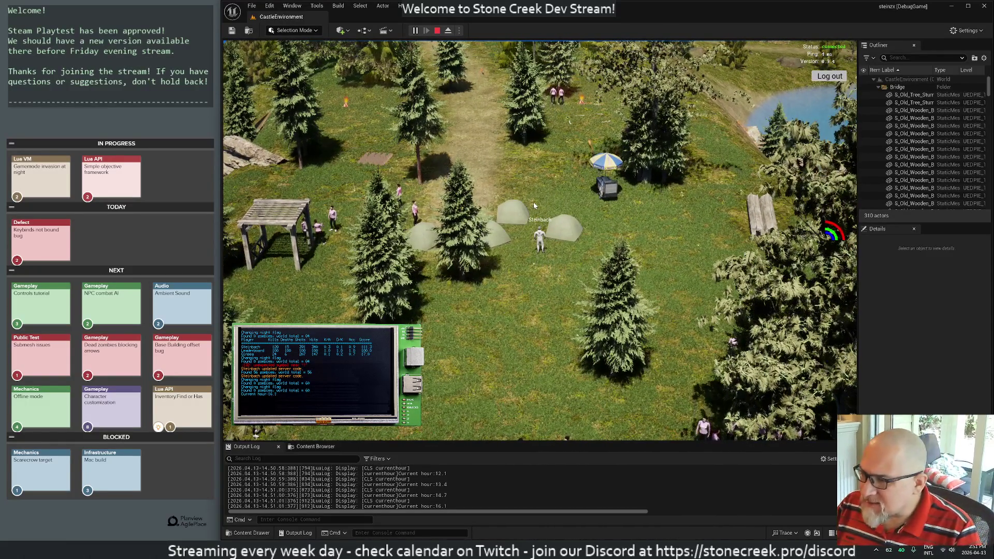
pyautogui.scroll(2, 527, 195)
pyautogui.scroll(2, 515, 194)
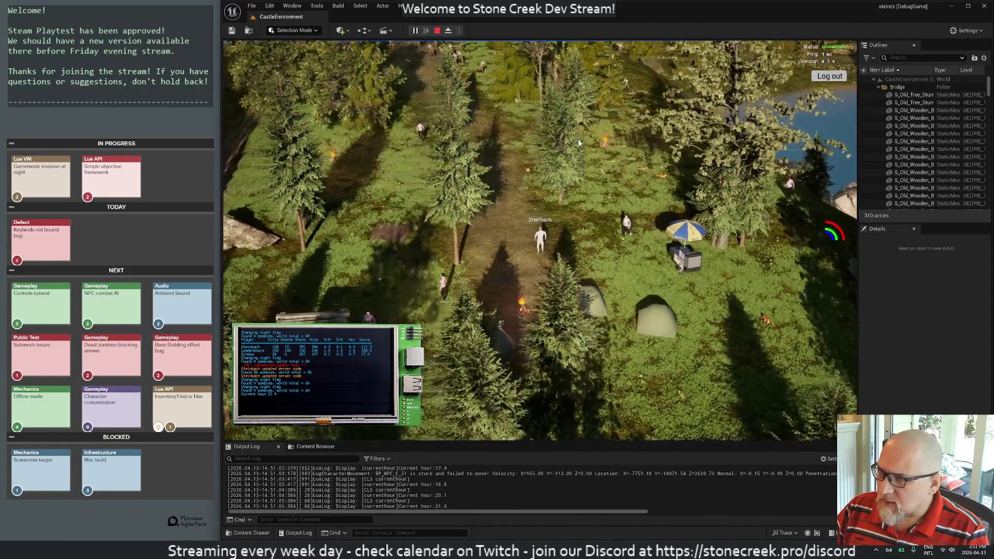
pyautogui.scroll(2, 480, 163)
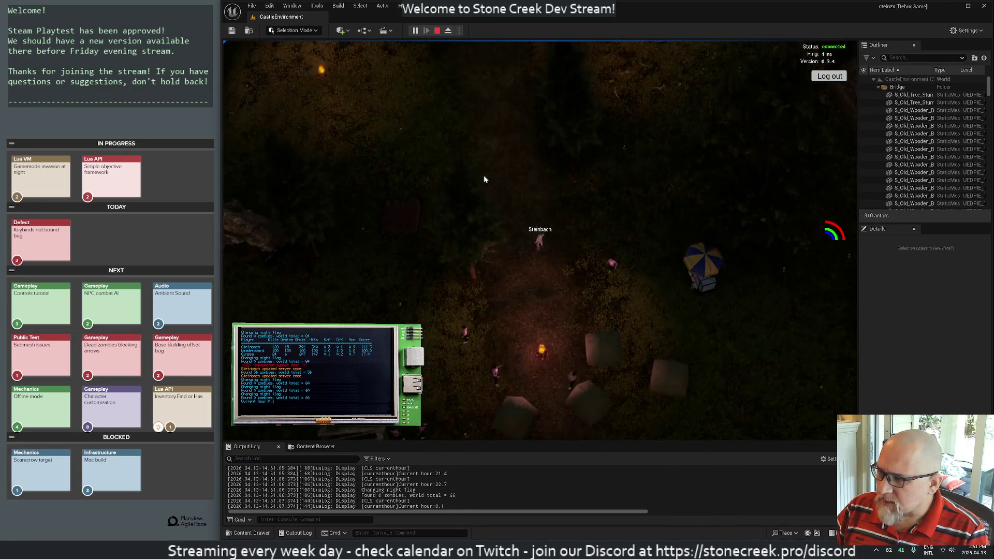
pyautogui.hotkey('alt', 'Tab')
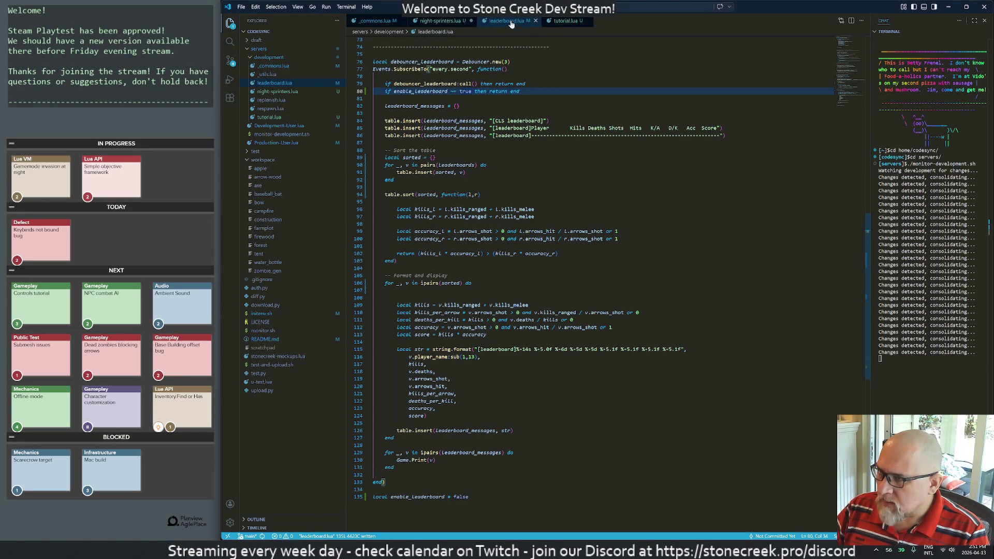
# Step: Edit _commons.lua to ZOMBIES_MULTIPLIER 1, MAX_NPCS 30, SPRINTER_PERCENT_CHANCE 0, then save
pyautogui.click(380, 22)
pyautogui.press('Up')
pyautogui.press('Up')
pyautogui.press('Up')
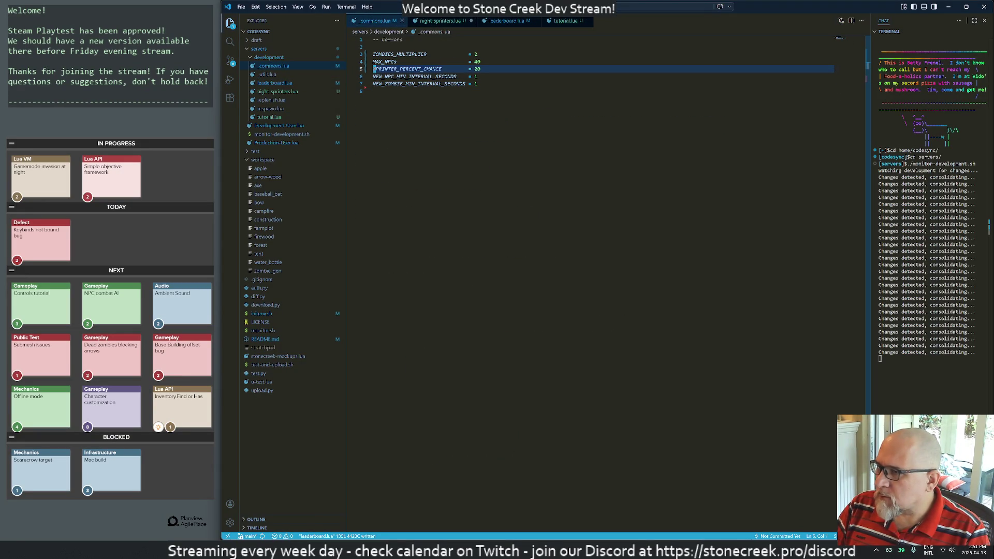
pyautogui.hotkey('shift', 'a')
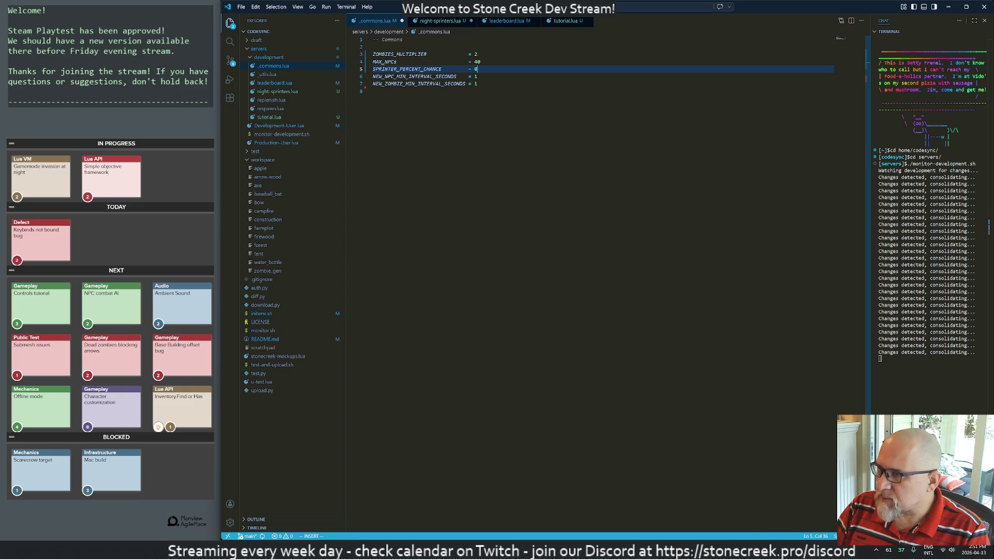
pyautogui.press('j')
pyautogui.press('k')
pyautogui.press('k')
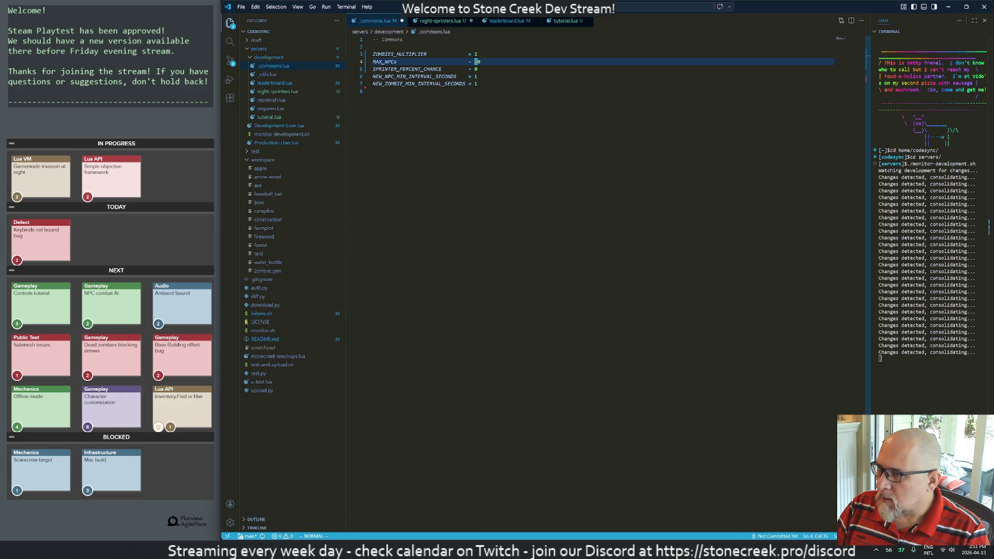
pyautogui.press('k')
pyautogui.press('j')
pyautogui.press('Return')
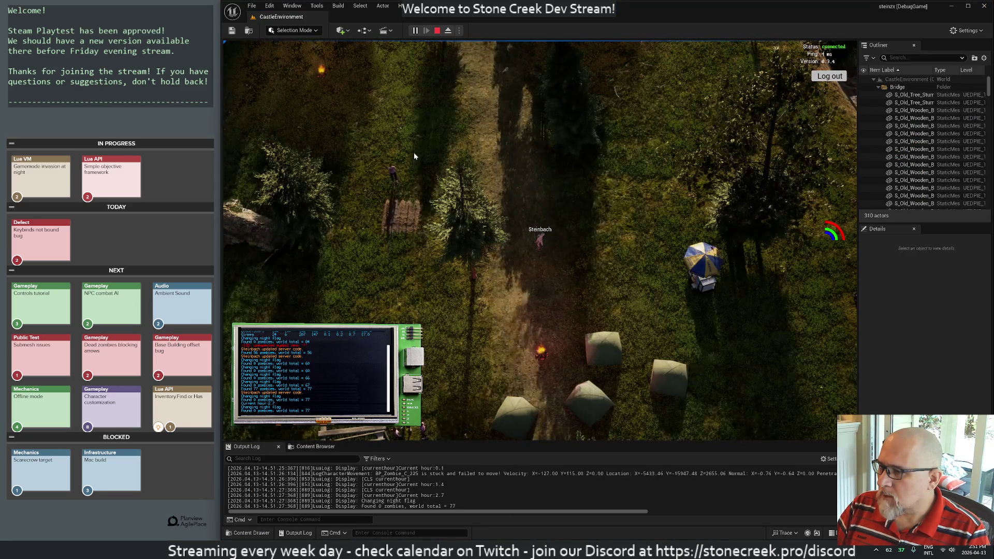
# Step: Walk the character down-left across the map and have it sleep in the tent
pyautogui.press('s')
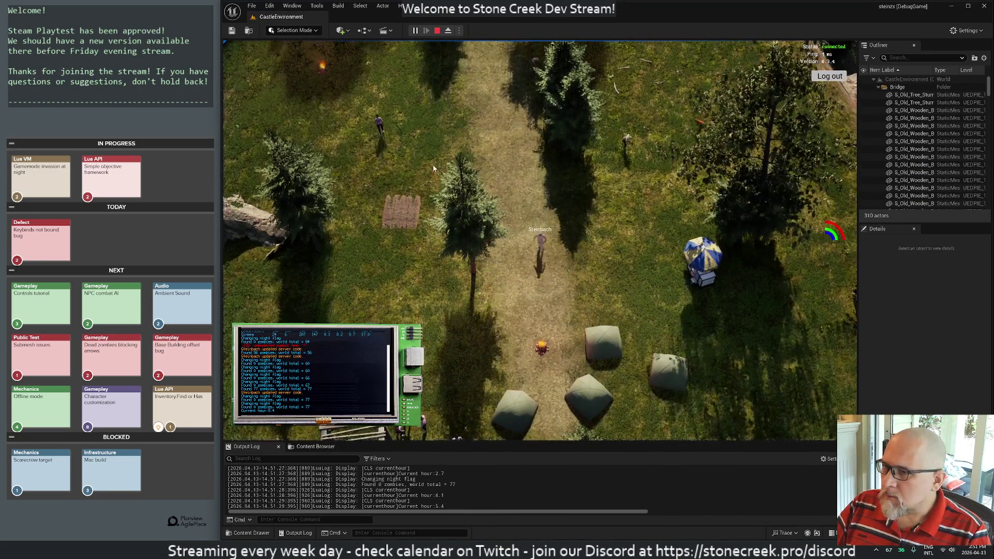
pyautogui.press('s')
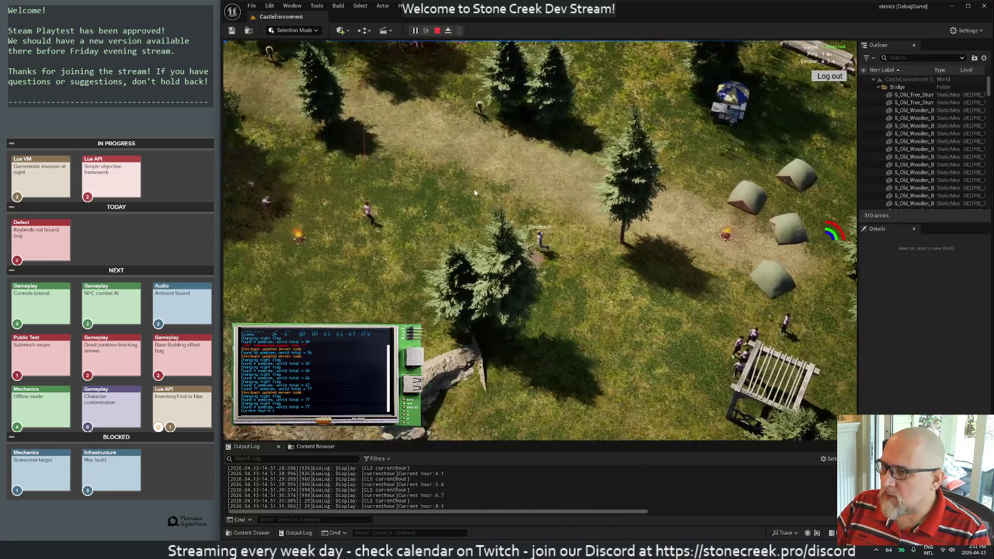
pyautogui.press('s')
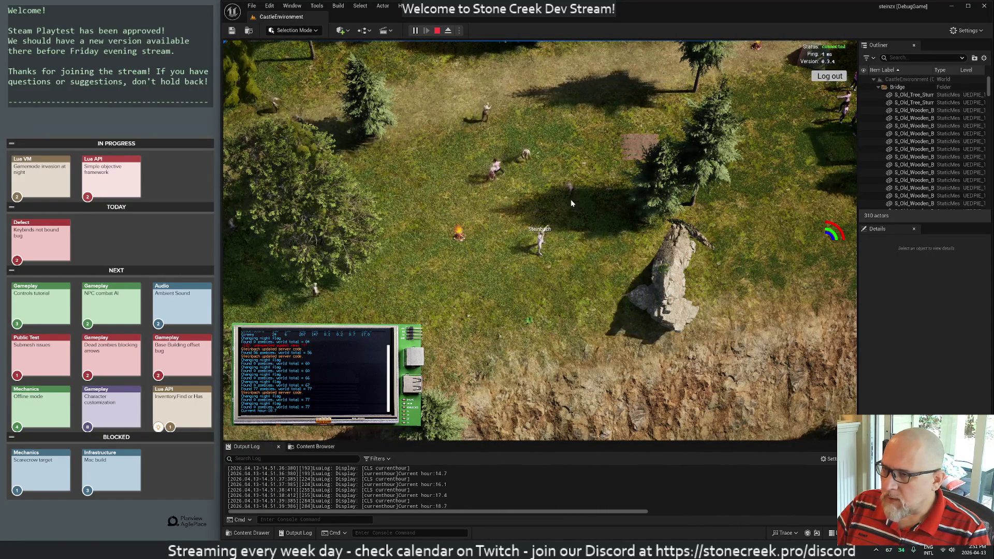
pyautogui.press('d')
pyautogui.moveTo(560, 204)
pyautogui.mouseDown()
pyautogui.moveTo(473, 173)
pyautogui.moveTo(469, 195)
pyautogui.moveTo(457, 200)
pyautogui.moveTo(1, 255)
pyautogui.moveTo(520, 215)
pyautogui.mouseUp()
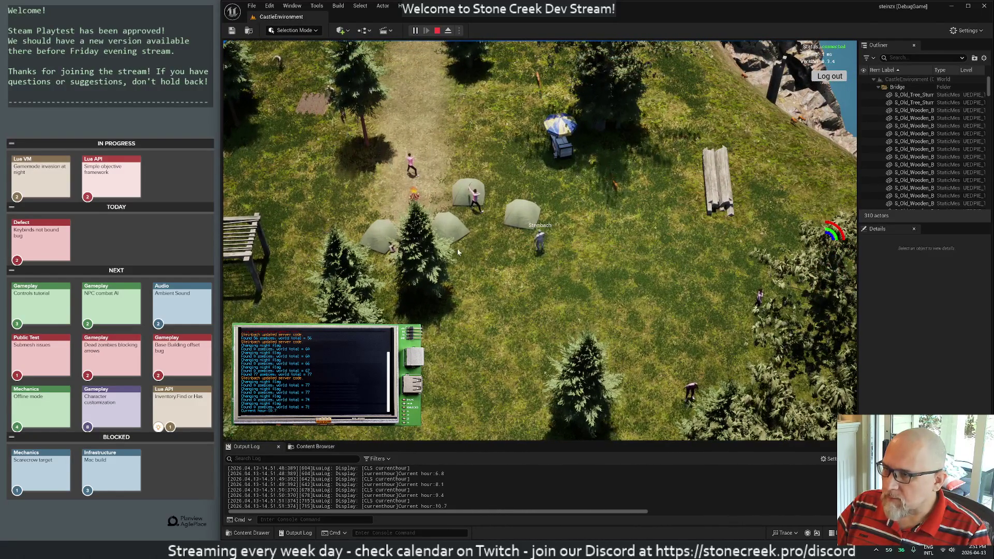
pyautogui.click(520, 215)
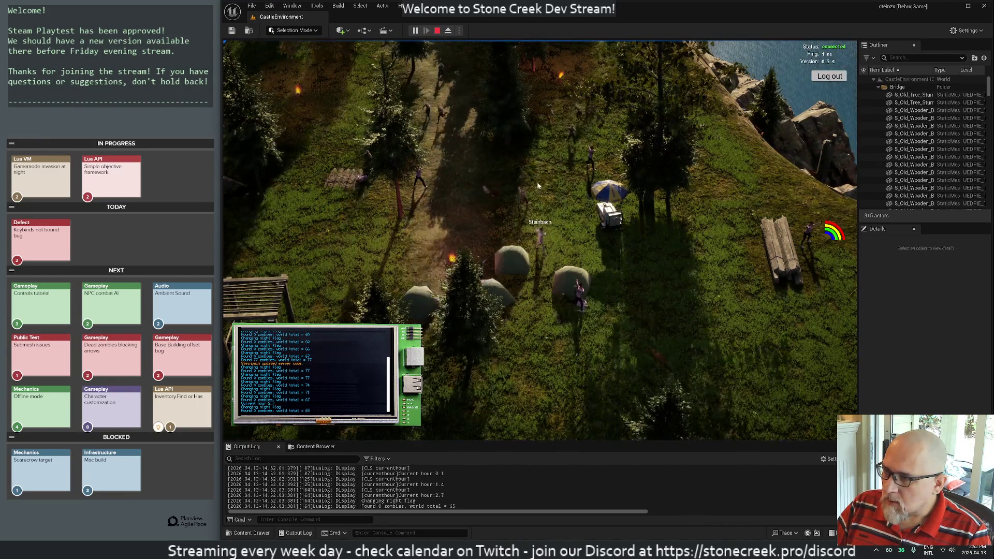
# Step: Walk the character left and down the map after waking, then return to the code editor
pyautogui.press('a')
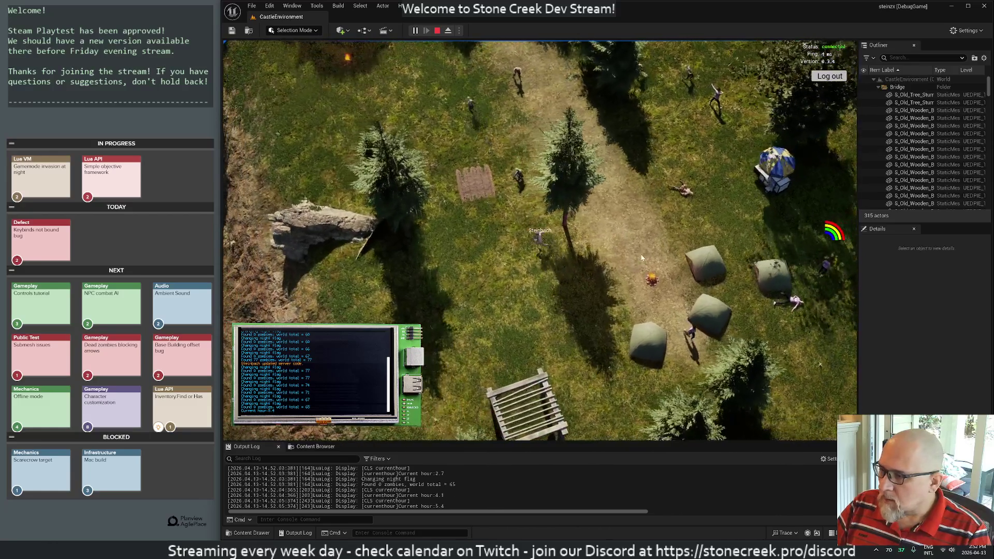
pyautogui.press('s')
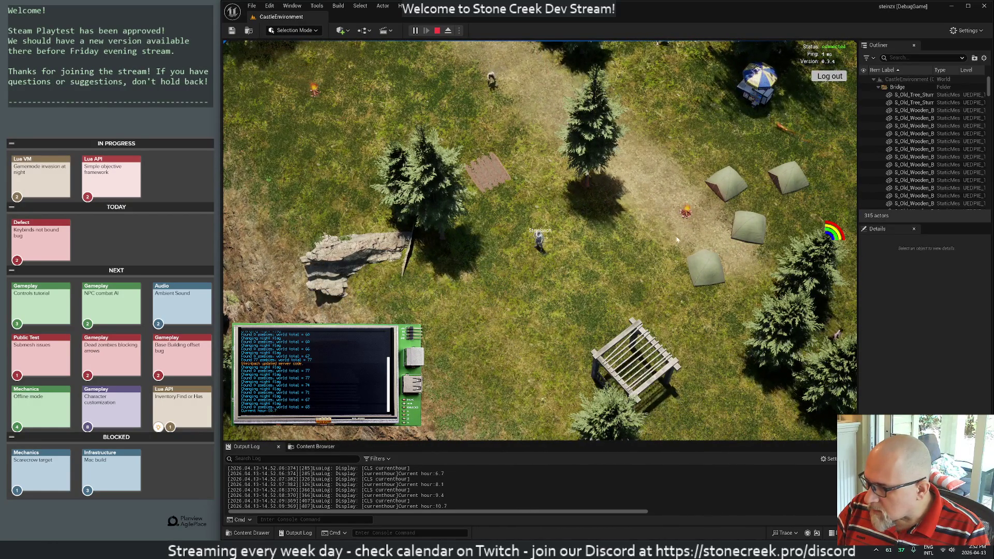
pyautogui.press('s')
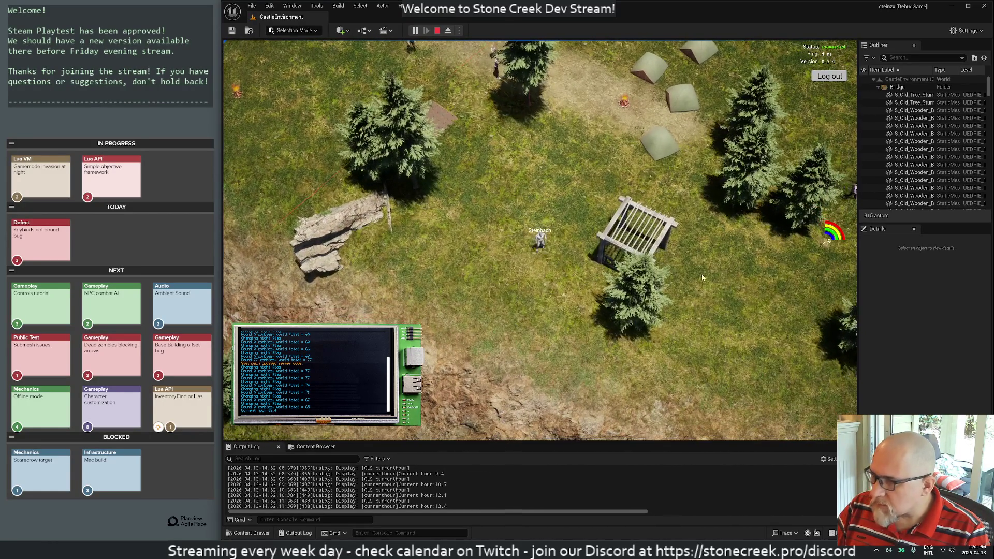
pyautogui.hotkey('alt', 'Tab')
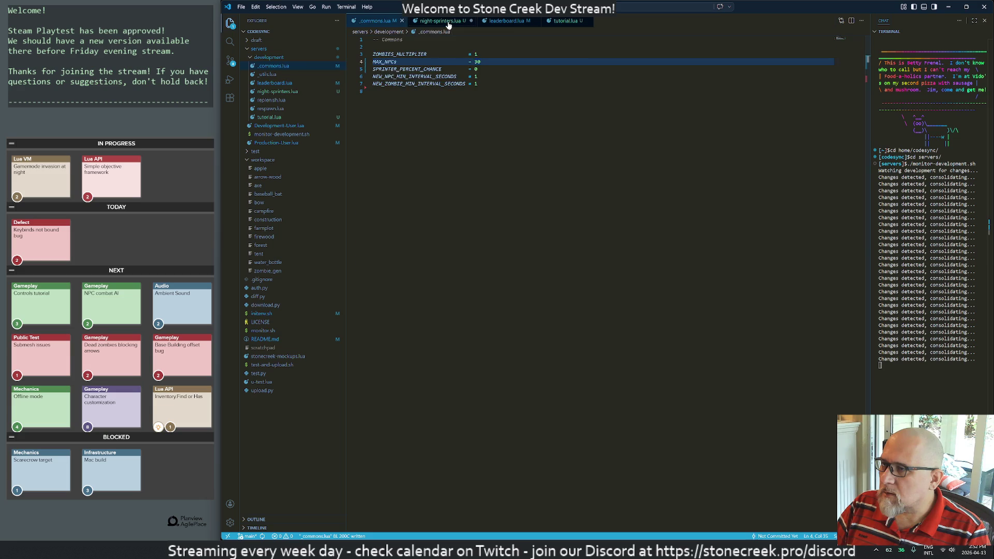
# Step: Save night-sprinters.lua with the loop's Zombies.SetTraits call commented out, then return to the game
pyautogui.click(448, 23)
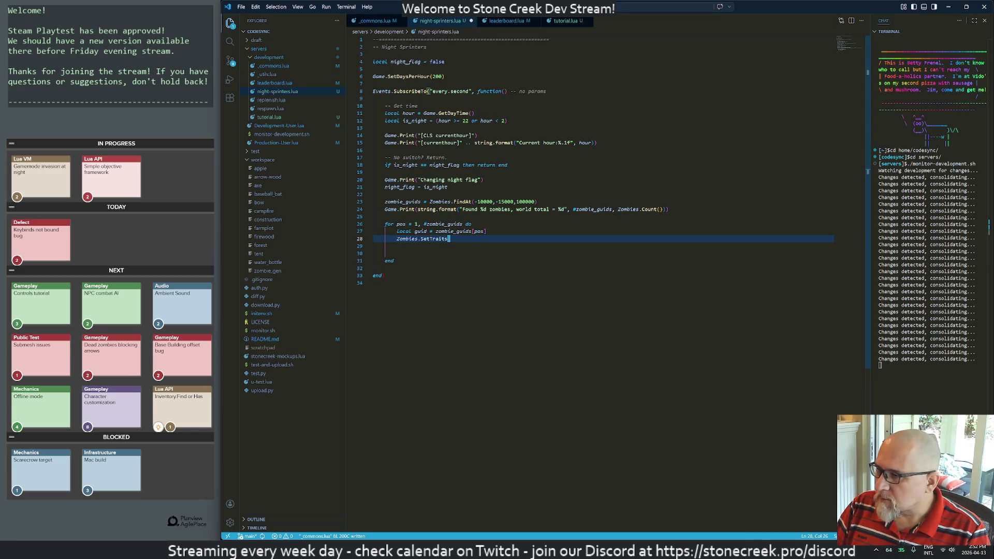
pyautogui.click(375, 246)
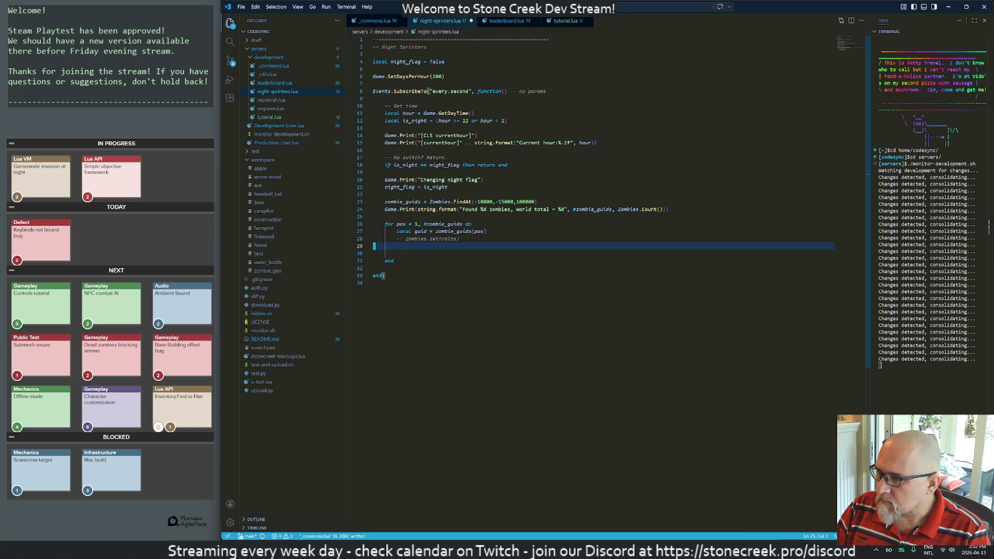
pyautogui.press('k')
pyautogui.press('k')
pyautogui.press('k')
pyautogui.press('g')
pyautogui.press('g')
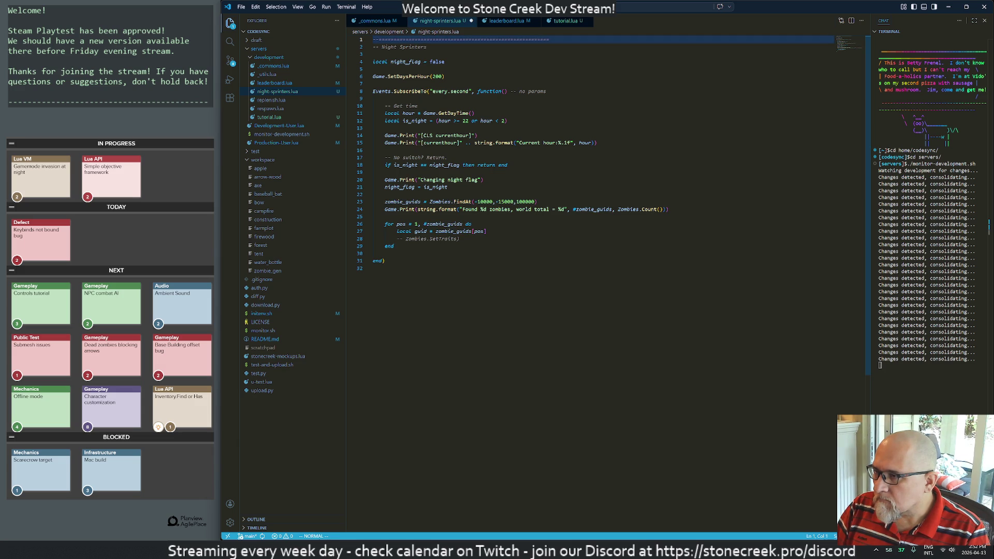
pyautogui.press('j')
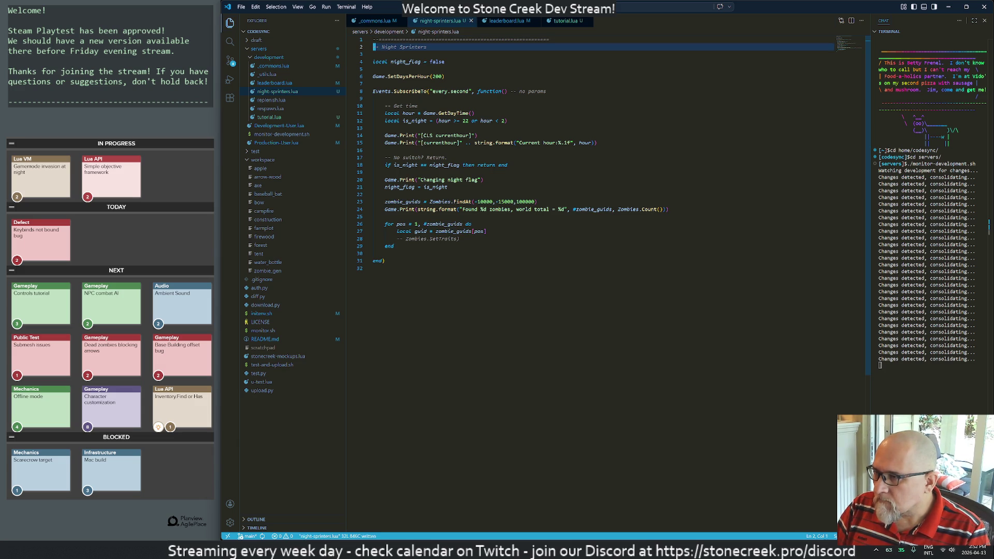
pyautogui.hotkey('alt', 'Tab')
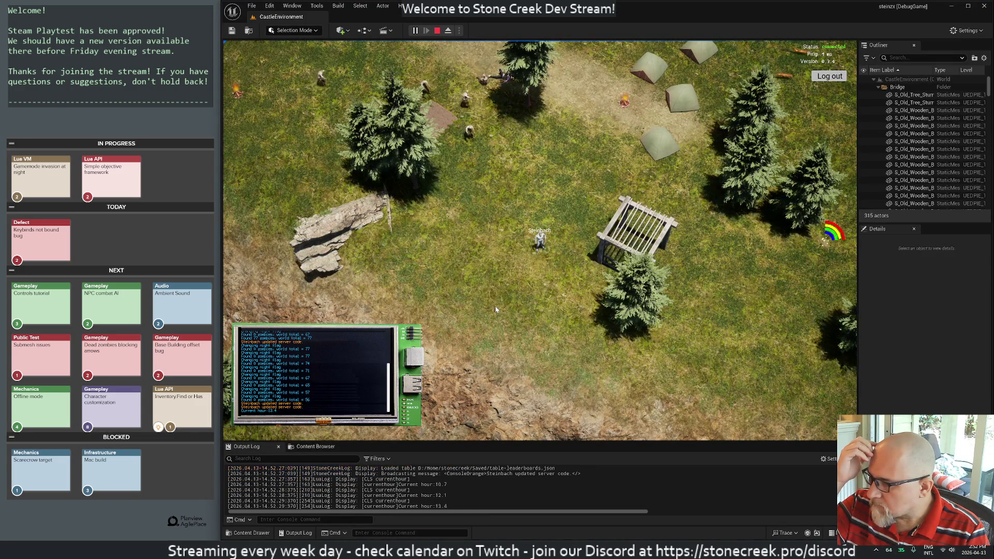
# Step: Clear the in-game terminal with the cls command
pyautogui.press('Return')
pyautogui.write('cls')
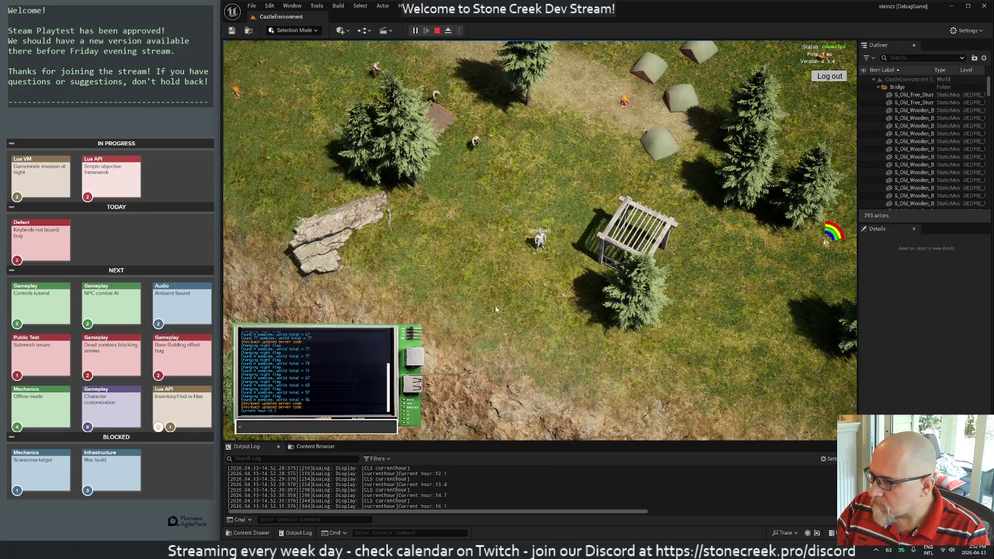
pyautogui.press('Return')
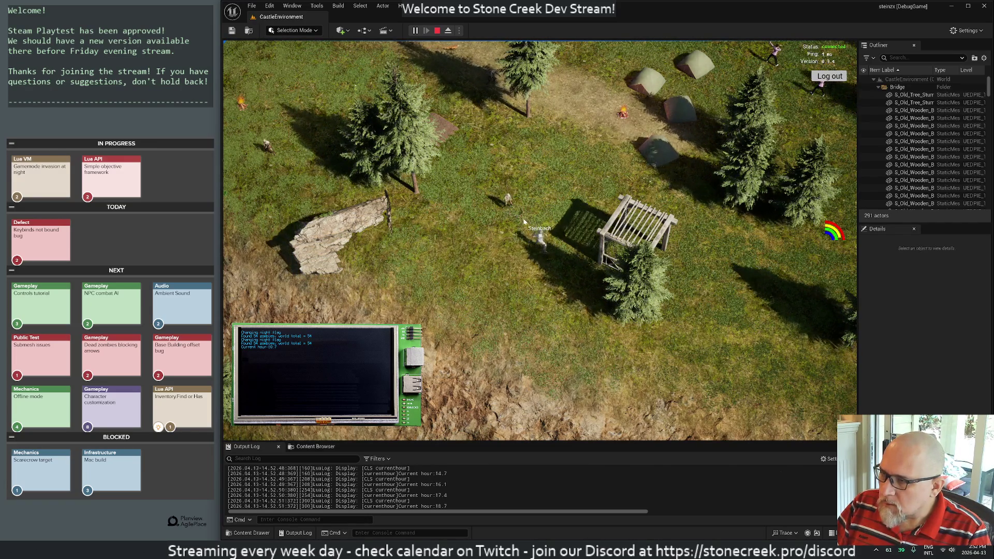
# Step: Walk the character across the field as night falls, then return to night-sprinters.lua
pyautogui.scroll(3, 490, 207)
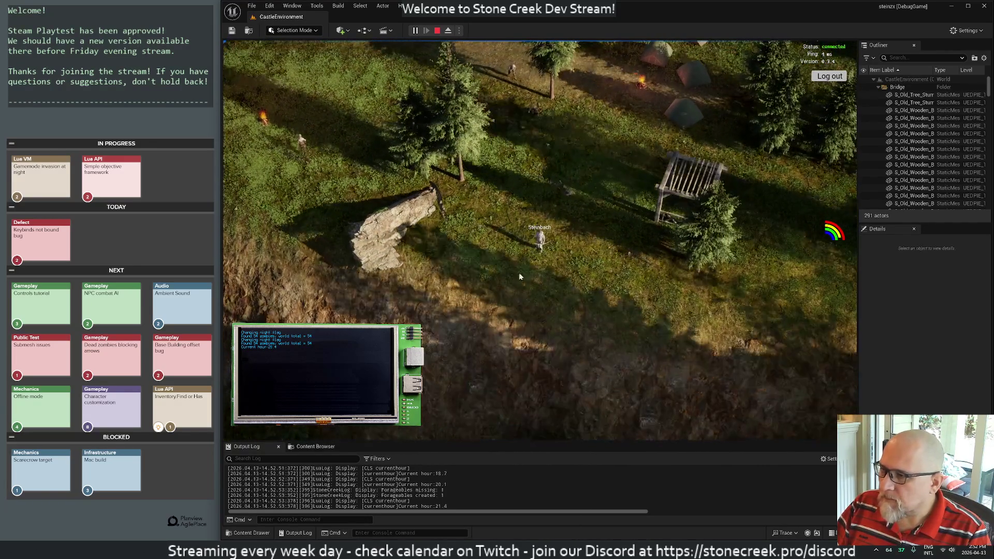
pyautogui.press('d')
pyautogui.press('s')
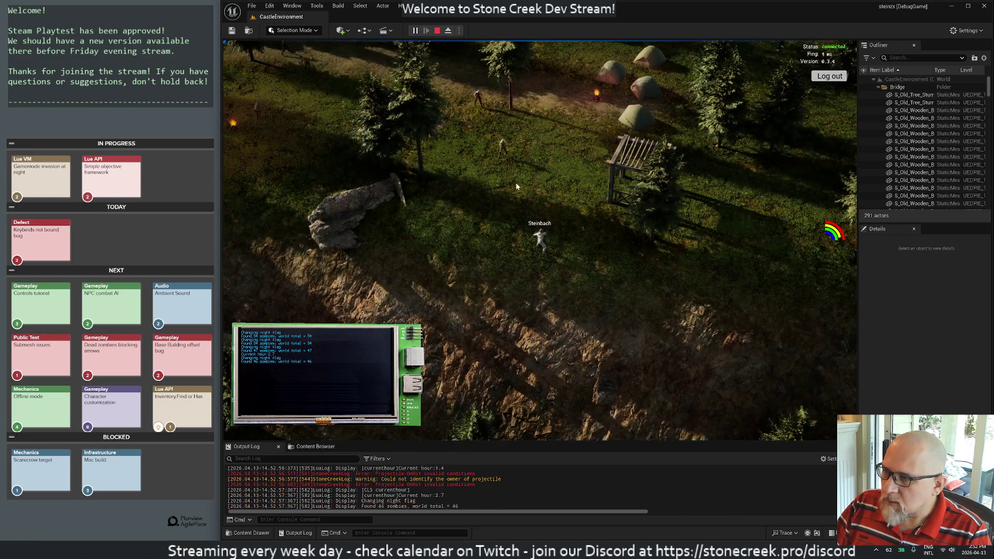
pyautogui.hotkey('alt', 'Tab')
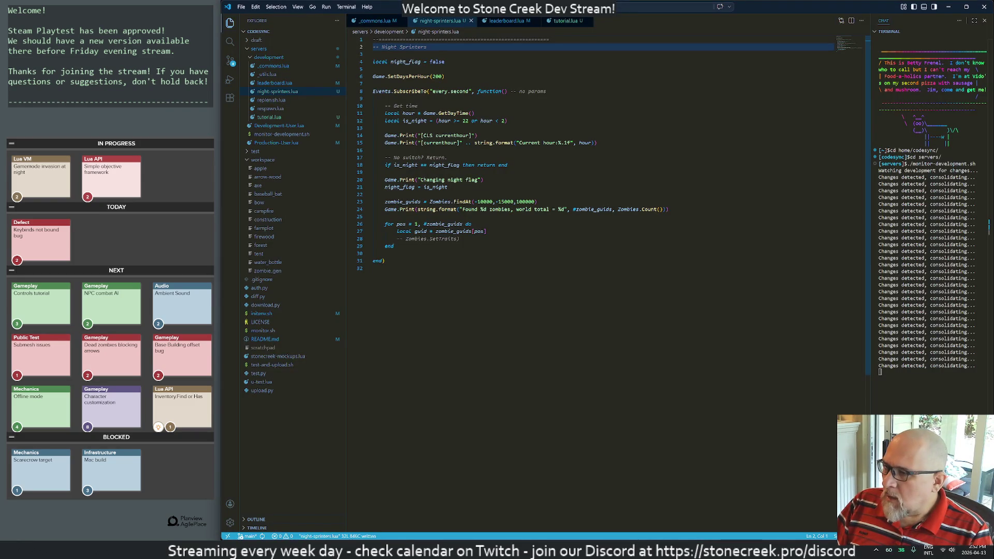
# Step: Remove the '--' from the line 28 Zombies.SetTraits call and stop the Unreal play session
pyautogui.click(440, 239)
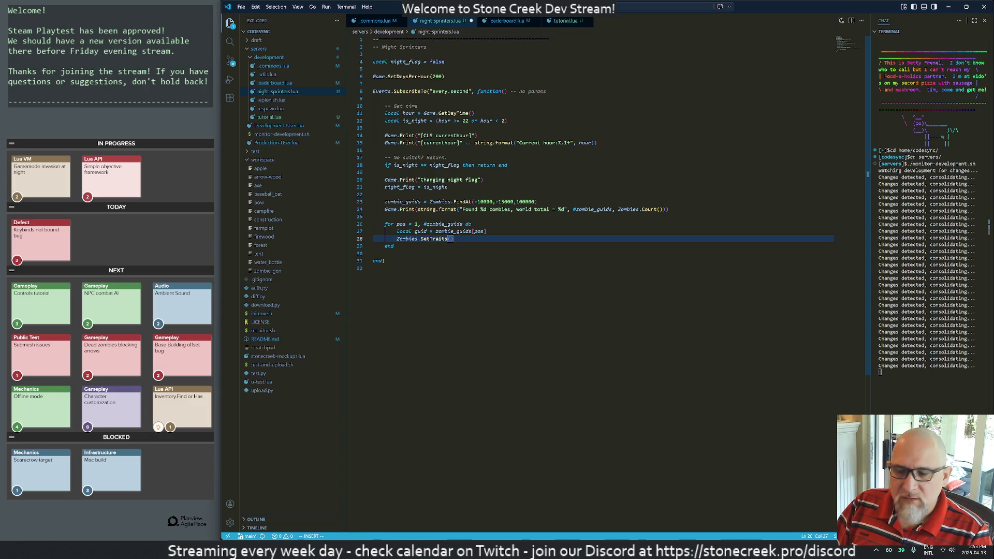
pyautogui.hotkey('alt', 'Tab')
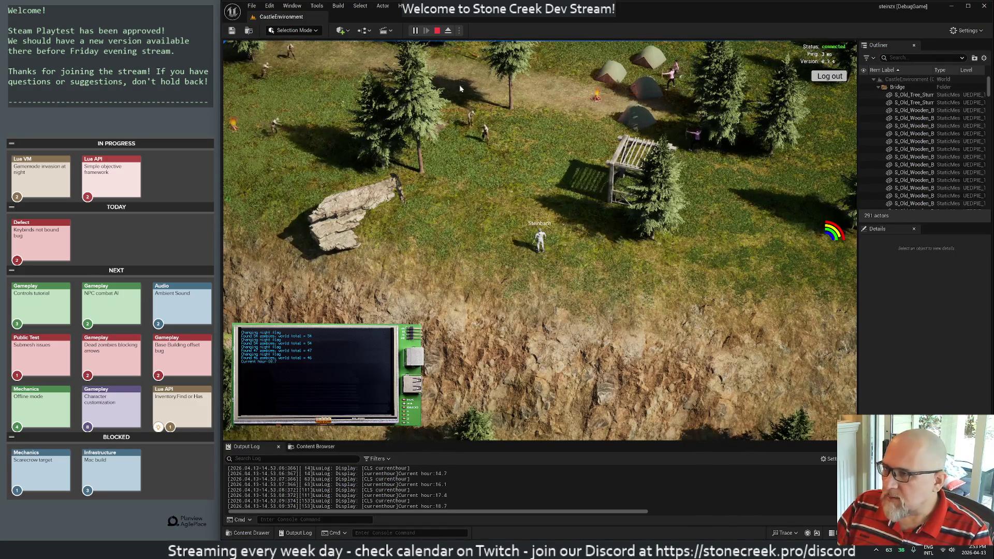
pyautogui.click(438, 31)
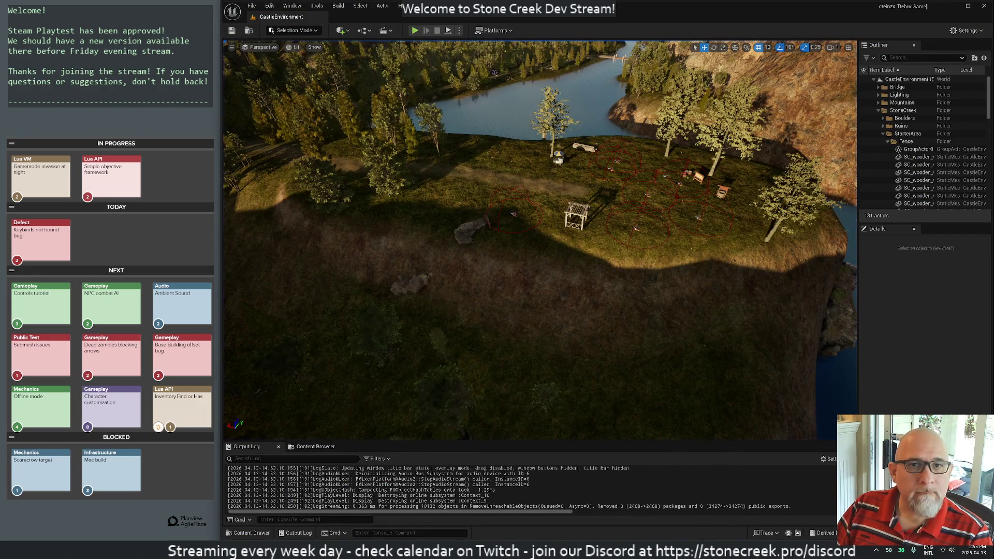
# Step: Float the Stone Creek GDD window and scroll to the SetTraits row of its Zombies API table
pyautogui.hotkey('alt', 'Tab')
pyautogui.moveTo(488, 107)
pyautogui.mouseDown()
pyautogui.moveTo(487, 21)
pyautogui.moveTo(488, 93)
pyautogui.moveTo(496, 73)
pyautogui.mouseUp()
pyautogui.moveTo(384, 8)
pyautogui.mouseDown()
pyautogui.moveTo(739, 85)
pyautogui.moveTo(690, 23)
pyautogui.mouseUp()
pyautogui.scroll(-7, 565, 321)
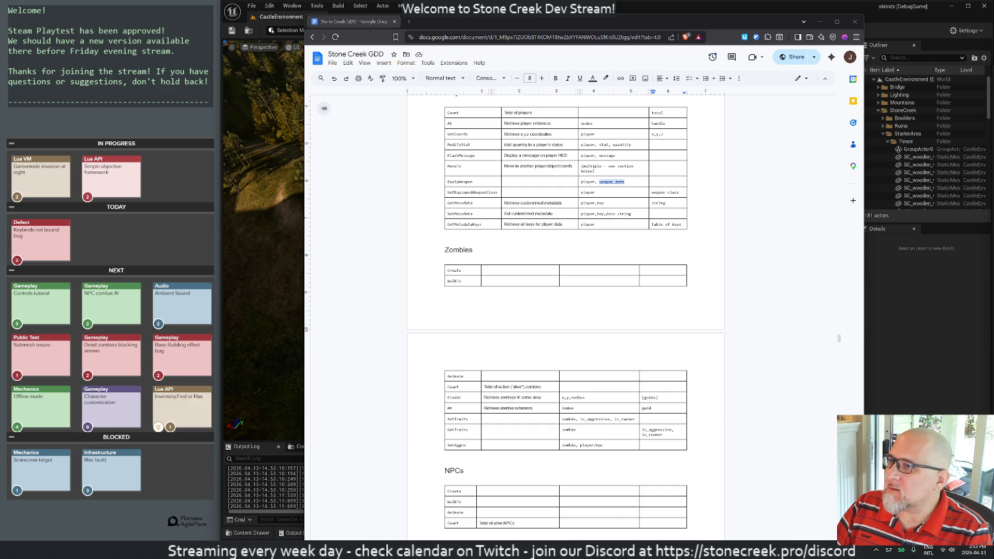
pyautogui.click(265, 315)
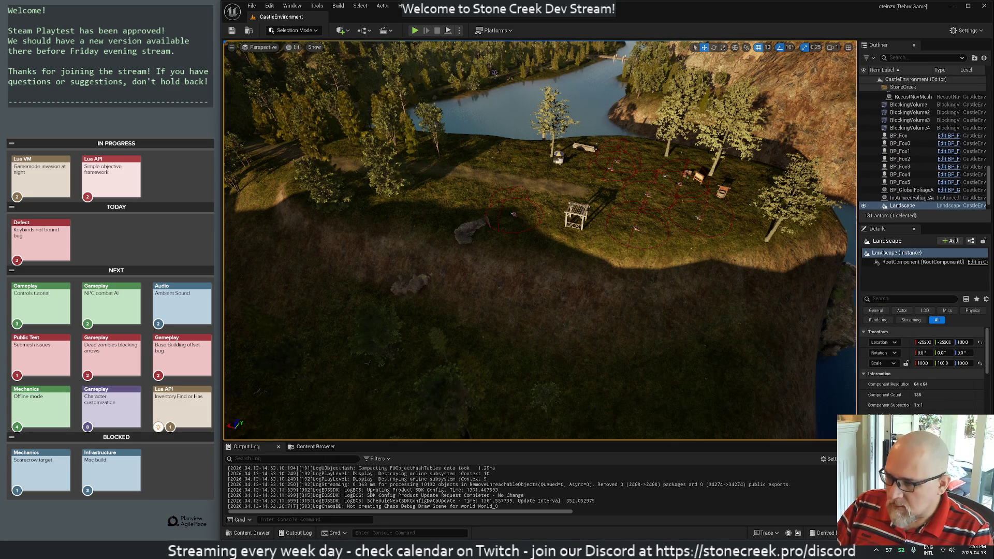
pyautogui.hotkey('alt', 'Tab')
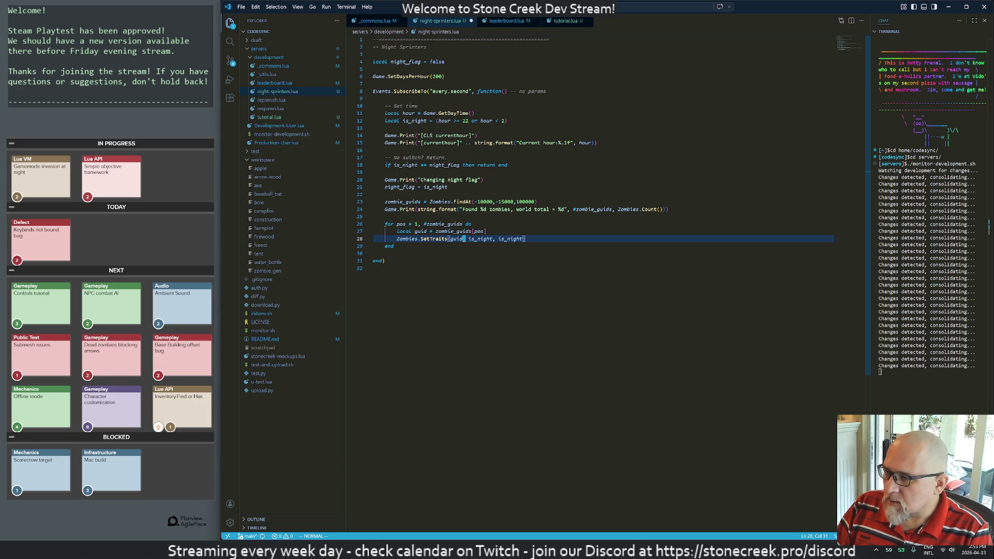
pyautogui.write('rue')
# Step: Change the loop call to Zombies.SetTraits(guid, true, is_night) and go back to Unreal
pyautogui.press('j')
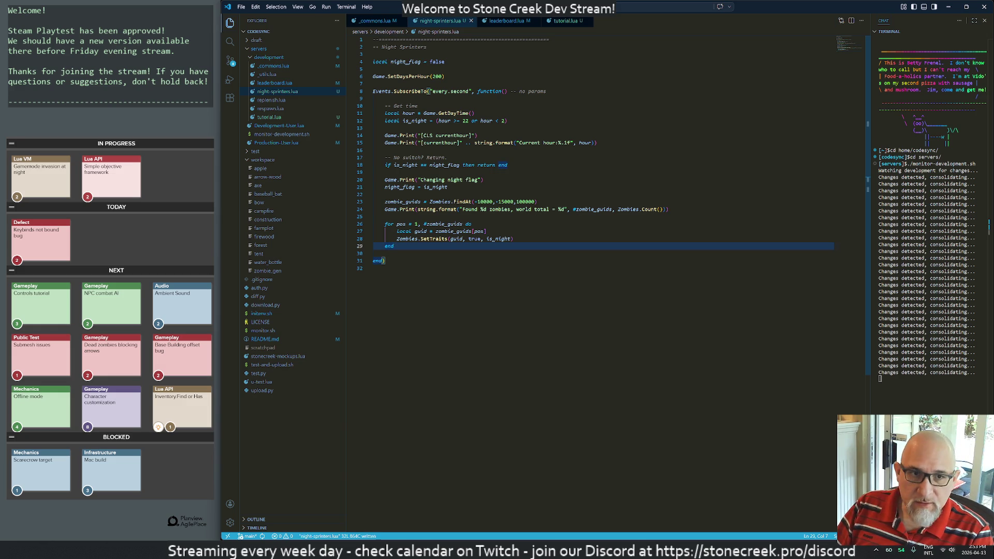
pyautogui.hotkey('alt', 'Tab')
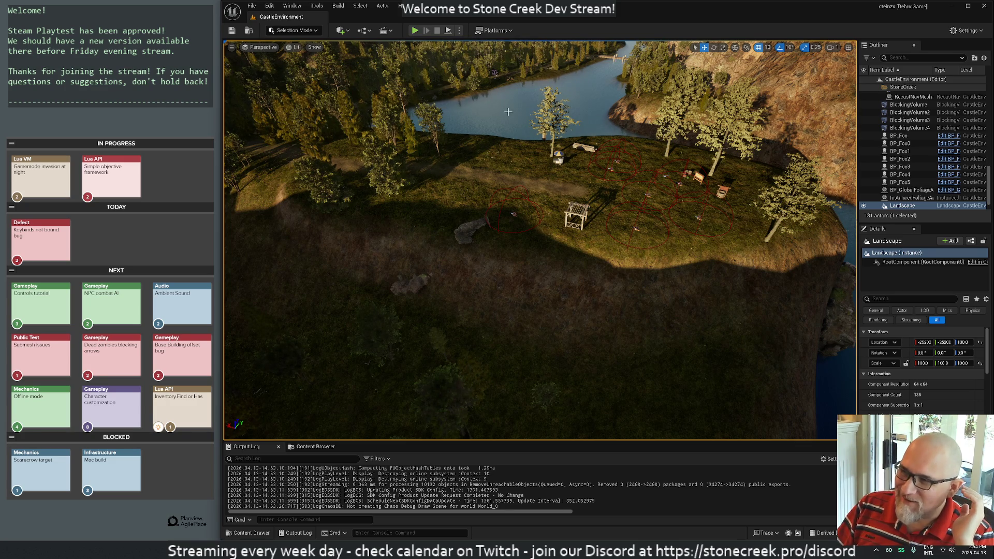
# Step: Start a Play-in-Editor session with Alt+P, then bring night-sprinters.lua back up
pyautogui.hotkey('alt', 'p')
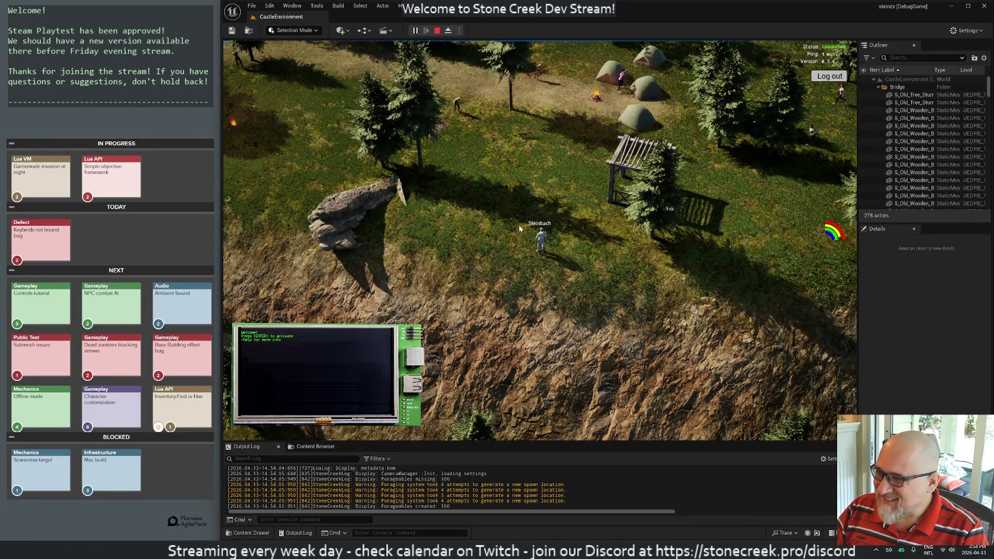
pyautogui.hotkey('alt', 'Tab')
# Step: Save night-sprinters.lua with a new line below the loop and return to the game's Output Log
pyautogui.press('o')
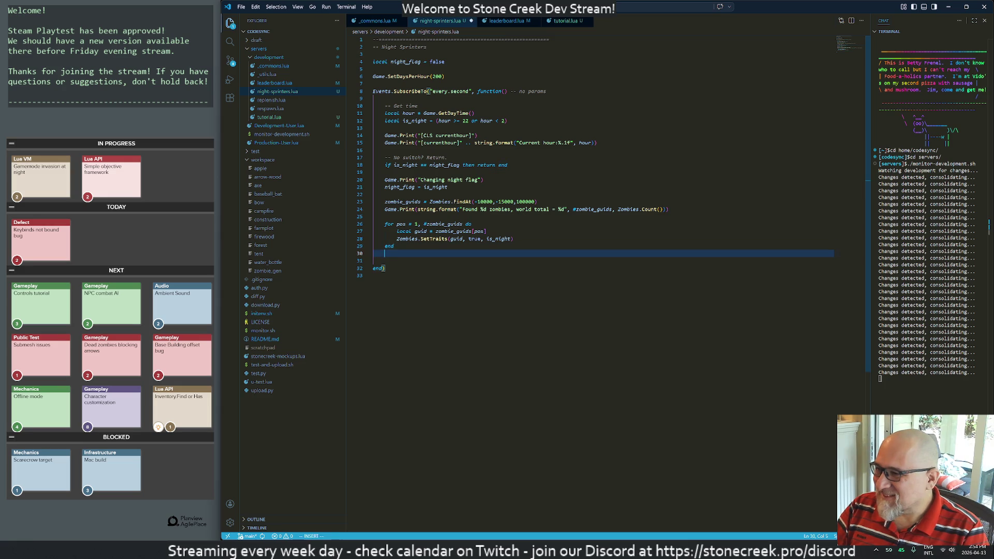
pyautogui.hotkey('alt', 'Tab')
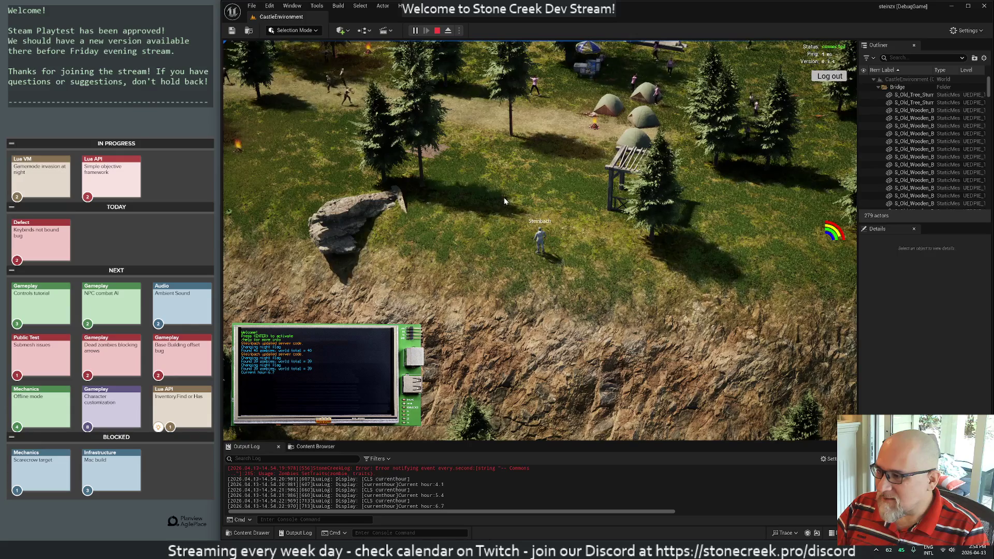
pyautogui.scroll(5, 502, 284)
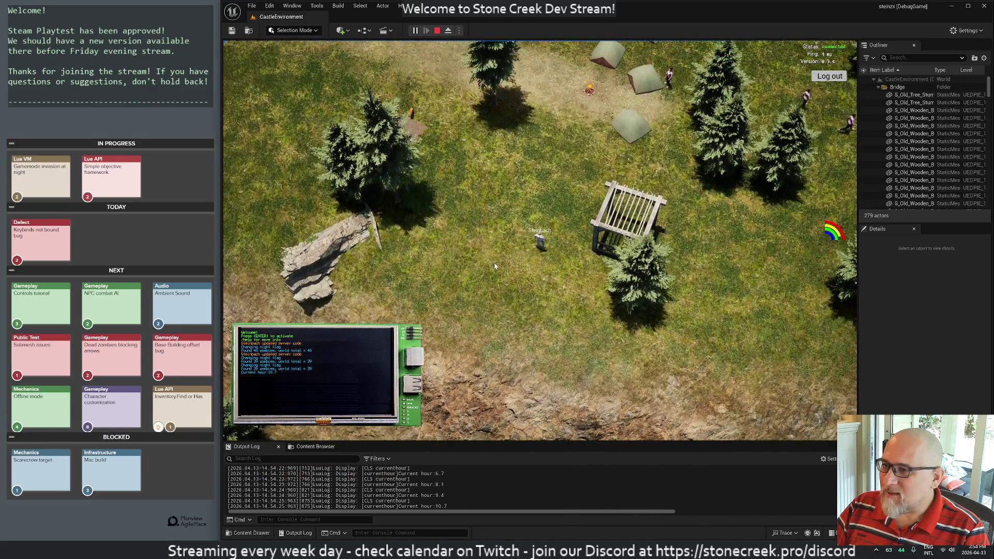
pyautogui.scroll(-5, 482, 264)
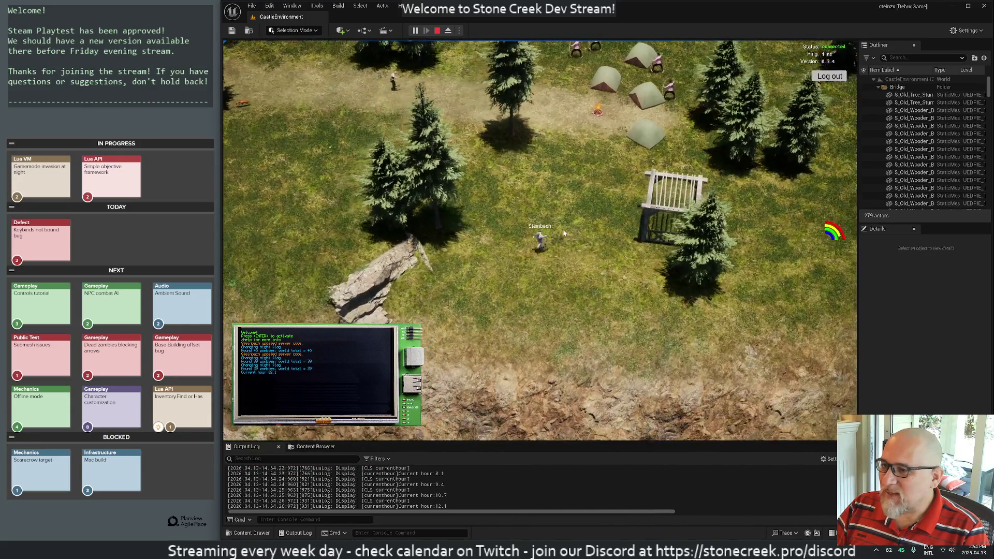
pyautogui.click(317, 446)
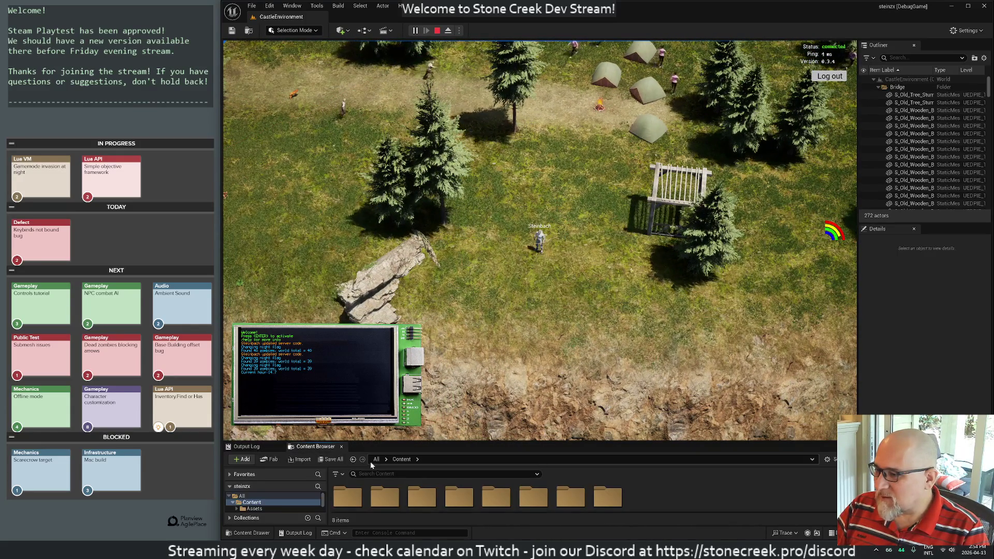
pyautogui.click(245, 446)
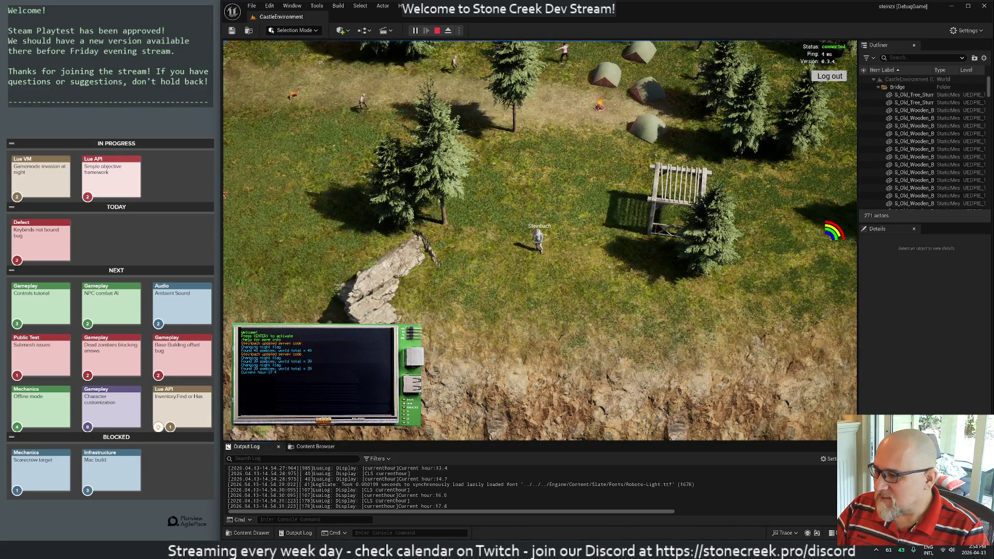
# Step: Filter the Output Log to StoneCreekLog, clear it, and watch the character during the night check
pyautogui.click(303, 459)
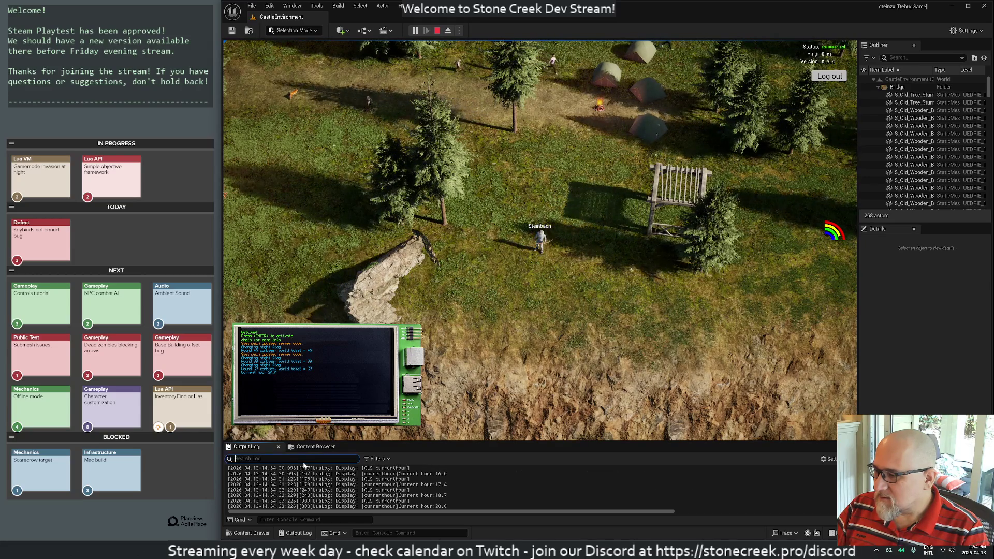
pyautogui.write('Stone')
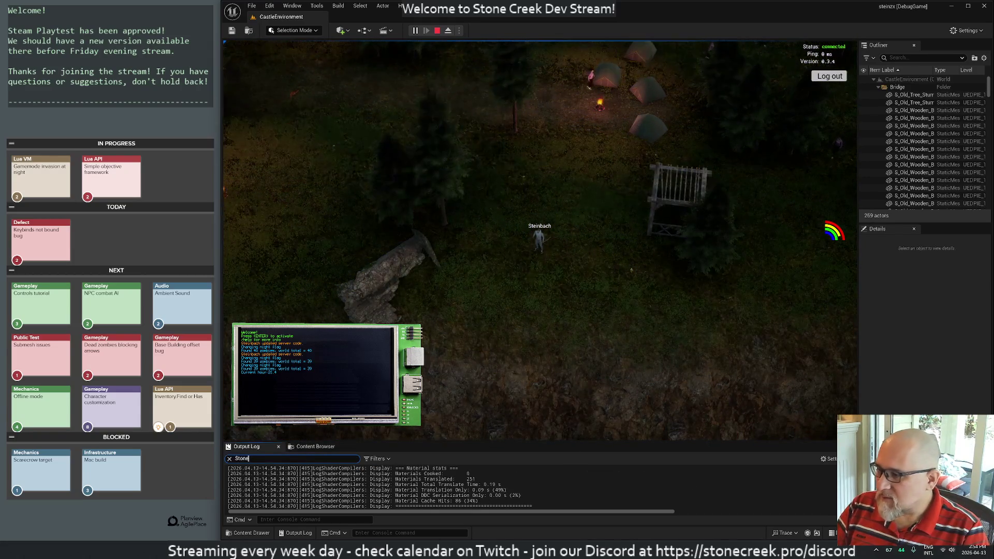
pyautogui.write('CreekLog')
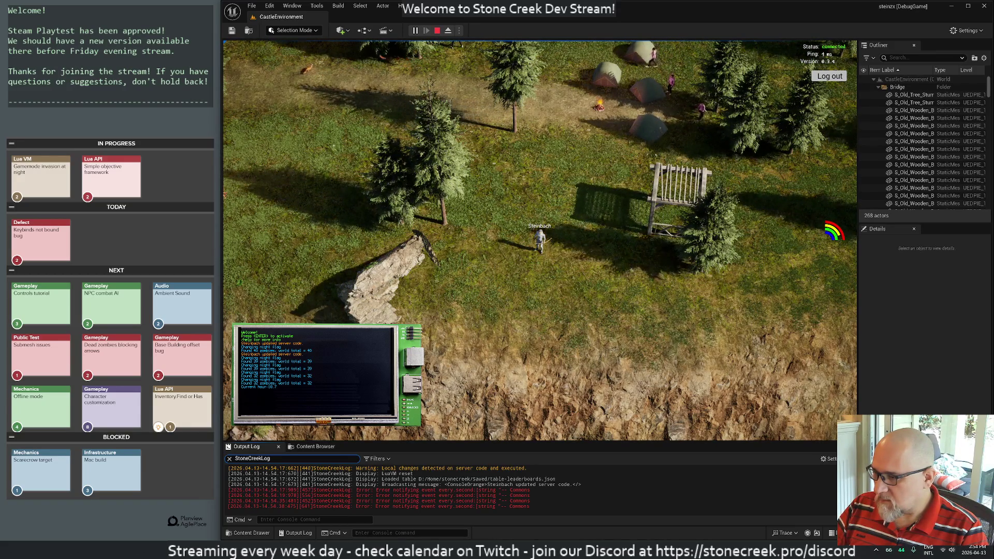
pyautogui.rightClick(413, 480)
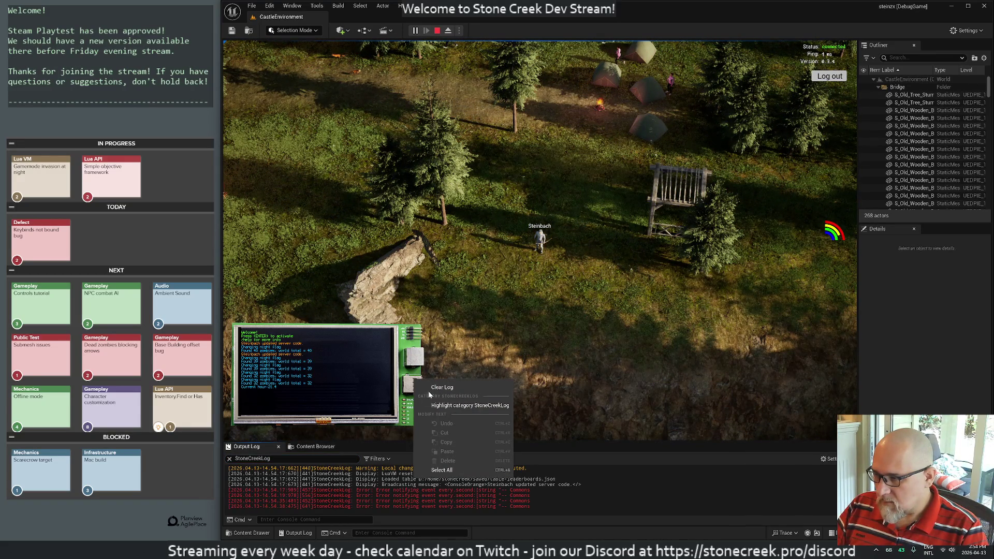
pyautogui.click(429, 389)
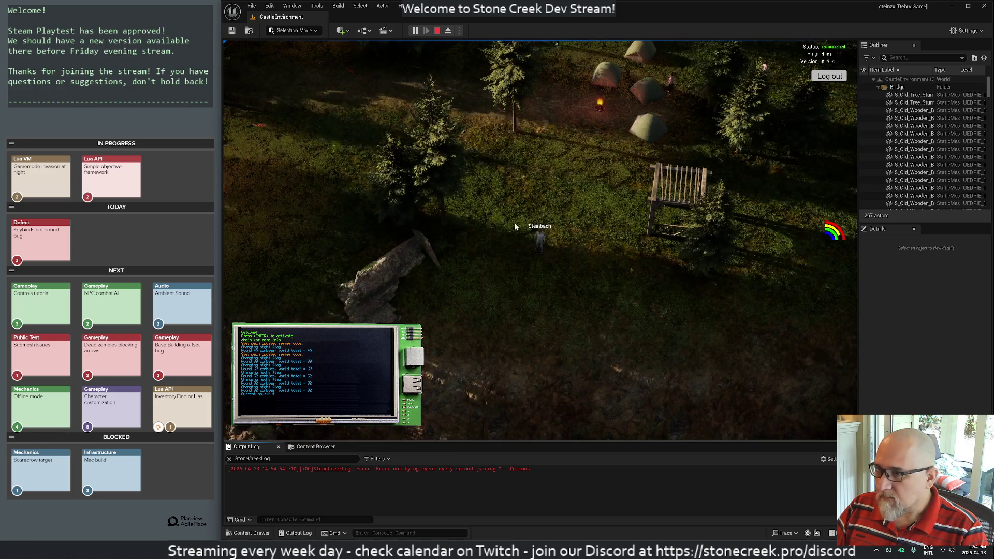
pyautogui.moveTo(495, 230)
pyautogui.mouseDown()
pyautogui.moveTo(460, 198)
pyautogui.moveTo(304, 197)
pyautogui.moveTo(314, 205)
pyautogui.mouseUp()
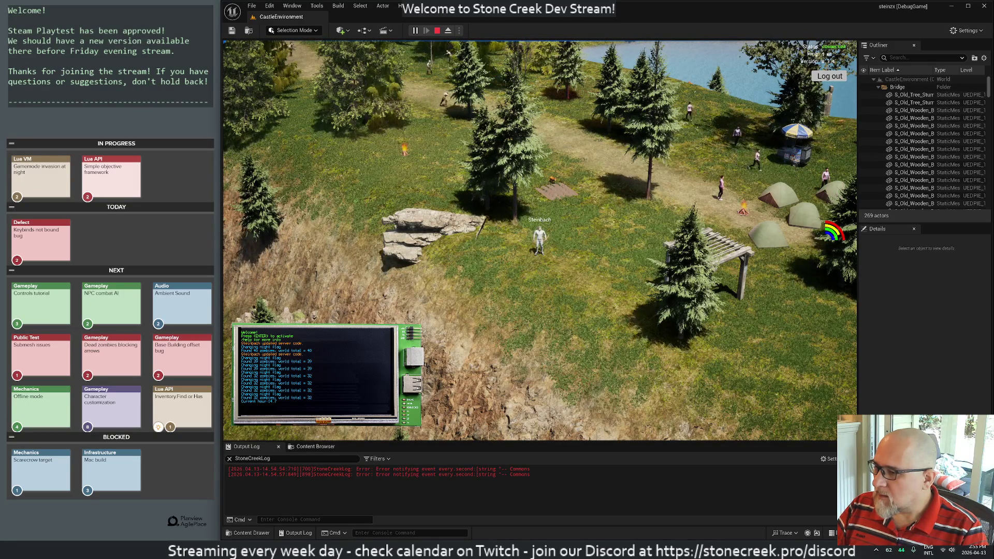
pyautogui.hotkey('alt', 'Tab')
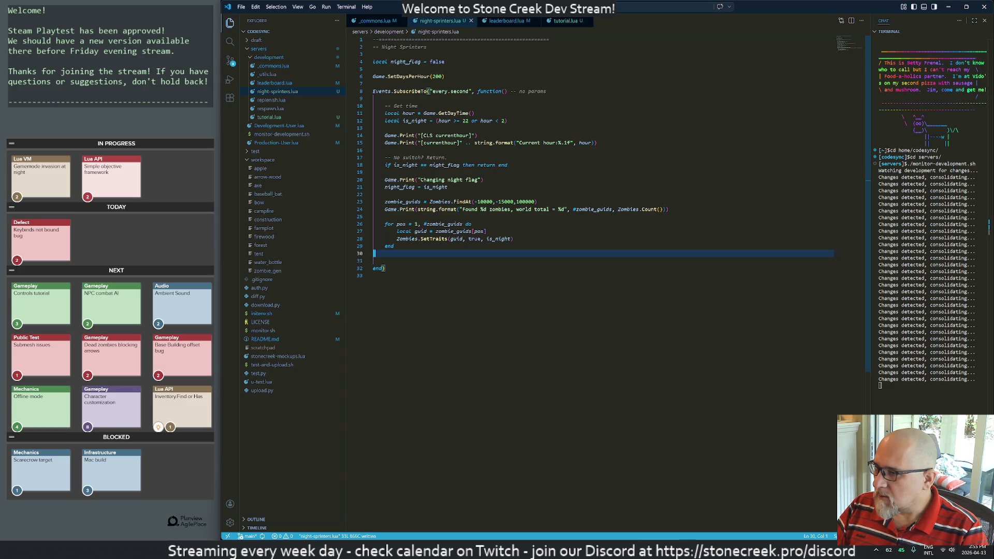
# Step: Comment out the Zombies.SetTraits call in the zombie loop
pyautogui.click(459, 232)
pyautogui.press('Down')
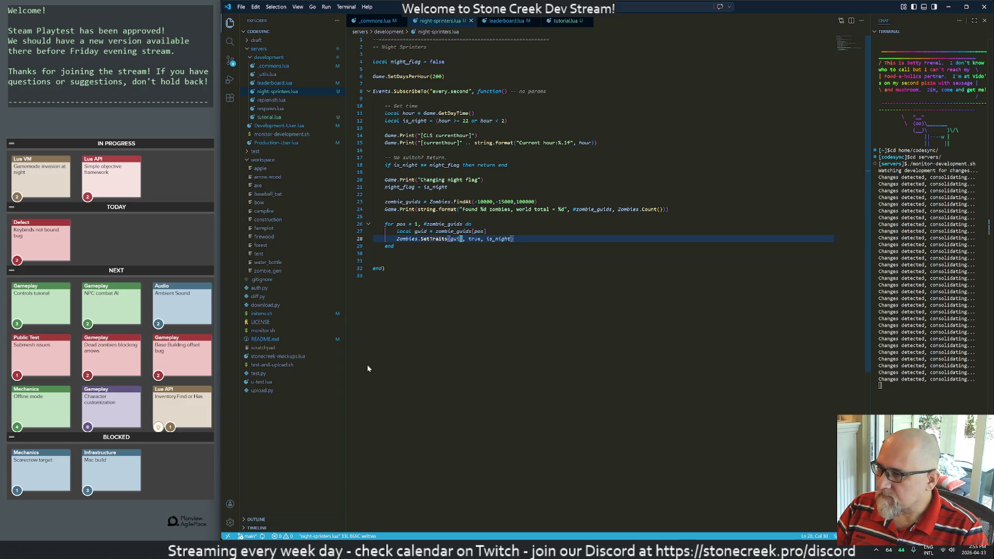
pyautogui.hotkey('ctrl', '/')
pyautogui.press('Home')
pyautogui.press('Home')
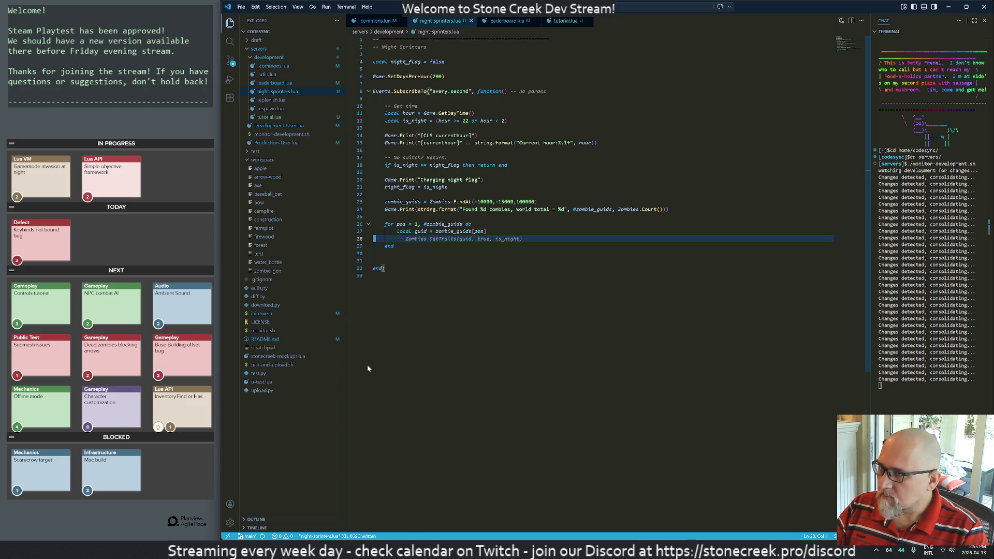
# Step: Clear the running game's Output Log
pyautogui.hotkey('alt', 'Tab')
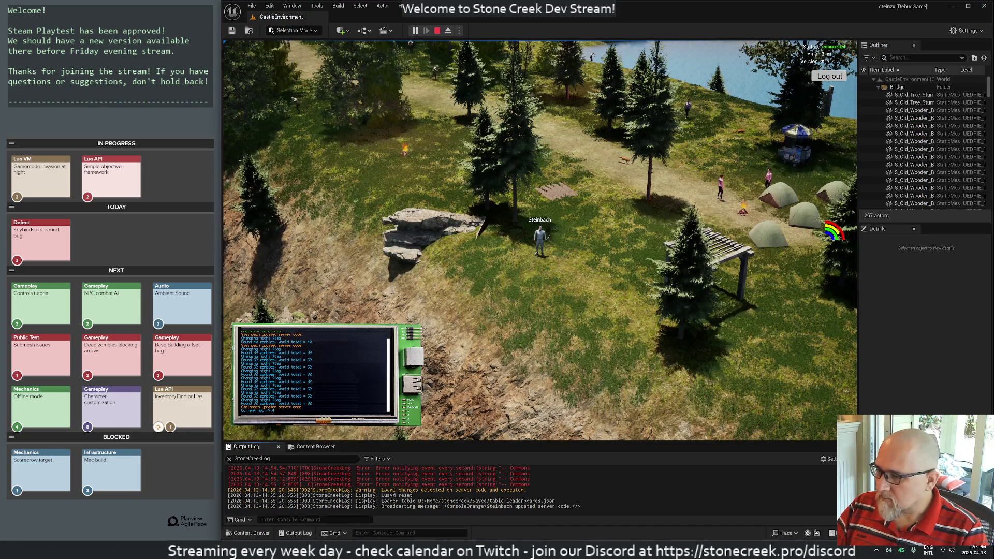
pyautogui.rightClick(419, 484)
pyautogui.click(437, 394)
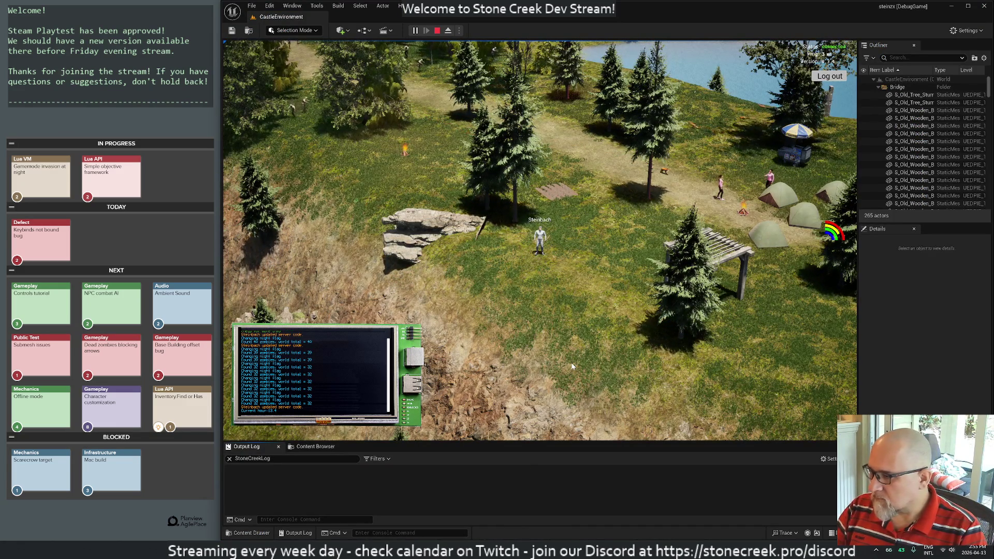
# Step: End _commons.lua with Game.Print("[CLS]") so the terminal clears on each reload
pyautogui.hotkey('alt', 'Tab')
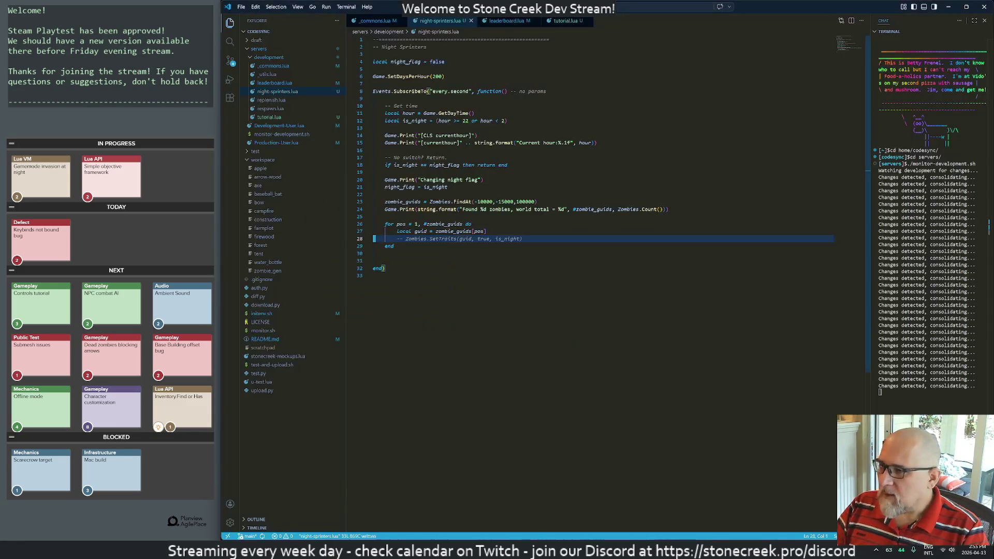
pyautogui.click(382, 22)
pyautogui.press('Return')
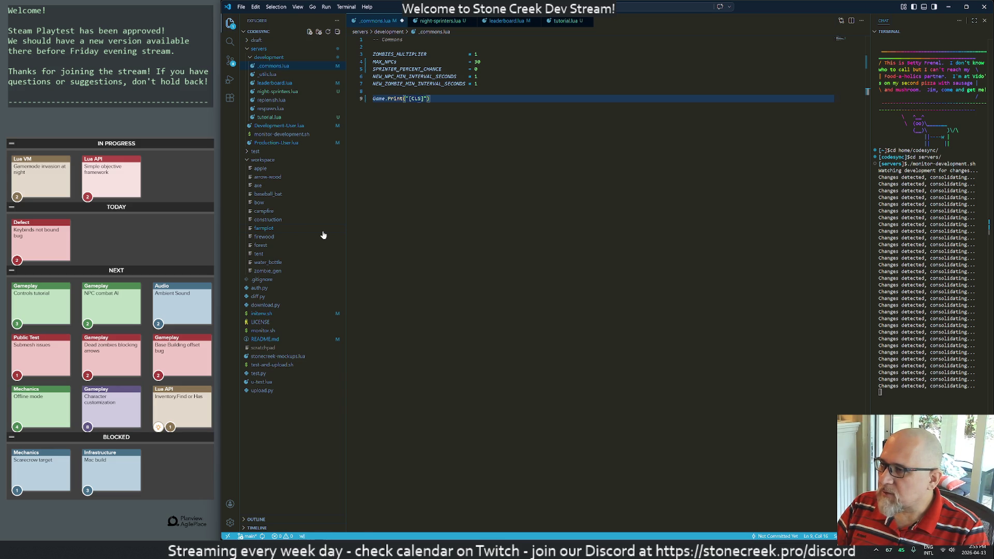
# Step: Empty the game's Output Log again, then return to the code editor
pyautogui.hotkey('alt', 'Tab')
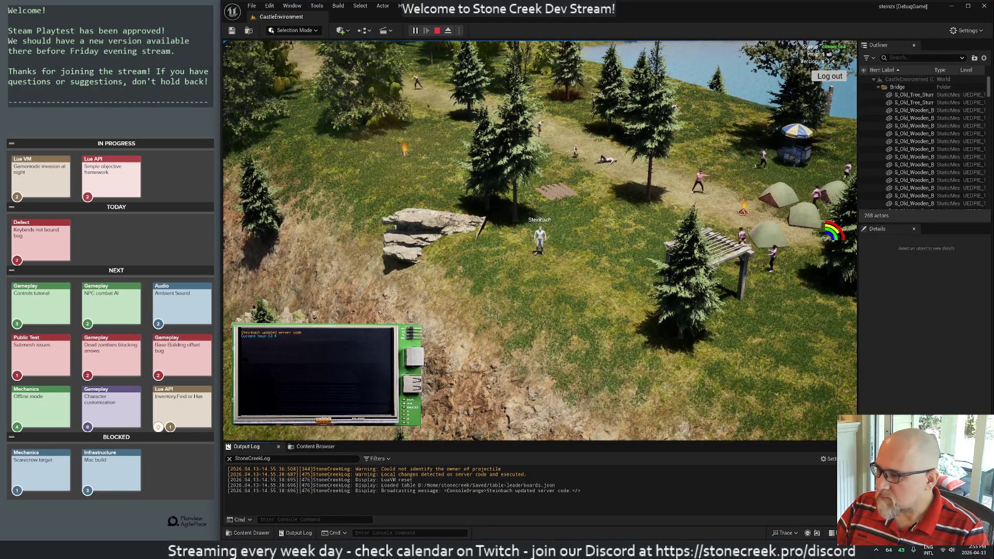
pyautogui.rightClick(382, 473)
pyautogui.click(407, 385)
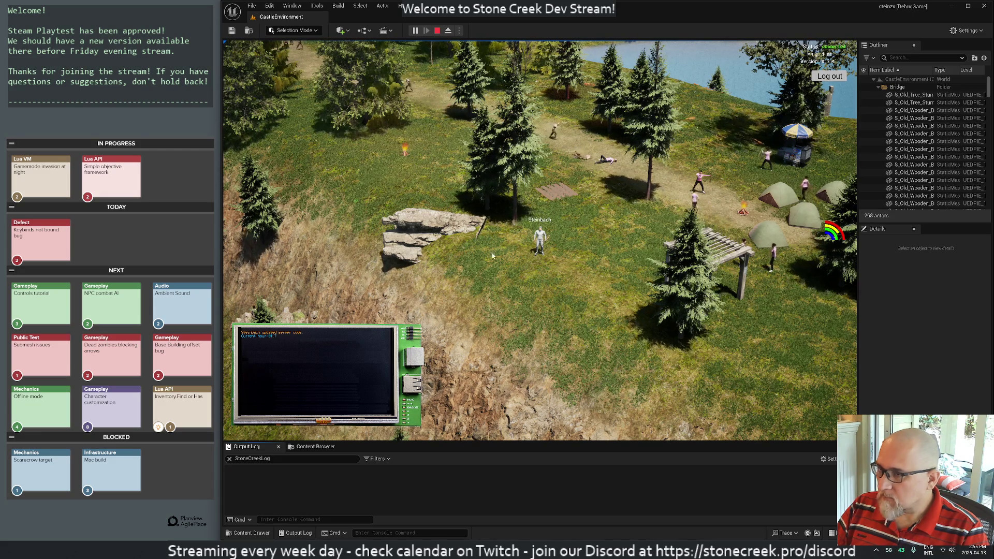
pyautogui.press('d')
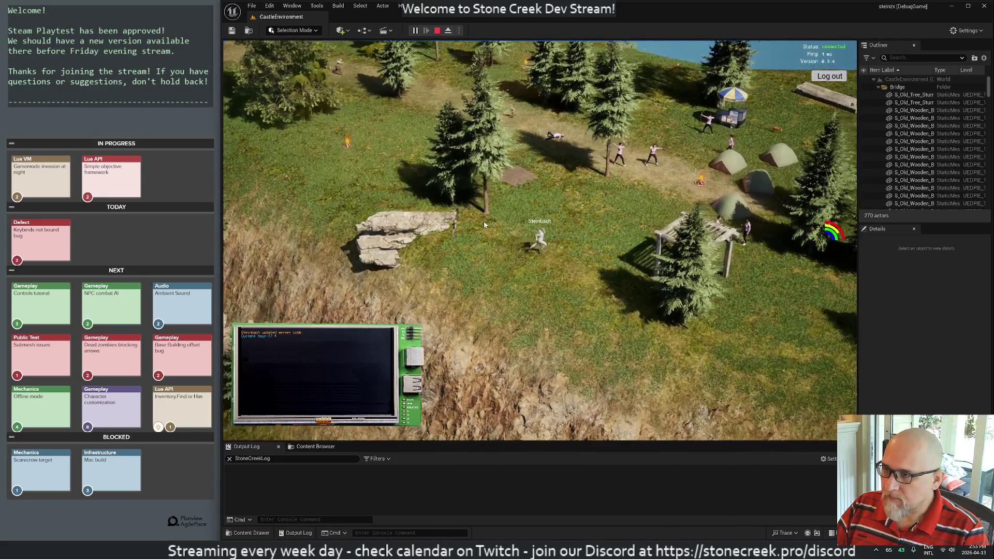
pyautogui.hotkey('alt', 'Tab')
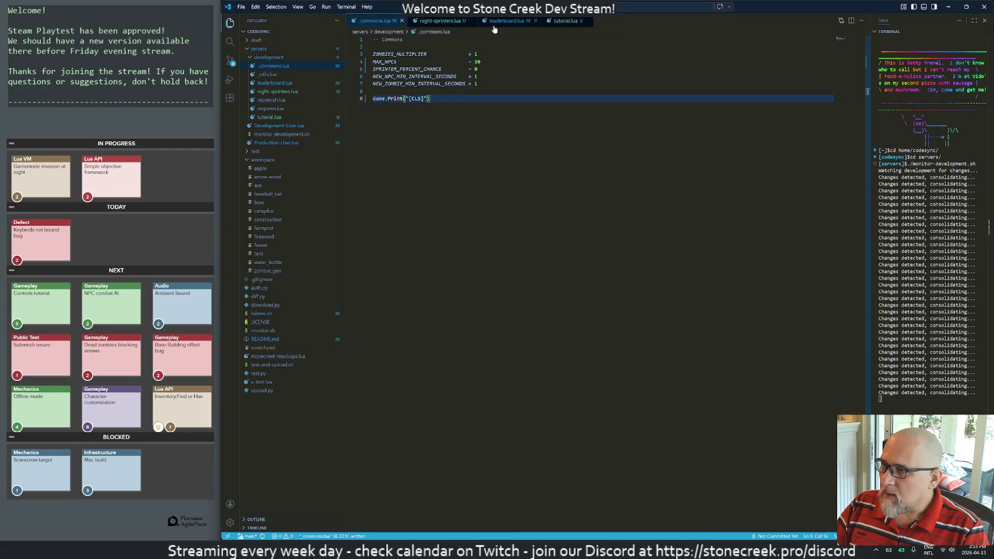
# Step: Add Game.Print("Setting 200 days per hour") above the SetDaysPerHour call and check the game
pyautogui.click(446, 24)
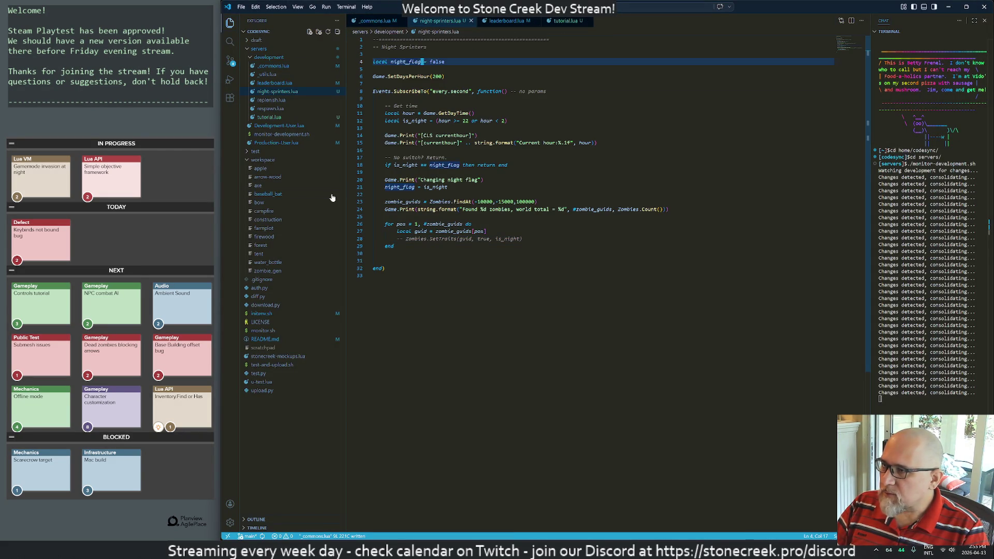
pyautogui.hotkey('shift', 'o')
pyautogui.write('days per hour")')
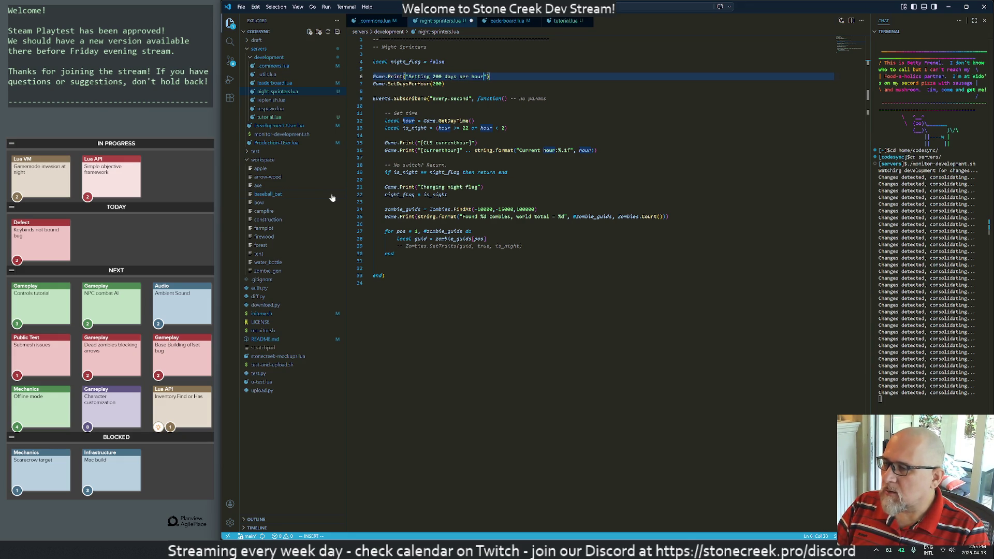
pyautogui.press('Escape')
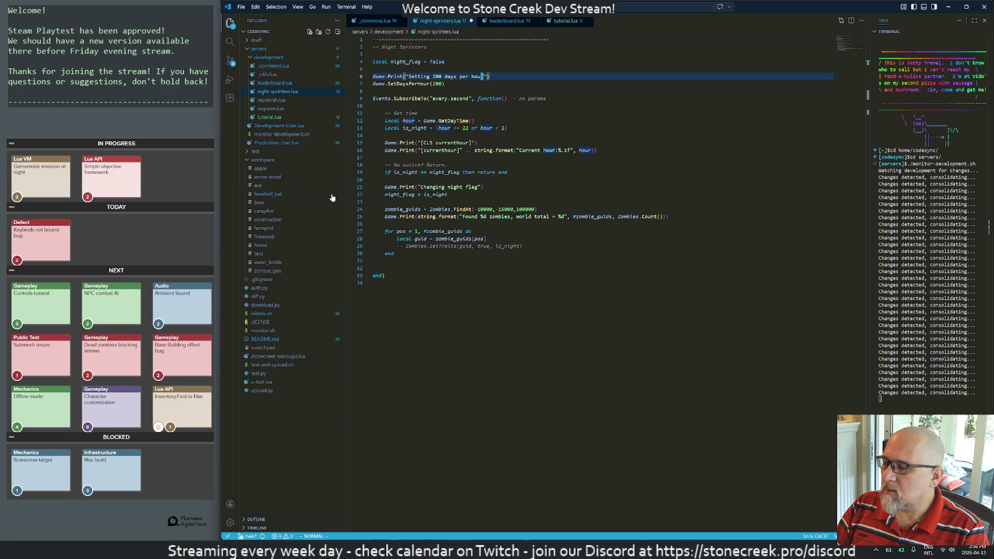
pyautogui.hotkey('alt', 'Tab')
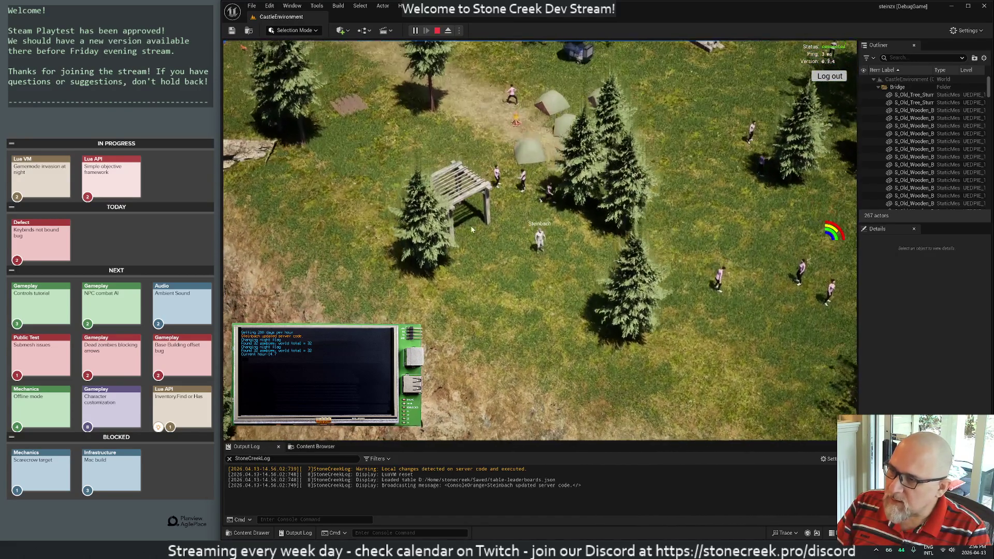
# Step: Add Game.Print(guid) under the local guid line in the zombie loop and check the output
pyautogui.hotkey('alt', 'Tab')
pyautogui.moveTo(426, 239); pyautogui.dragTo(425, 231)
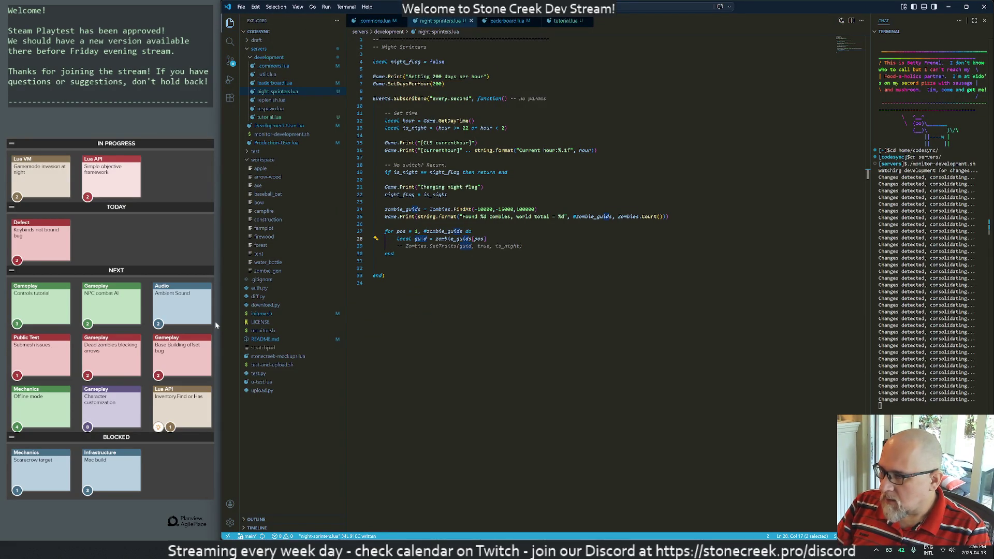
pyautogui.press('Escape')
pyautogui.press('o')
pyautogui.write('Game.Print(guid)')
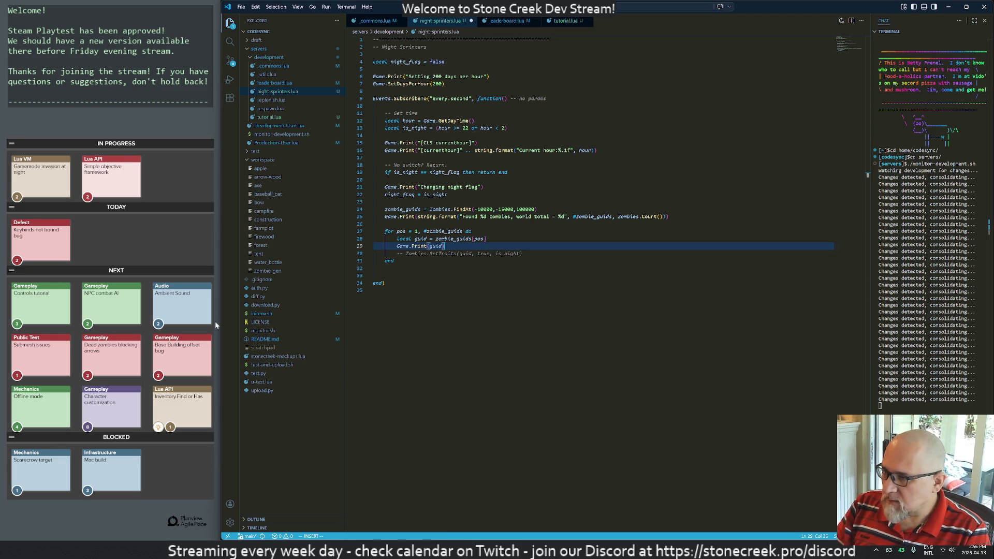
pyautogui.hotkey('alt', 'Tab')
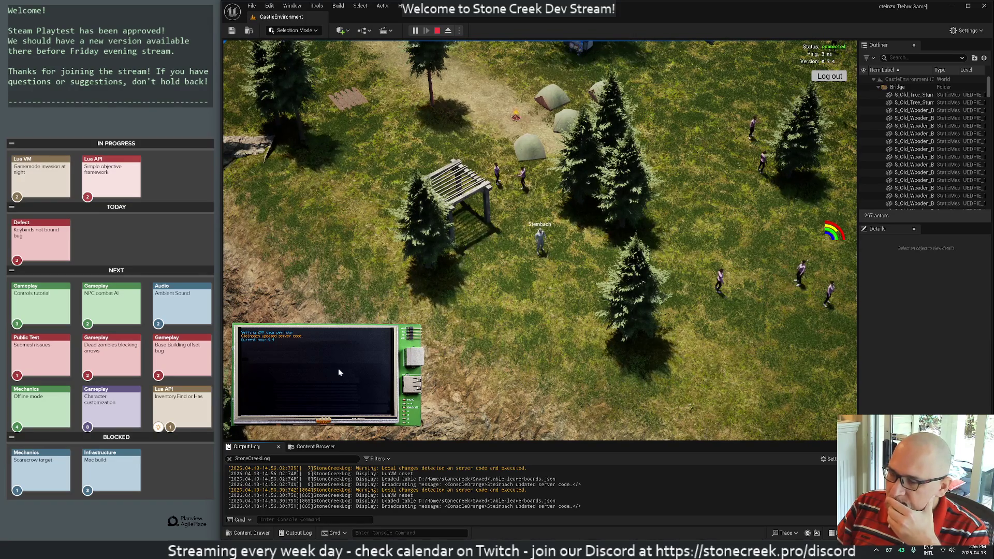
pyautogui.hotkey('alt', 'Tab')
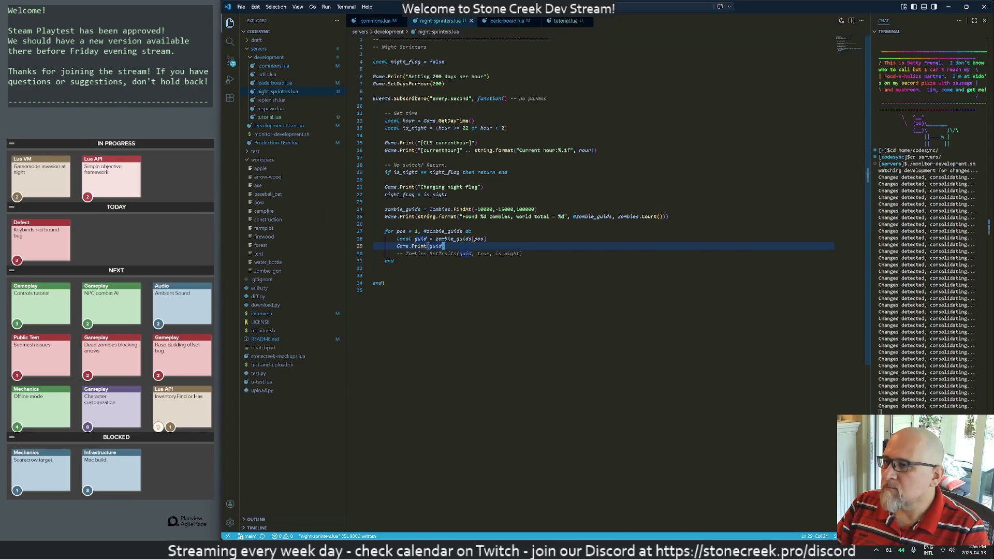
# Step: Change the days-per-hour message and SetDaysPerHour value to 400, test, then to 300
pyautogui.click(446, 76)
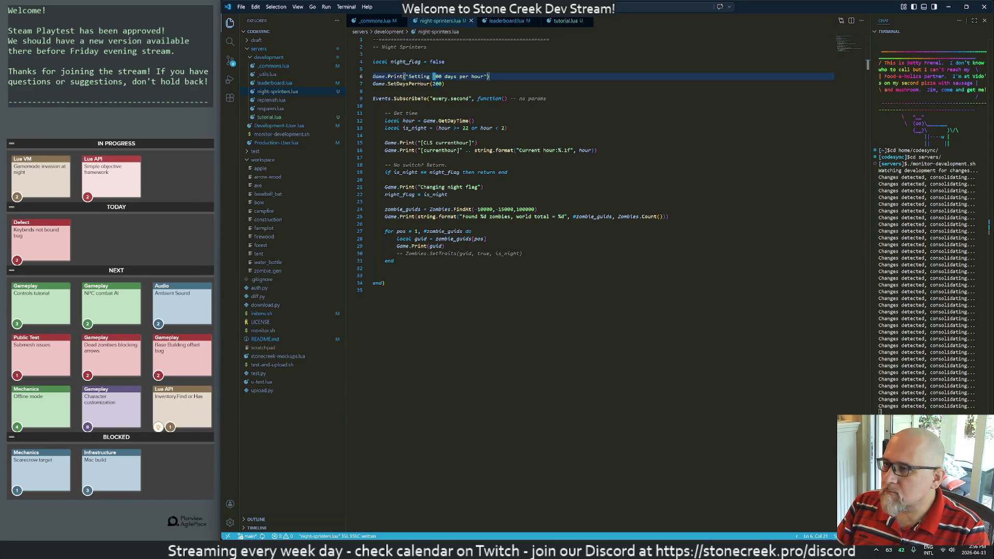
pyautogui.write('4')
pyautogui.press('Down')
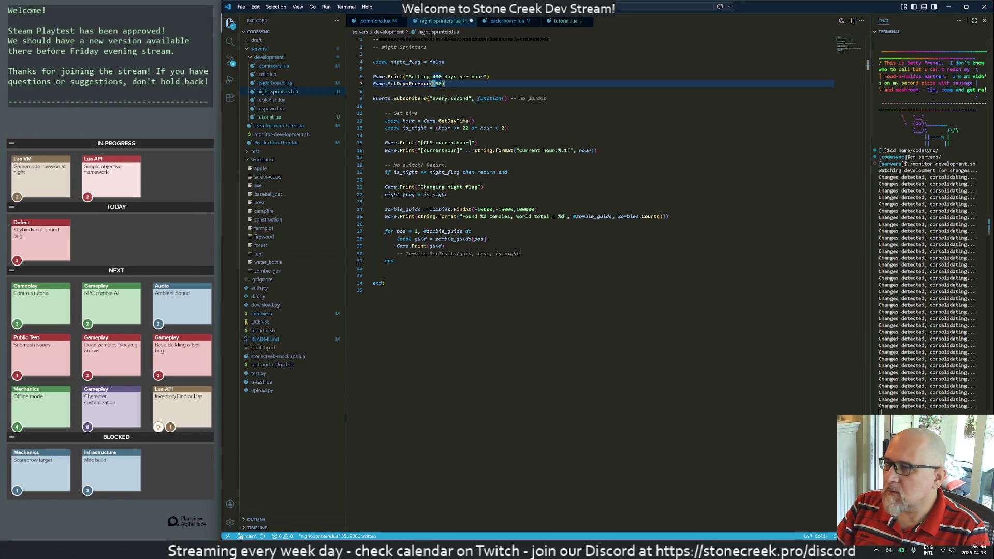
pyautogui.hotkey('alt', 'Tab')
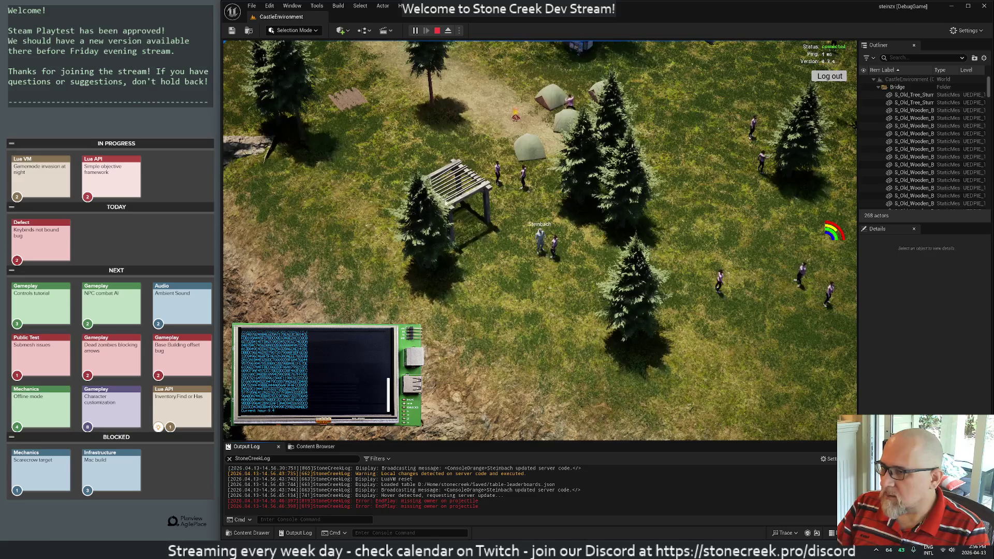
pyautogui.hotkey('alt', 'Tab')
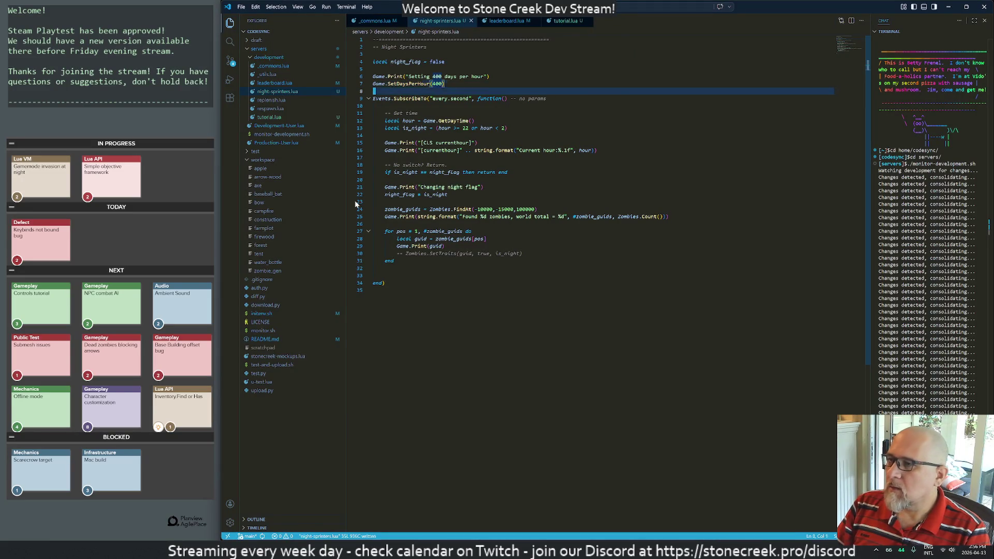
pyautogui.press('Up')
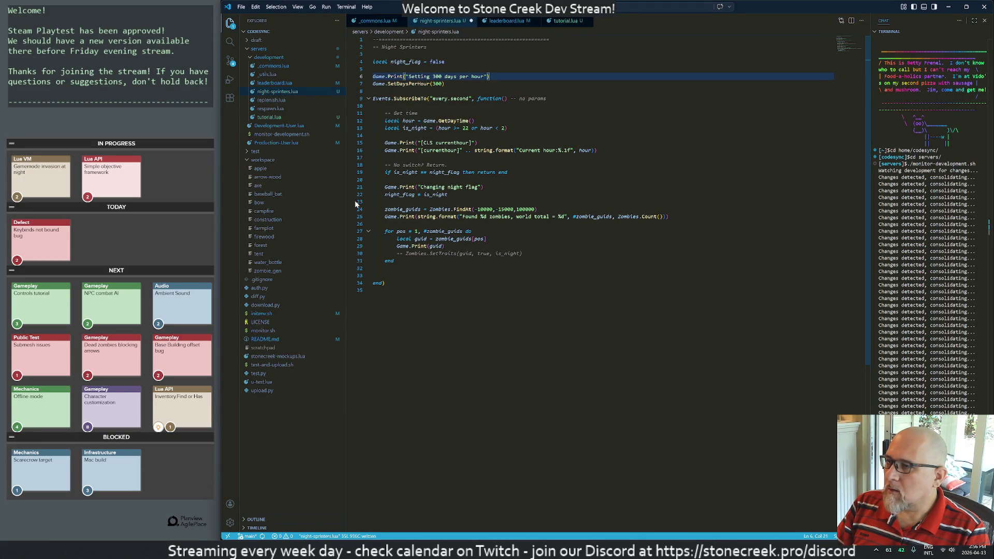
# Step: Delete the Game.Print(guid) line and uncomment the Zombies.SetTraits call
pyautogui.press('G')
pyautogui.press('Up')
pyautogui.press('Up')
pyautogui.press('Up')
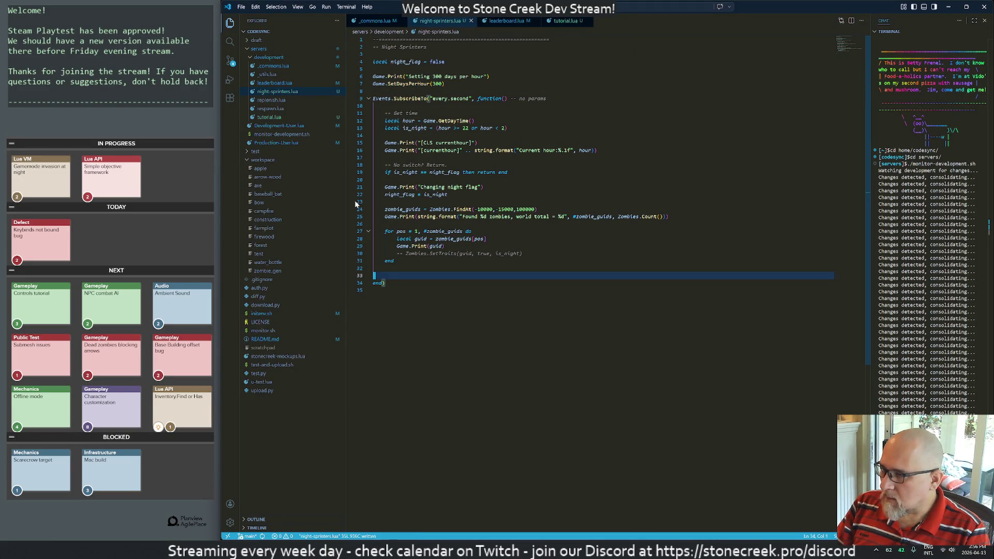
pyautogui.press('d')
pyautogui.press('d')
pyautogui.press('c')
pyautogui.press('c')
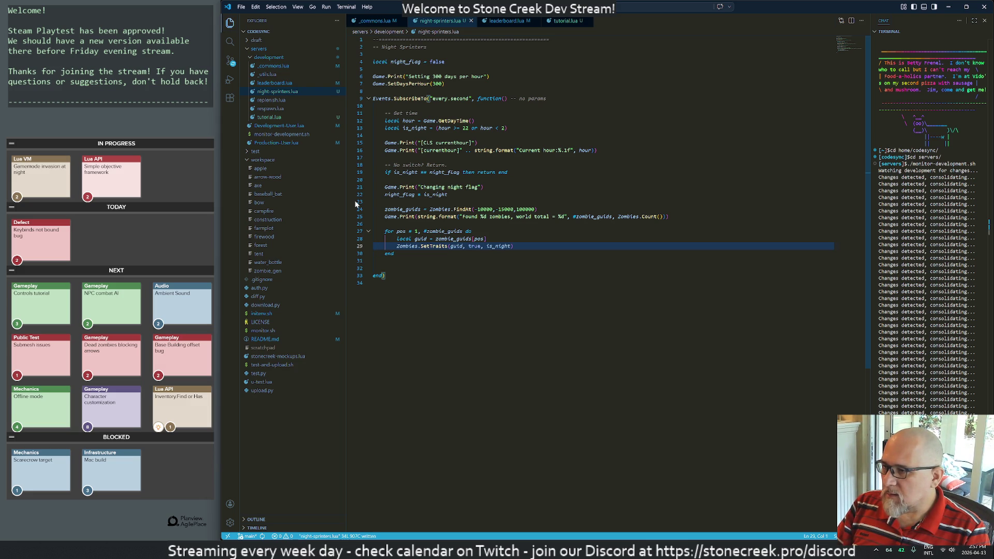
# Step: Clear and enlarge Unreal's Output Log to test the re-enabled traits call
pyautogui.hotkey('alt', 'Tab')
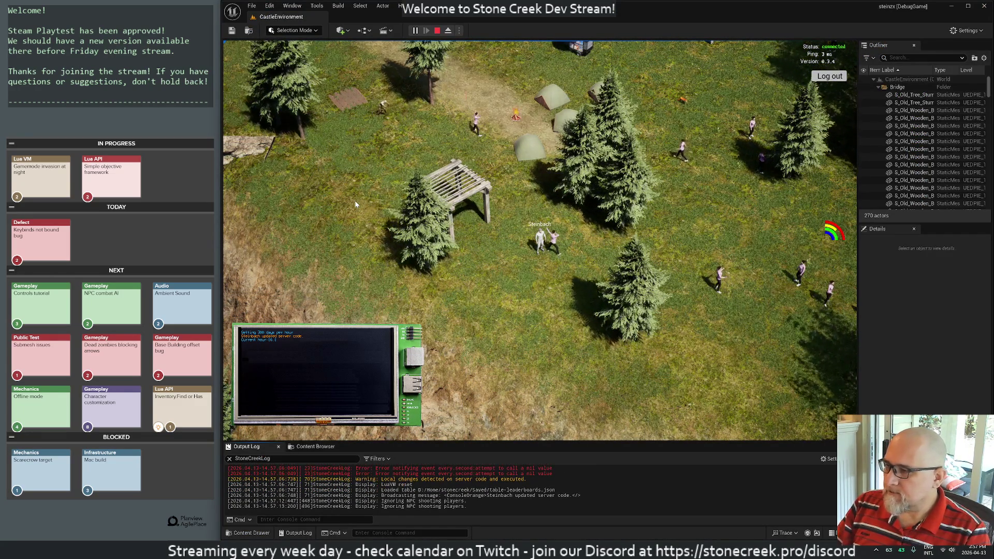
pyautogui.rightClick(383, 491)
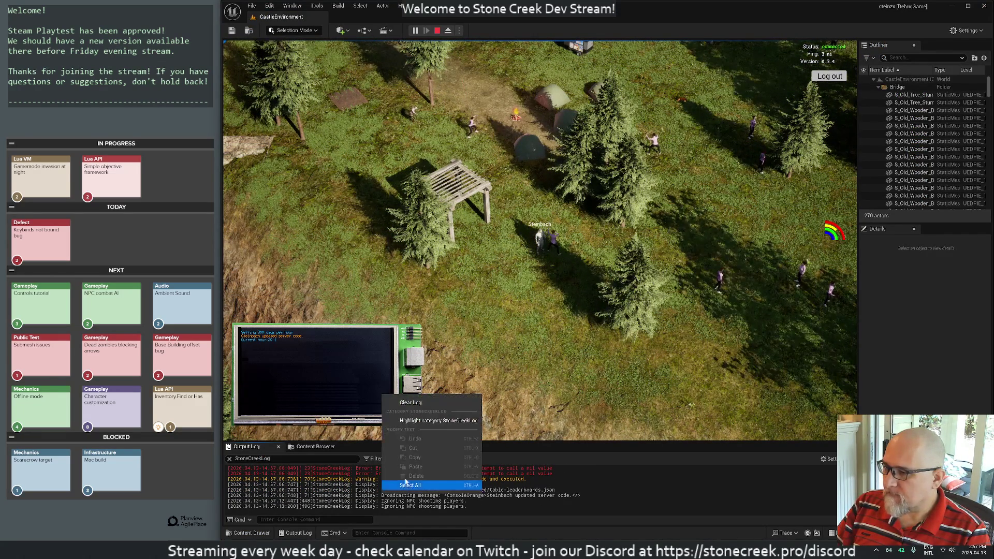
pyautogui.click(404, 408)
pyautogui.moveTo(471, 441); pyautogui.dragTo(477, 350)
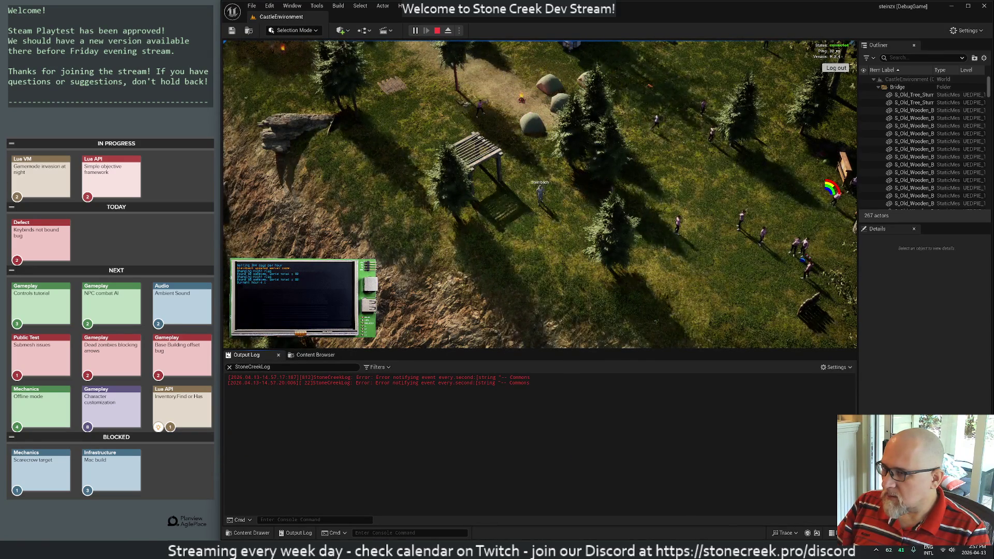
pyautogui.hotkey('alt', 'Tab')
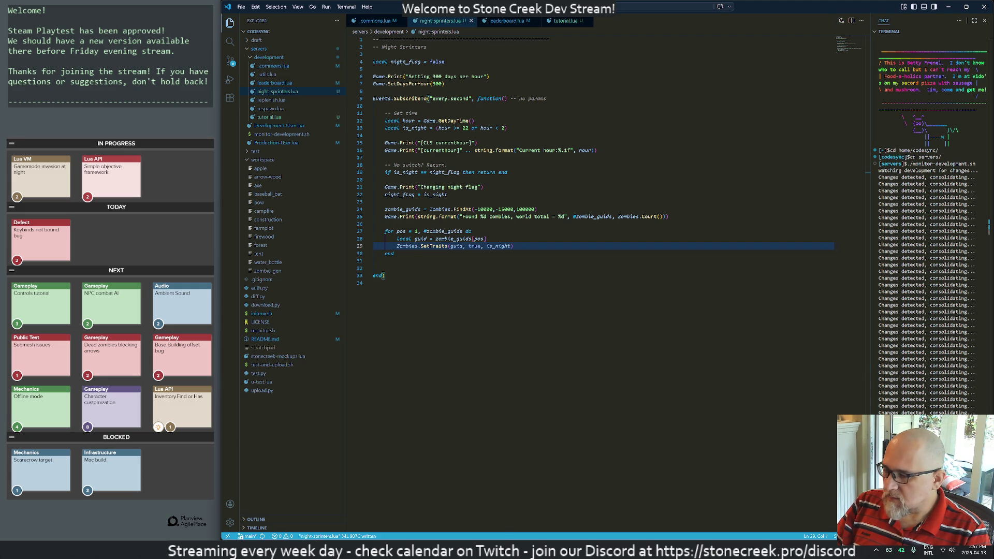
pyautogui.hotkey('alt', 'Tab')
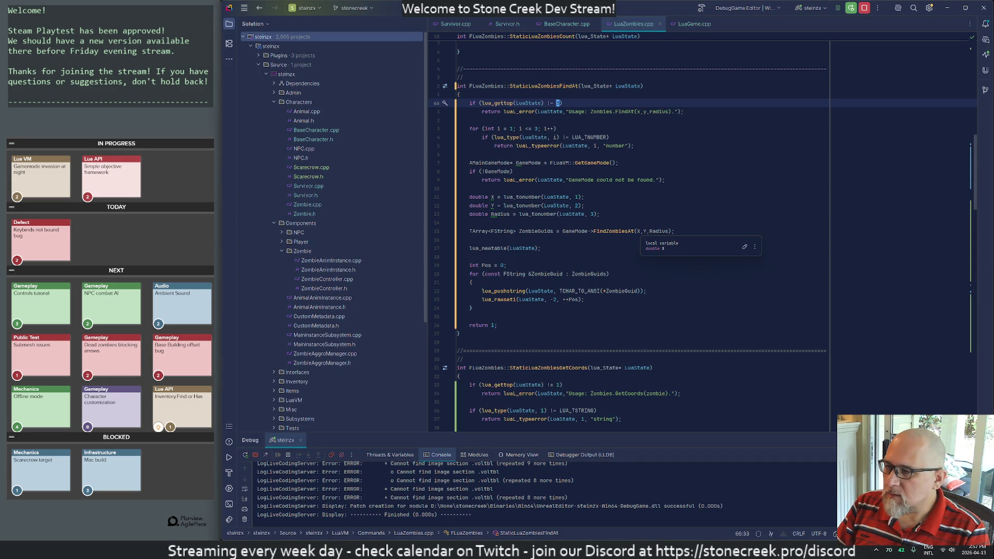
pyautogui.hotkey('alt', 'o')
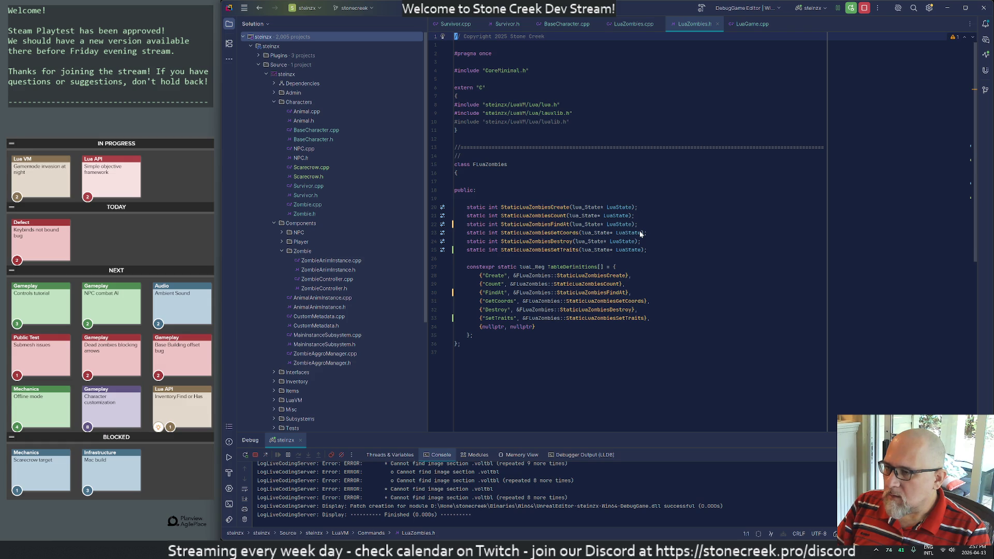
pyautogui.write('/settrait')
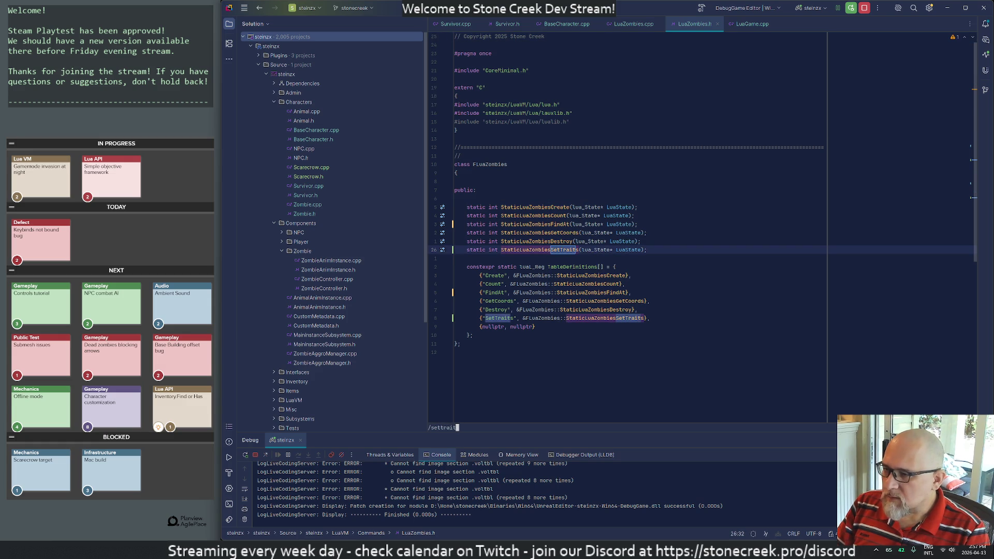
pyautogui.press('Return')
pyautogui.press('j')
pyautogui.press('j')
pyautogui.press('j')
pyautogui.press('j')
pyautogui.press('w')
pyautogui.hotkey('ctrl', 'b')
pyautogui.press('j')
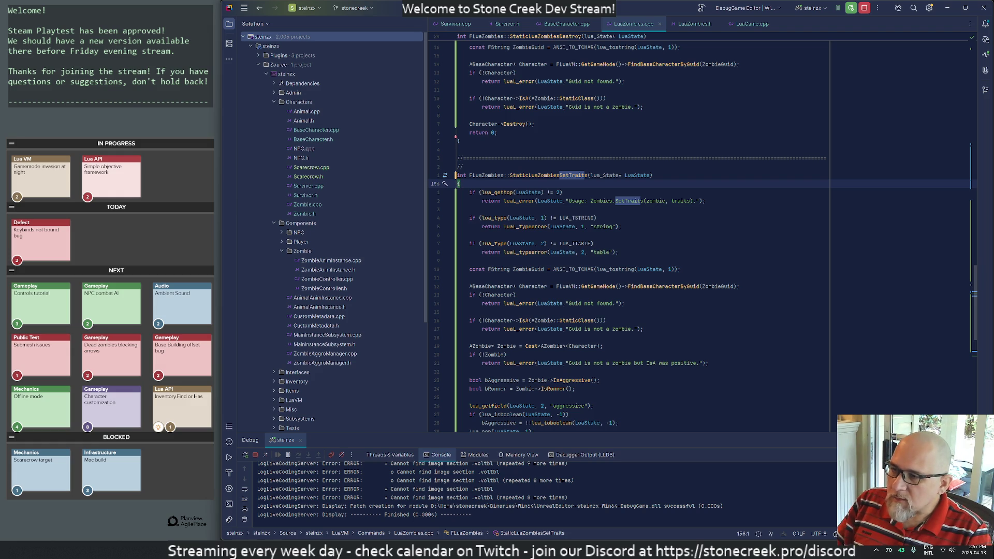
pyautogui.press('z')
pyautogui.press('t')
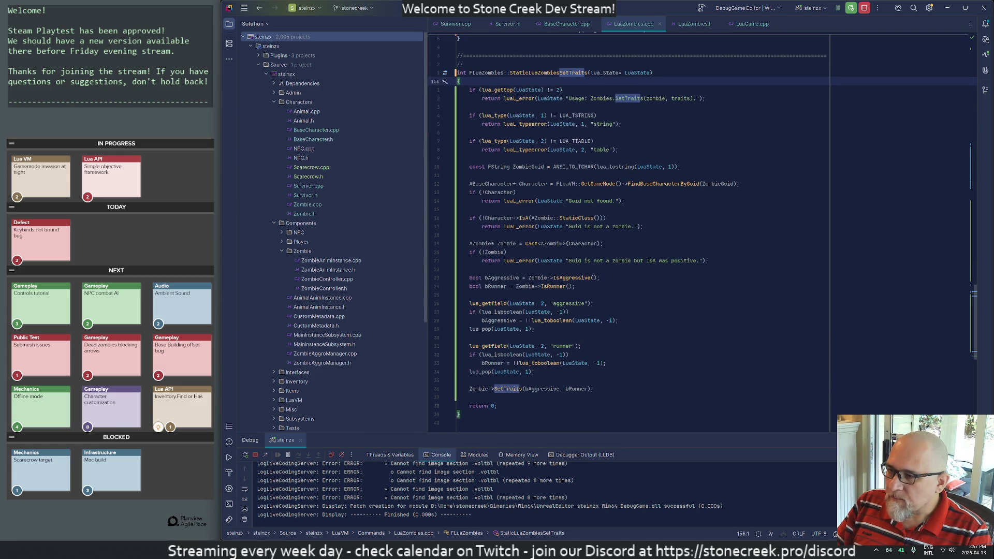
pyautogui.hotkey('alt', 'Tab')
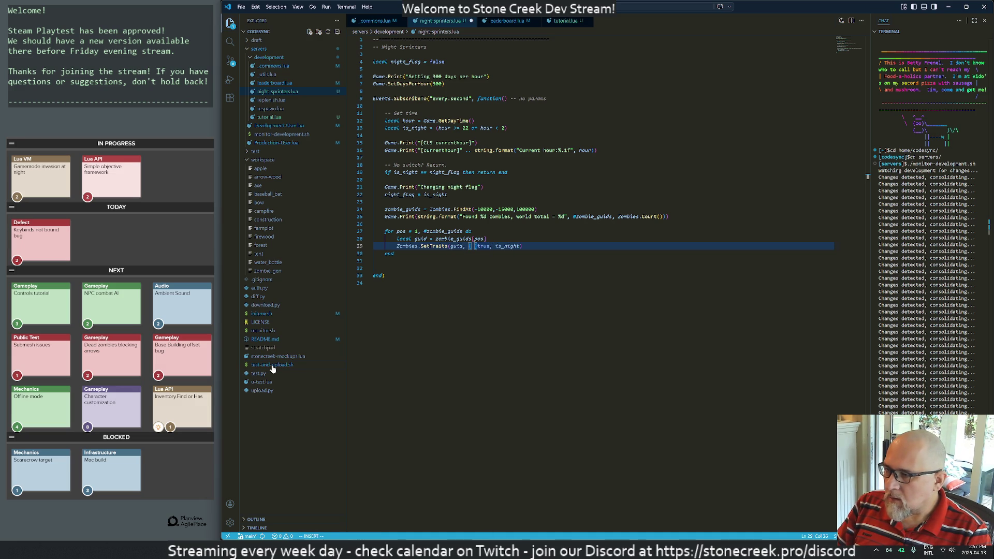
# Step: Fill the SetTraits table with aggressive and runner = is_night entries, then save with :w
pyautogui.press('Return')
pyautogui.write('aggressive = true,')
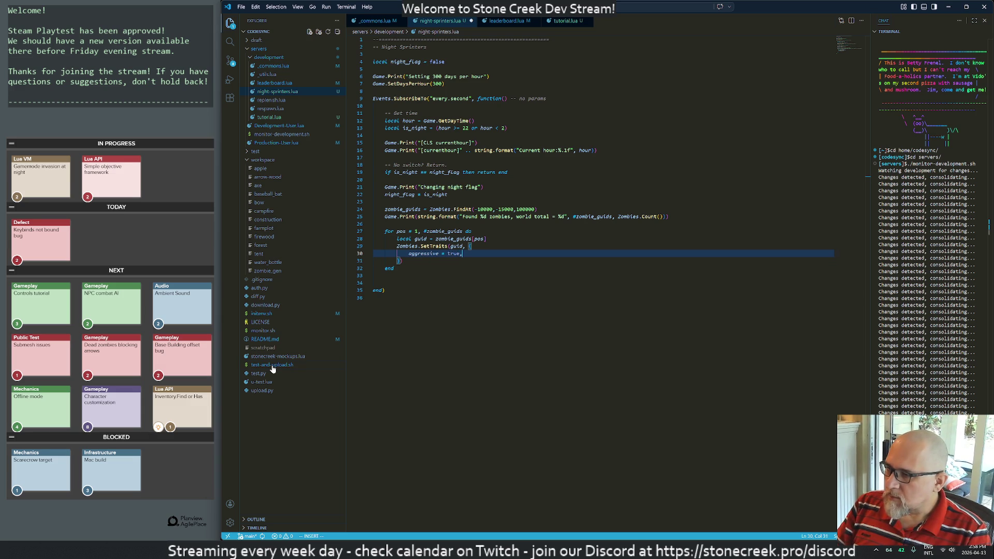
pyautogui.press('Return')
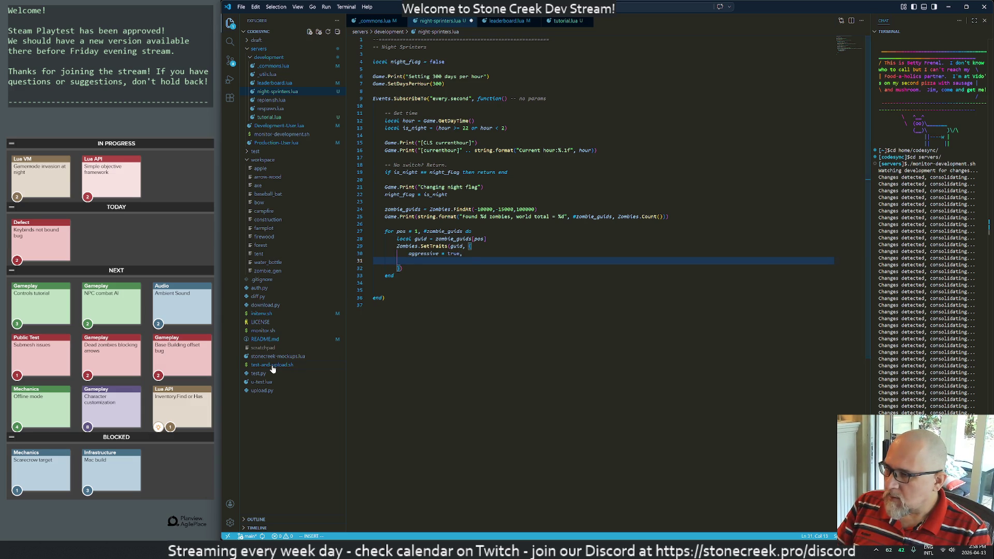
pyautogui.write('runner = ')
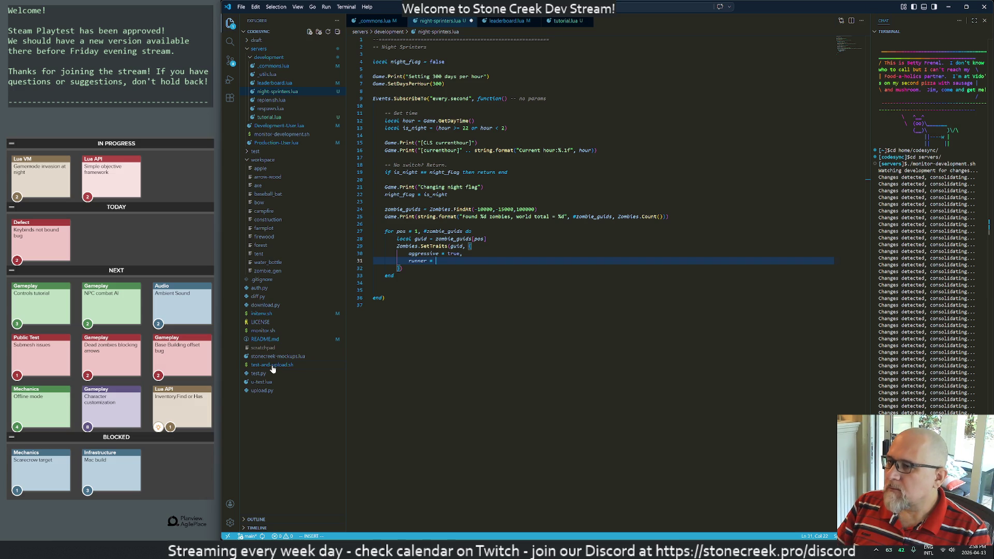
pyautogui.write('is_nuigh')
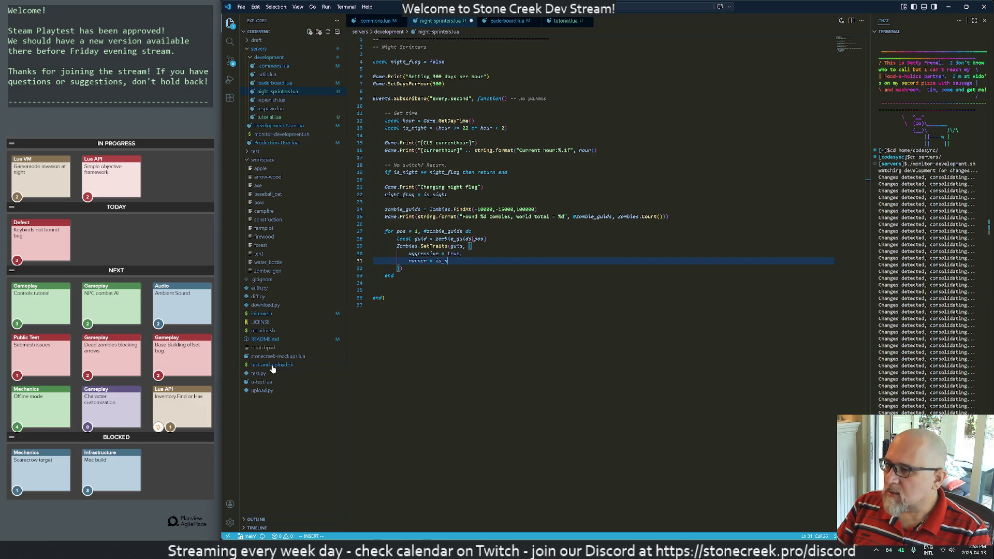
pyautogui.press('BackSpace')
pyautogui.press('BackSpace')
pyautogui.press('BackSpace')
pyautogui.write('ight')
pyautogui.press('Escape')
pyautogui.write(':w')
pyautogui.press('Return')
pyautogui.hotkey('alt', 'Tab')
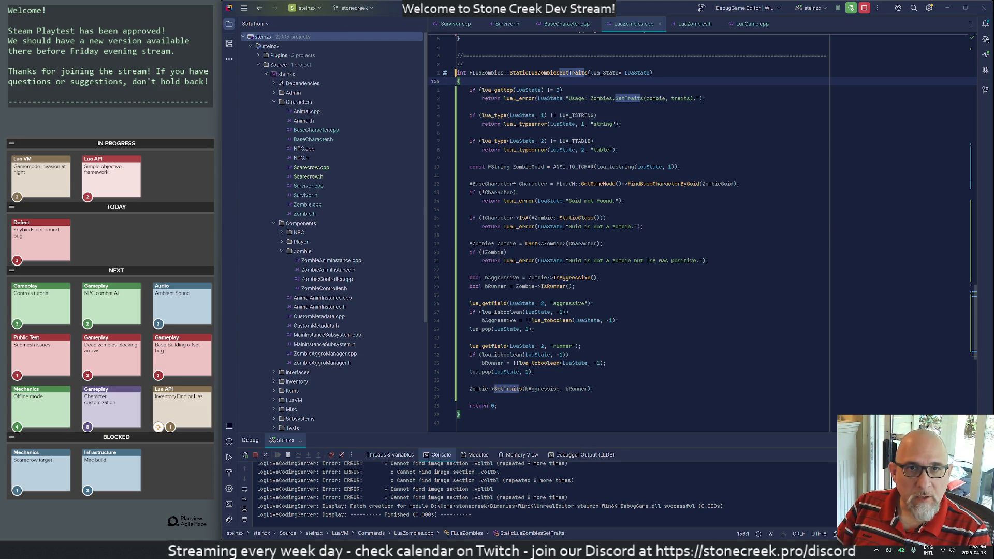
# Step: Drop the is_ prefixes from aggressive and runner in the GDD's SetTraits parameters
pyautogui.moveTo(488, 551)
pyautogui.click(488, 508)
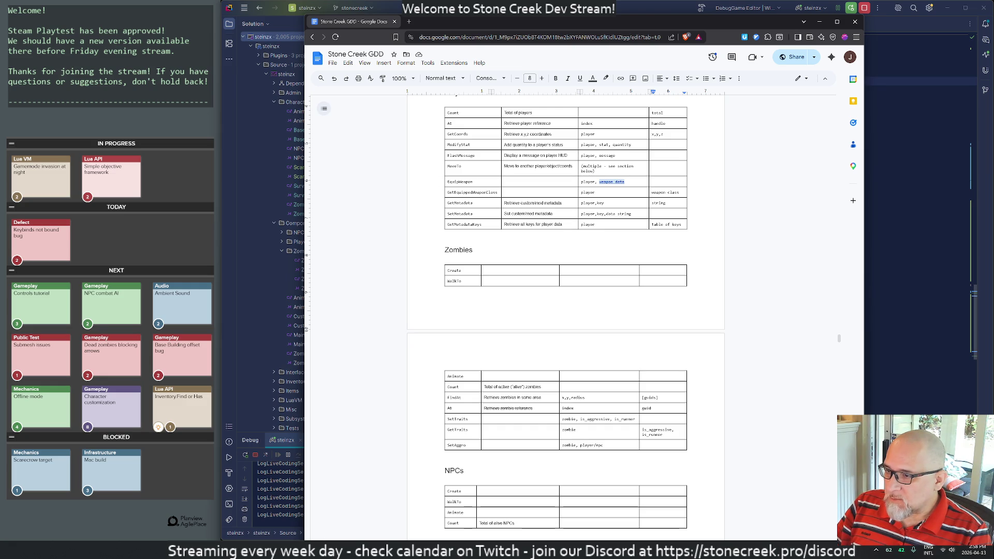
pyautogui.click(581, 419)
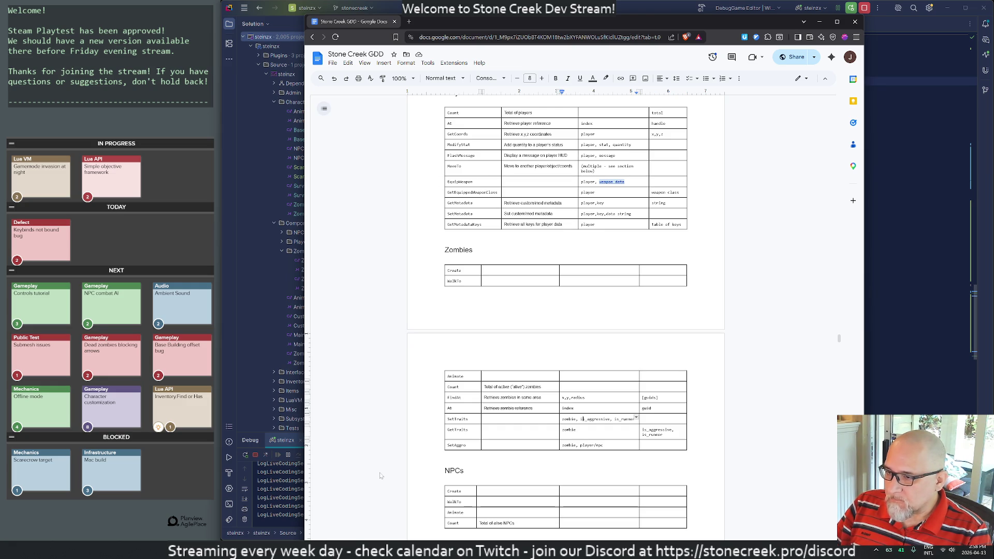
pyautogui.write('(')
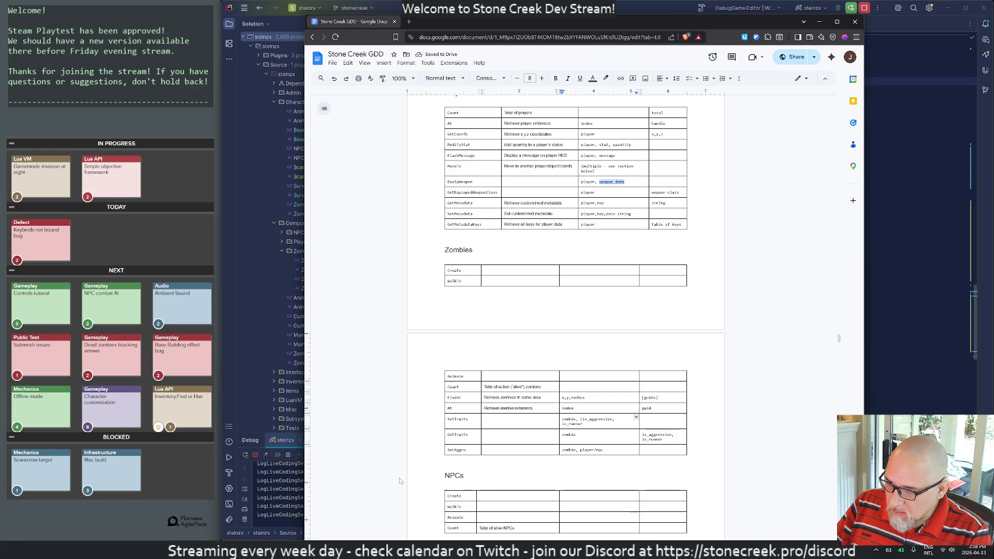
pyautogui.press('Delete')
pyautogui.press('Delete')
pyautogui.press('Delete')
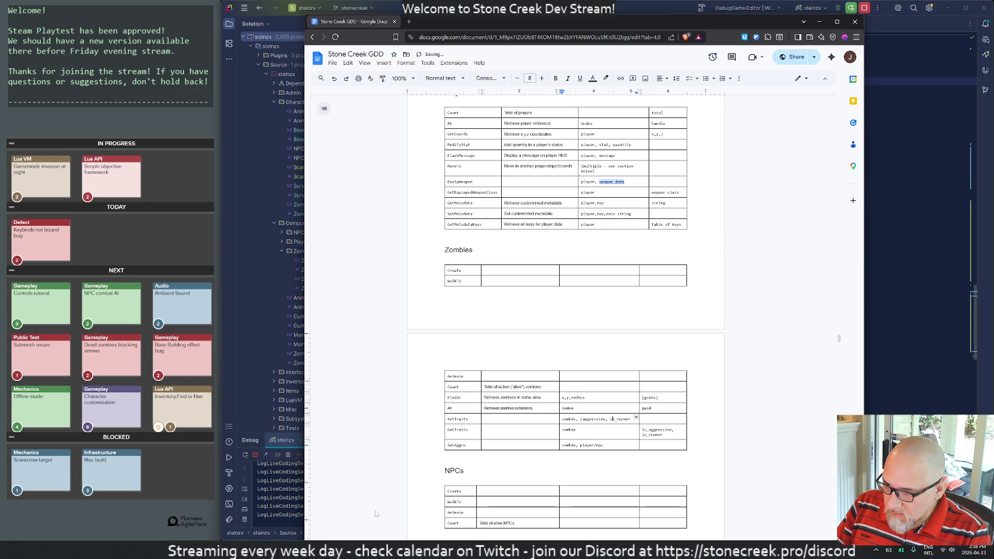
pyautogui.press('BackSpace')
pyautogui.press('BackSpace')
pyautogui.press('BackSpace')
pyautogui.write(')')
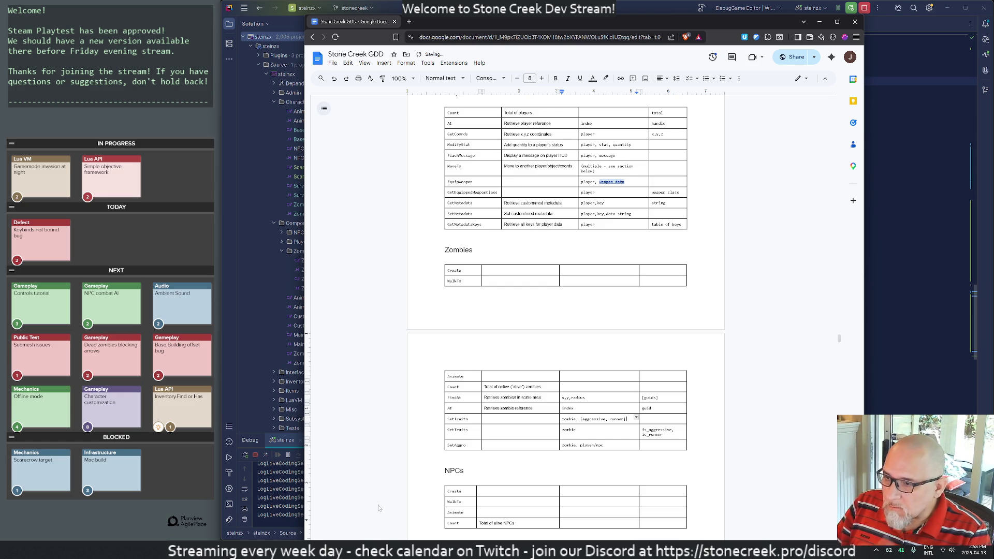
# Step: Replace the braces around the SetTraits traits with [aggressive, runner] brackets
pyautogui.scroll(-4, 377, 514)
pyautogui.scroll(-2, 376, 514)
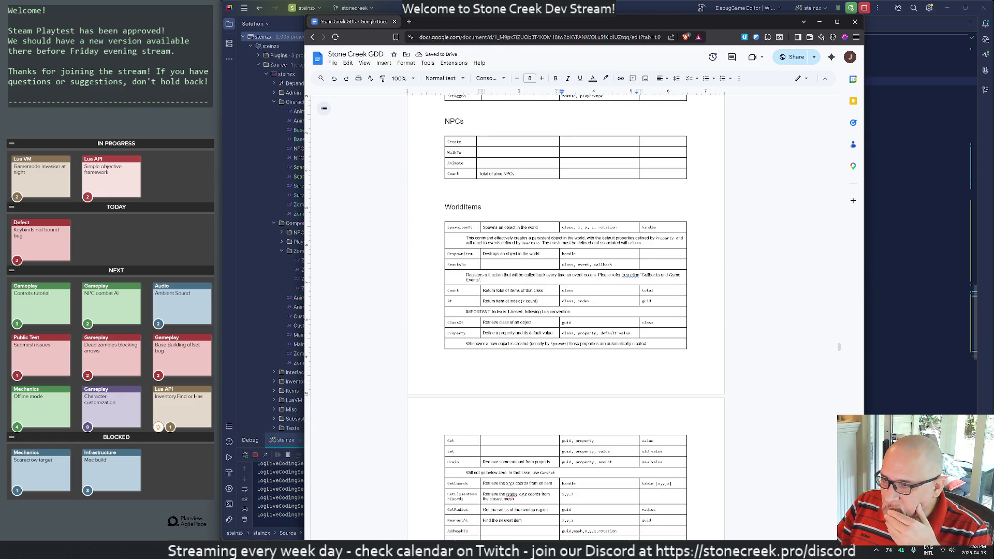
pyautogui.scroll(-2, 566, 319)
pyautogui.scroll(-3, 565, 318)
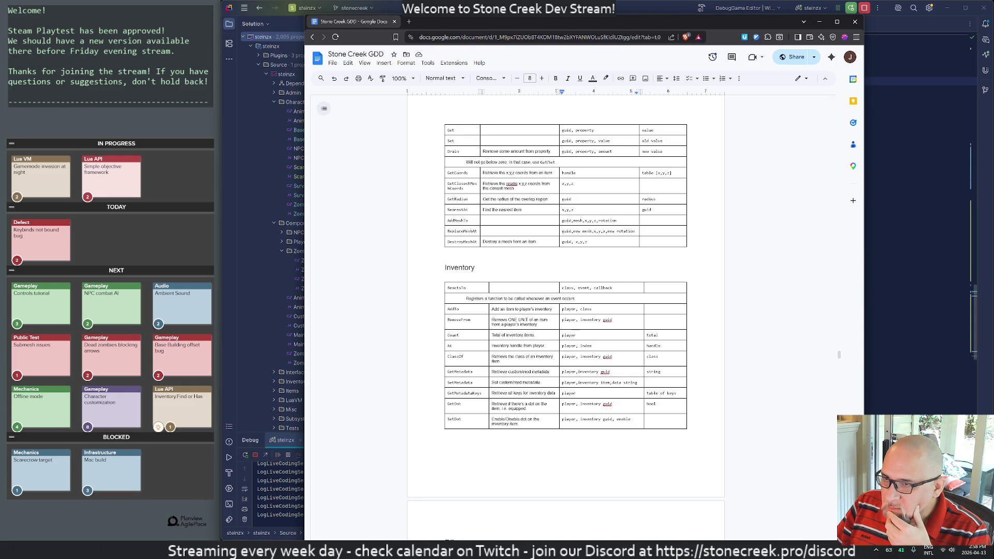
pyautogui.scroll(15, 566, 318)
pyautogui.scroll(4, 566, 318)
pyautogui.scroll(-6, 565, 318)
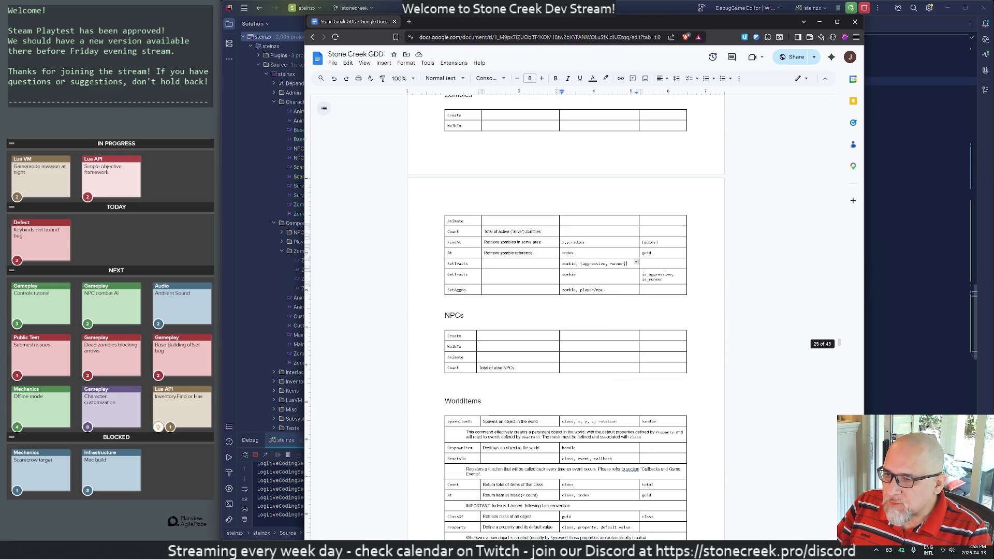
pyautogui.press('BackSpace')
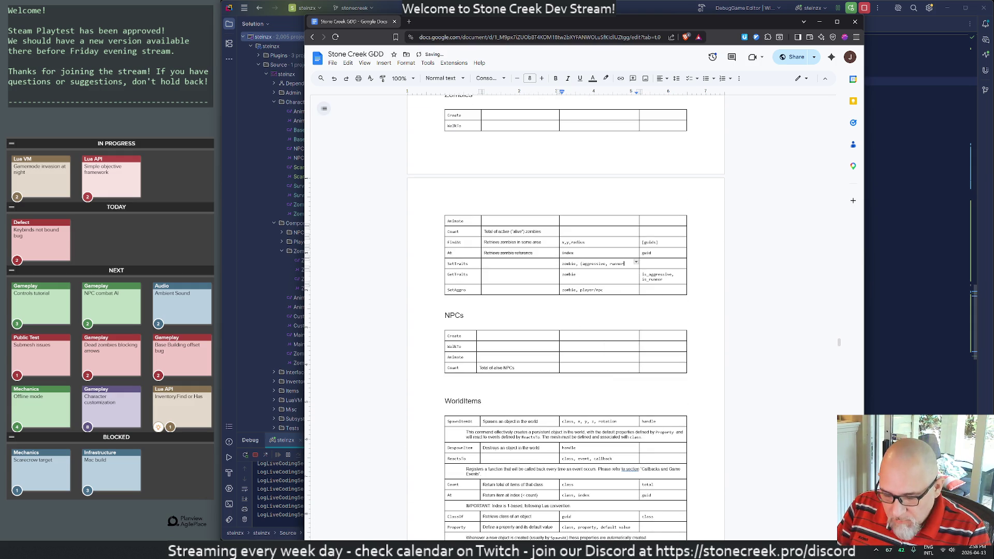
pyautogui.write('/')
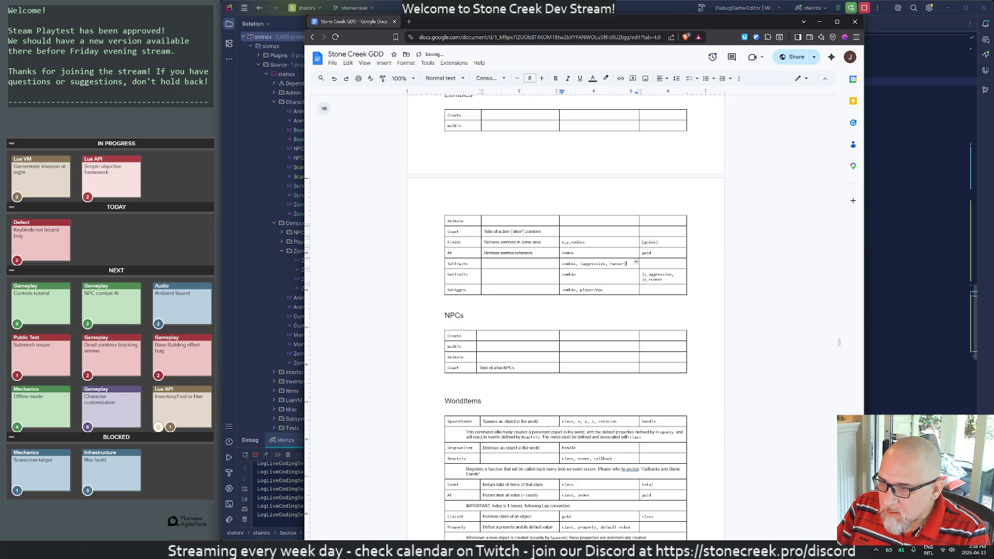
pyautogui.press('Left')
pyautogui.press('Left')
pyautogui.press('BackSpace')
pyautogui.write('[')
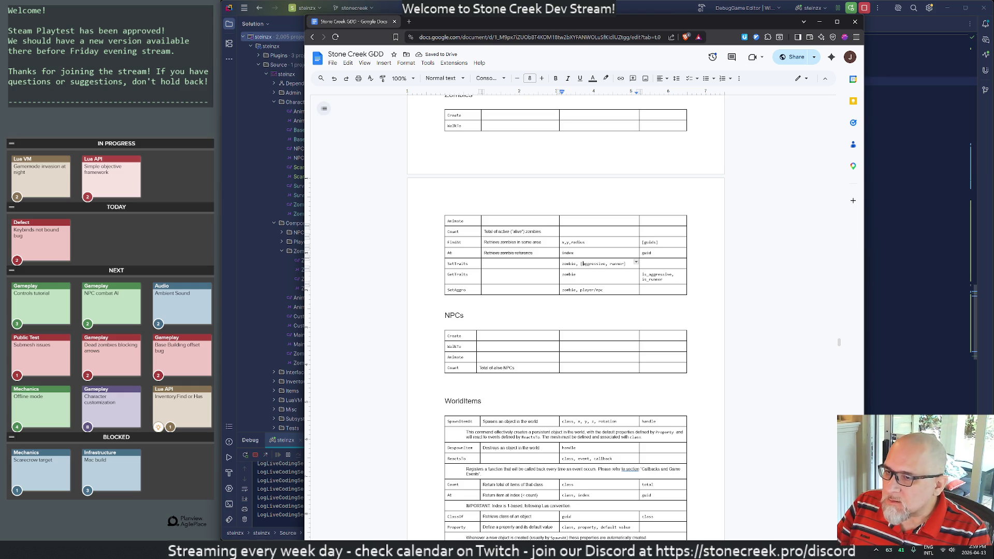
# Step: Change the GetTraits return value to [aggressive, runner], removing the is_ prefixes
pyautogui.press('Tab')
pyautogui.press('Down')
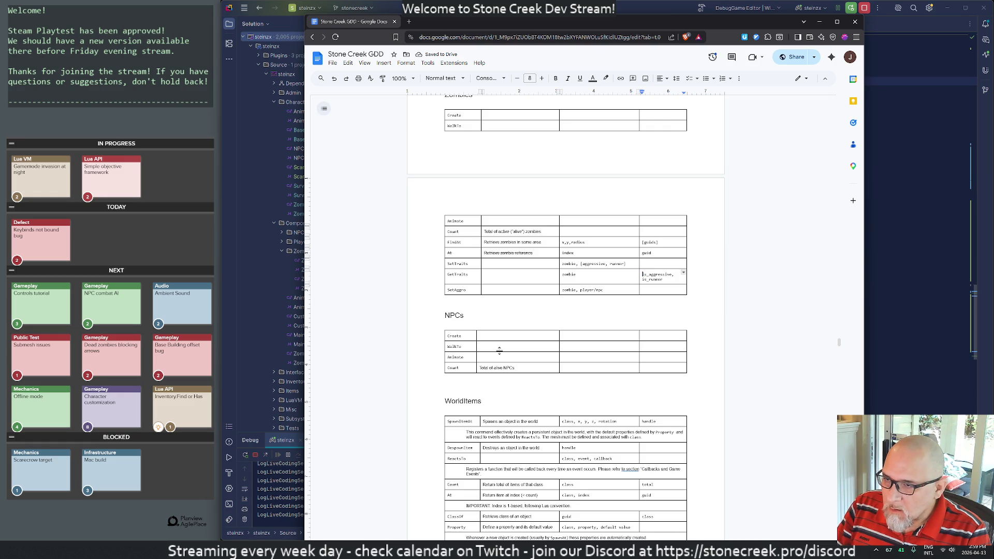
pyautogui.write('[')
pyautogui.press('Delete')
pyautogui.press('Delete')
pyautogui.press('Delete')
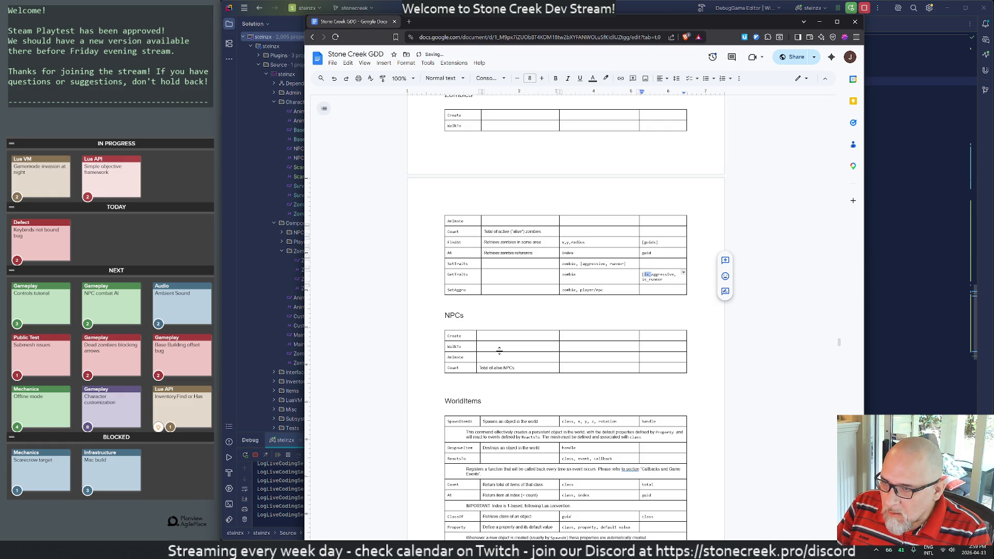
pyautogui.press('Right')
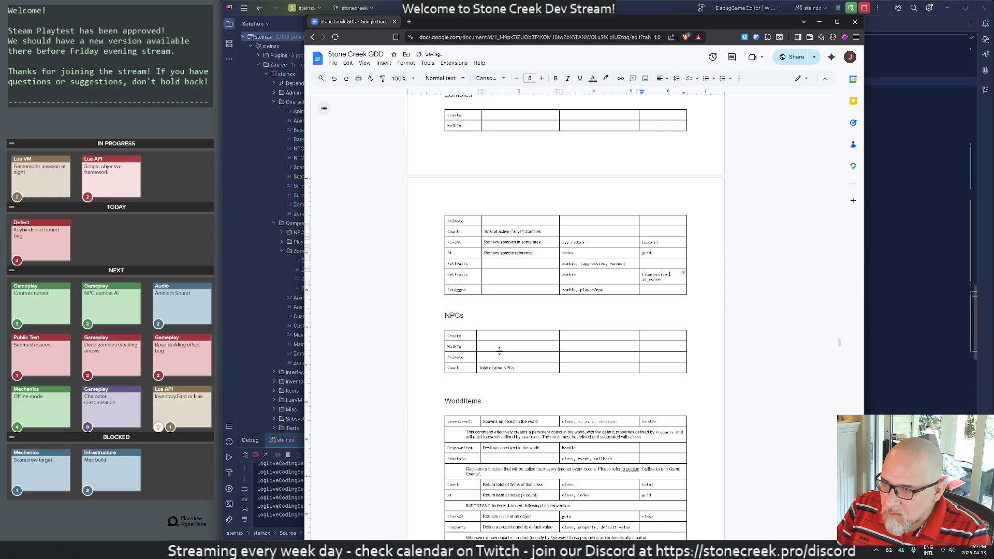
pyautogui.press('Right')
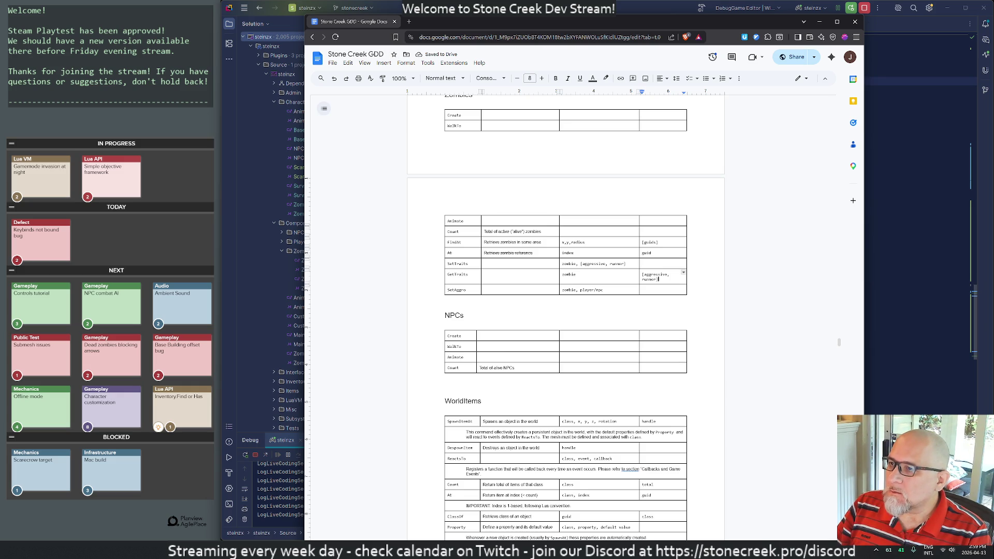
pyautogui.moveTo(385, 25); pyautogui.dragTo(993, 31)
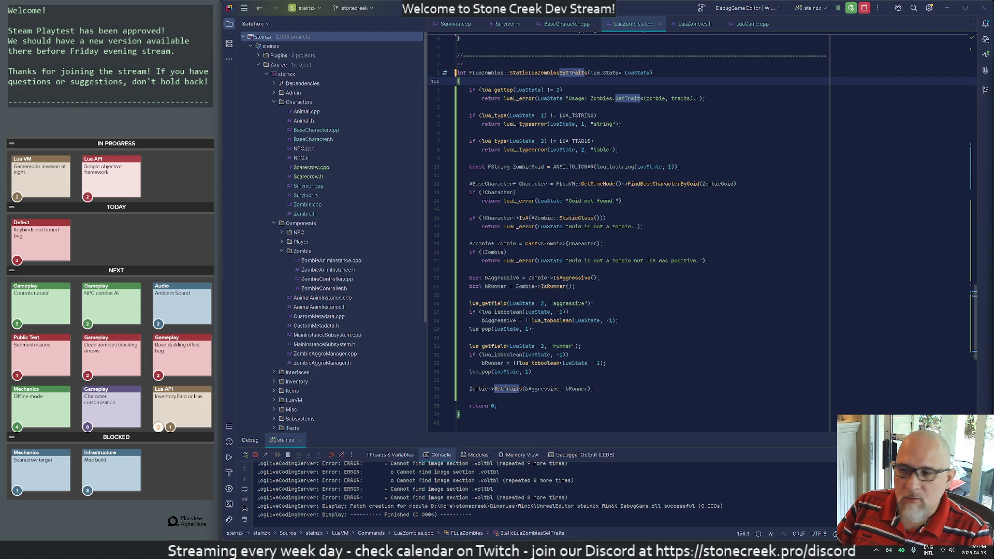
# Step: Add blank lines after the zombie loop in night-sprinters.lua and save it with Ctrl+S
pyautogui.hotkey('alt', 'Tab')
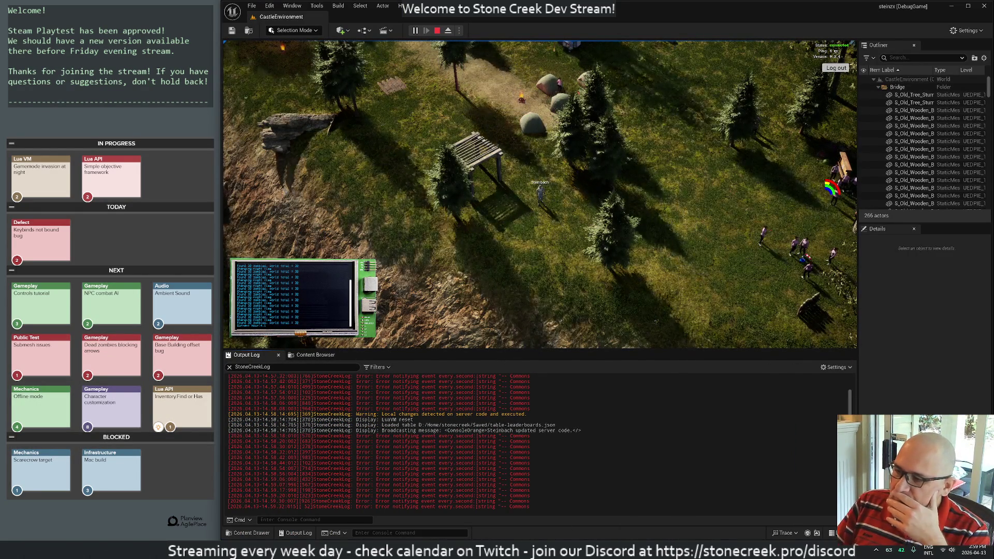
pyautogui.hotkey('alt', 'Tab')
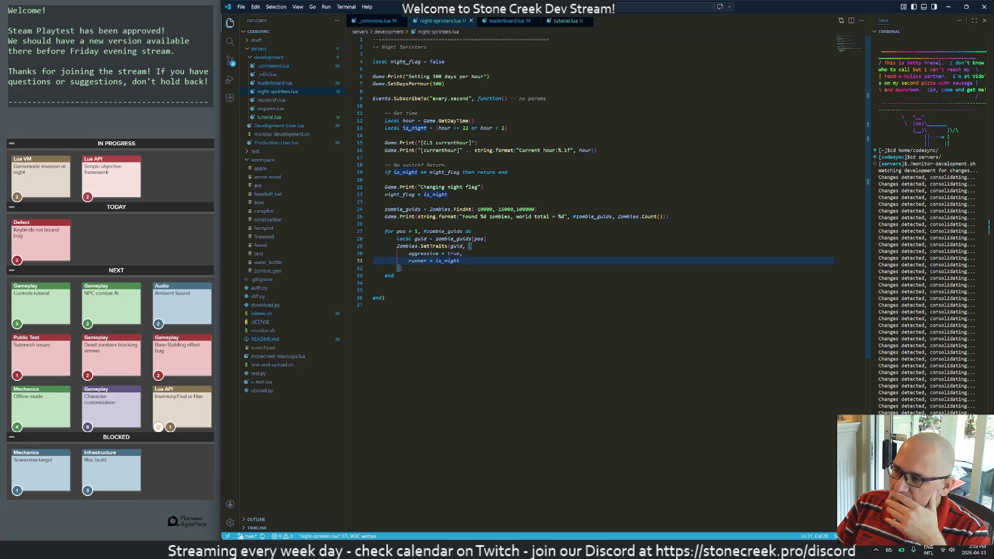
pyautogui.click(391, 275)
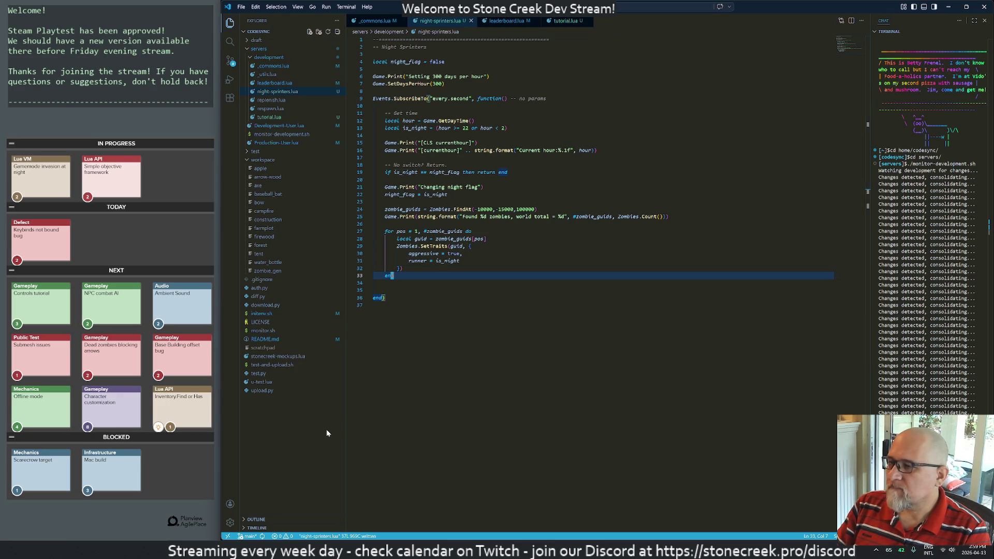
pyautogui.press('Down')
pyautogui.press('Return')
pyautogui.hotkey('ctrl', 's')
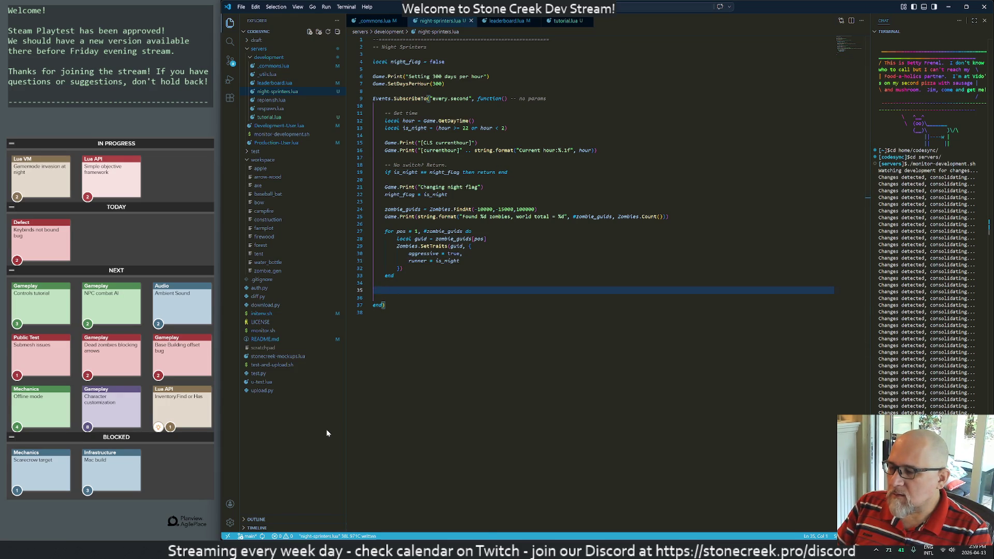
# Step: Check the game's reload, then set a breakpoint in Rider's SetTraits function
pyautogui.hotkey('alt', 'Tab')
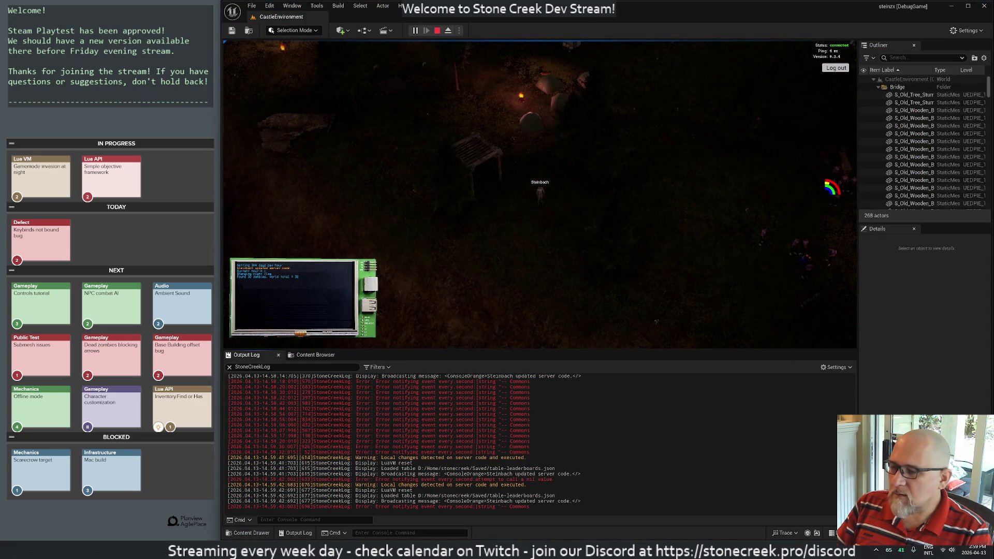
pyautogui.hotkey('alt', 'Tab')
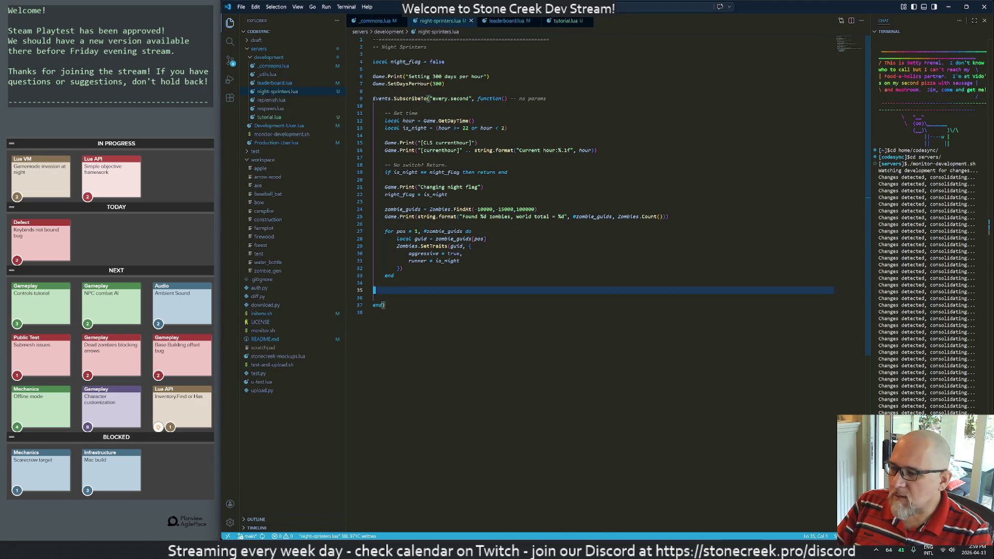
pyautogui.hotkey('alt', 'Tab')
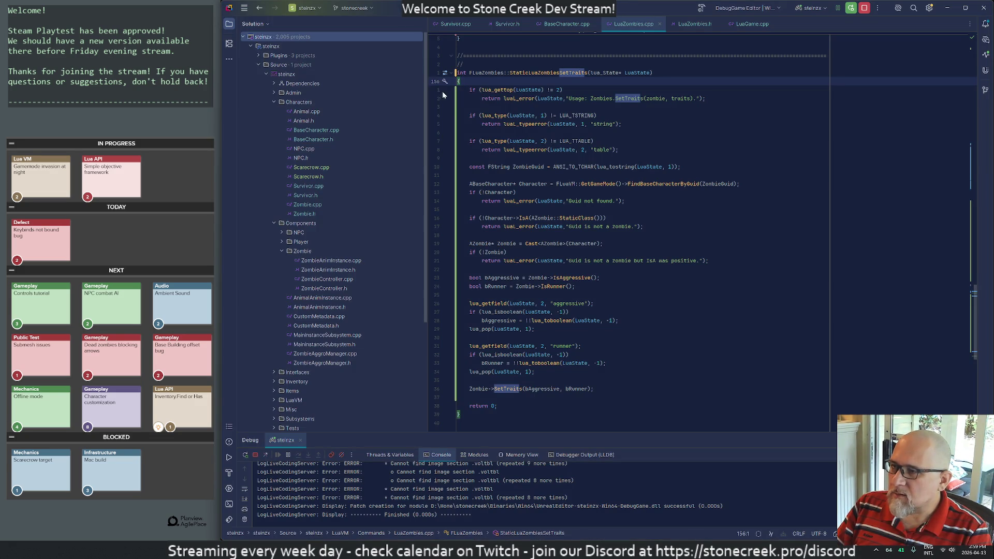
pyautogui.click(437, 90)
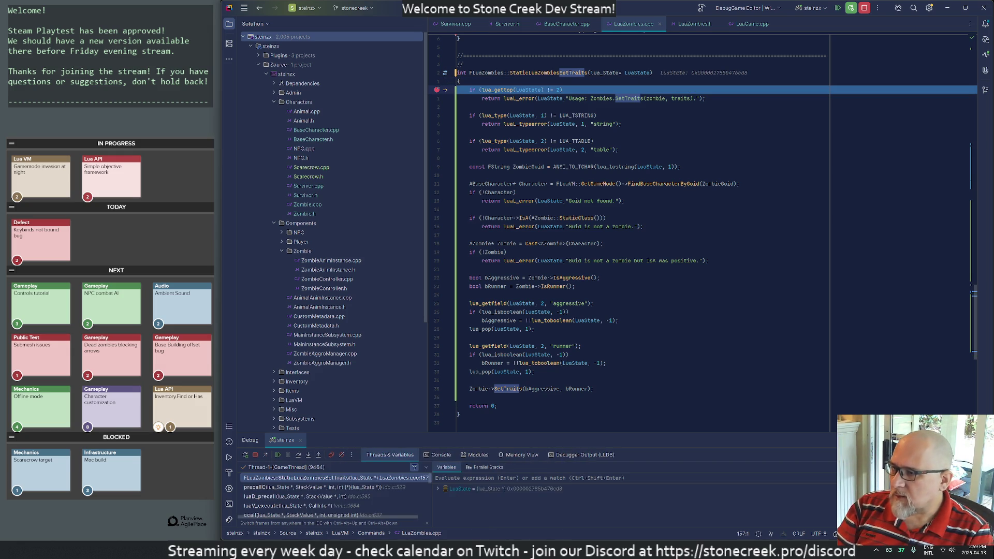
# Step: Step through StaticLuaZombiesSetTraits to the IsA check, revealing a BP_Fox character, then resume
pyautogui.click(298, 455)
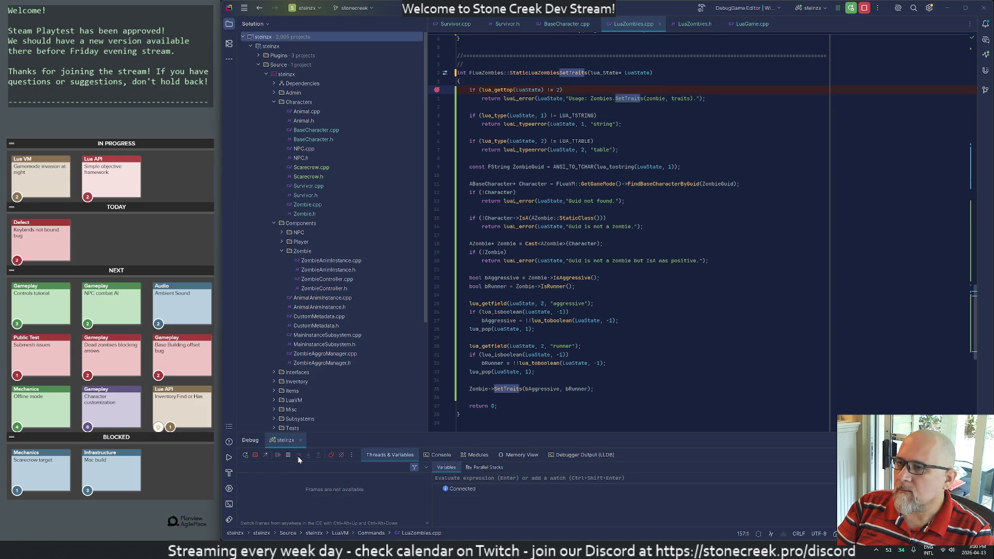
pyautogui.click(299, 455)
pyautogui.click(298, 455)
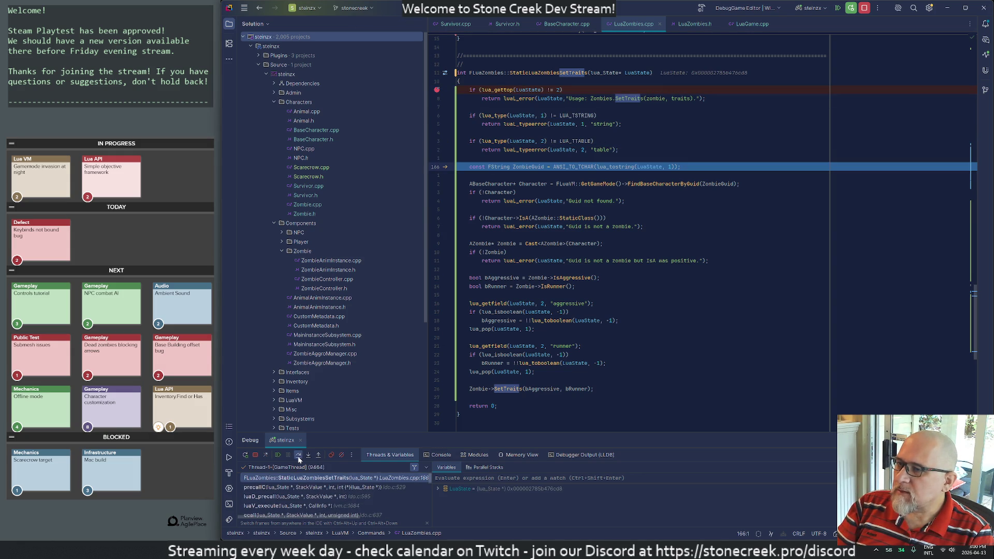
pyautogui.click(298, 455)
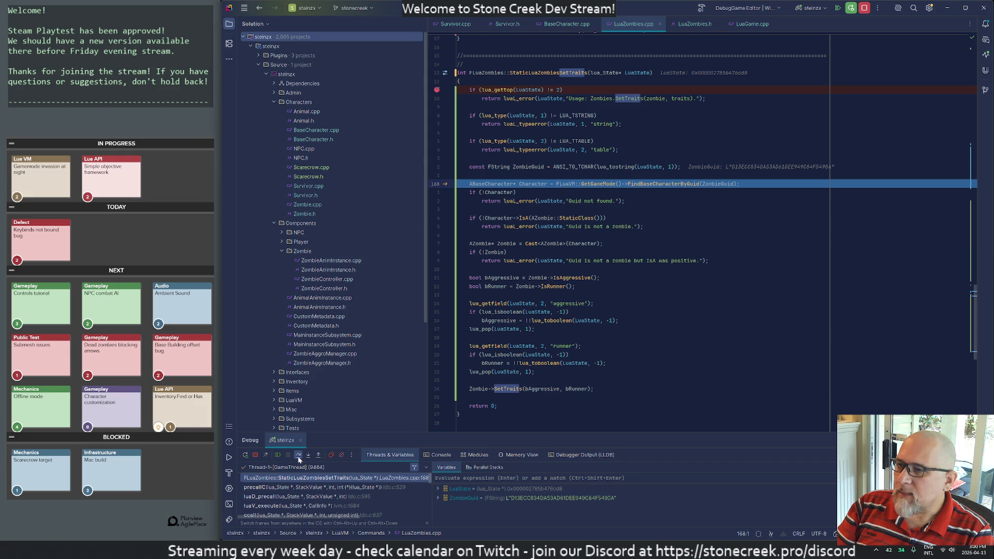
pyautogui.click(299, 458)
pyautogui.click(299, 458)
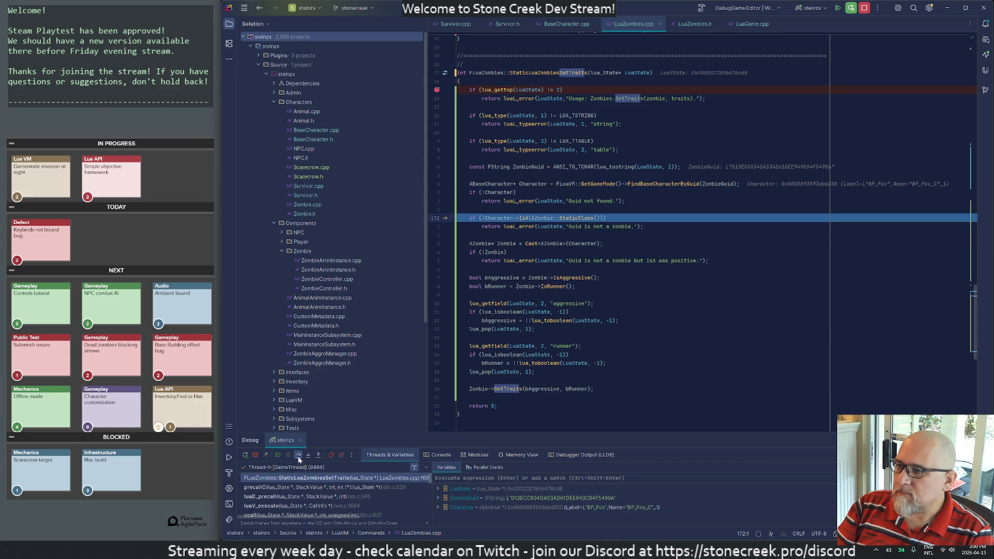
pyautogui.click(299, 459)
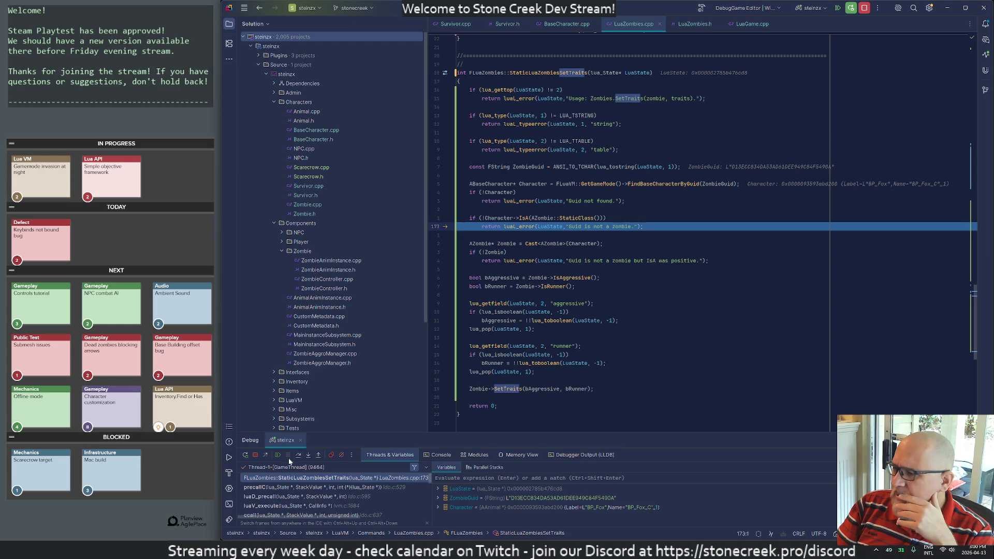
pyautogui.click(277, 457)
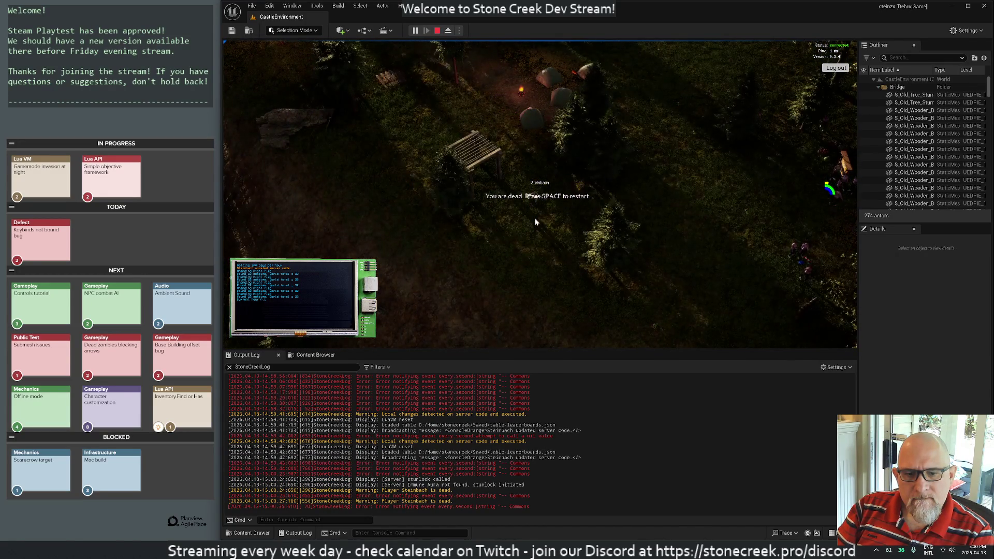
# Step: Restart the dead player character with Space after the death message
pyautogui.press('space')
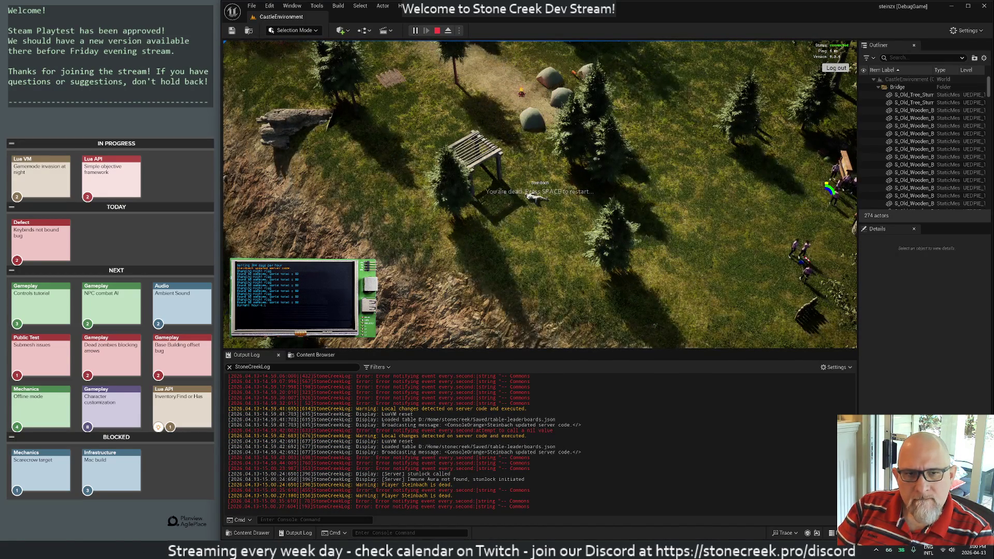
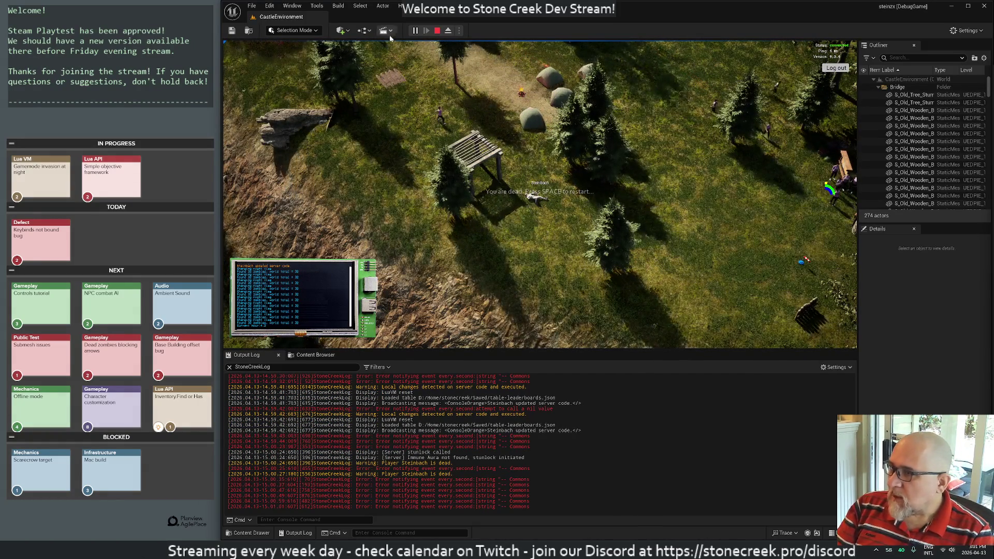
# Step: Stop the playtest, check the SetTraits function in LuaZombies.cpp in Rider, and return to the CastleEnvironment level
pyautogui.press('Escape')
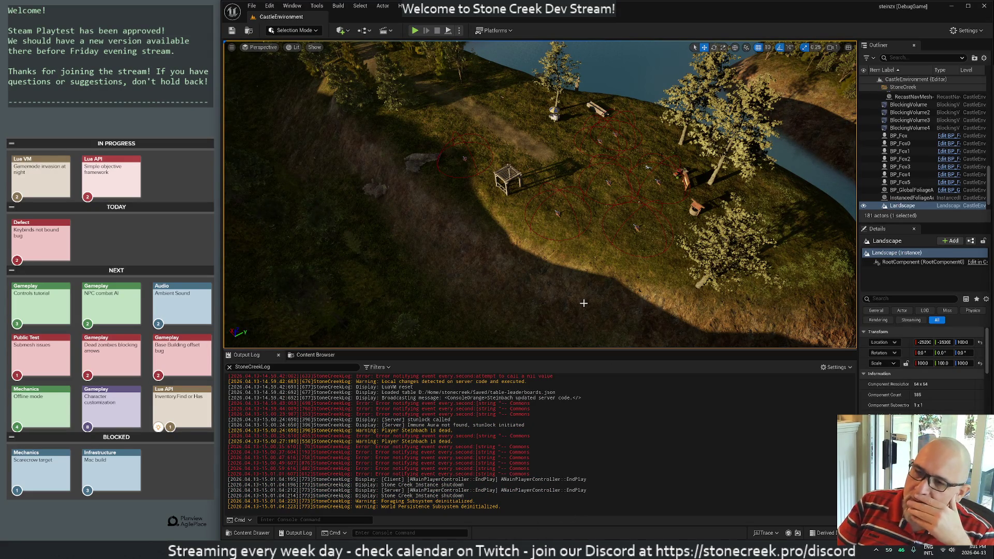
pyautogui.hotkey('alt', 'Tab')
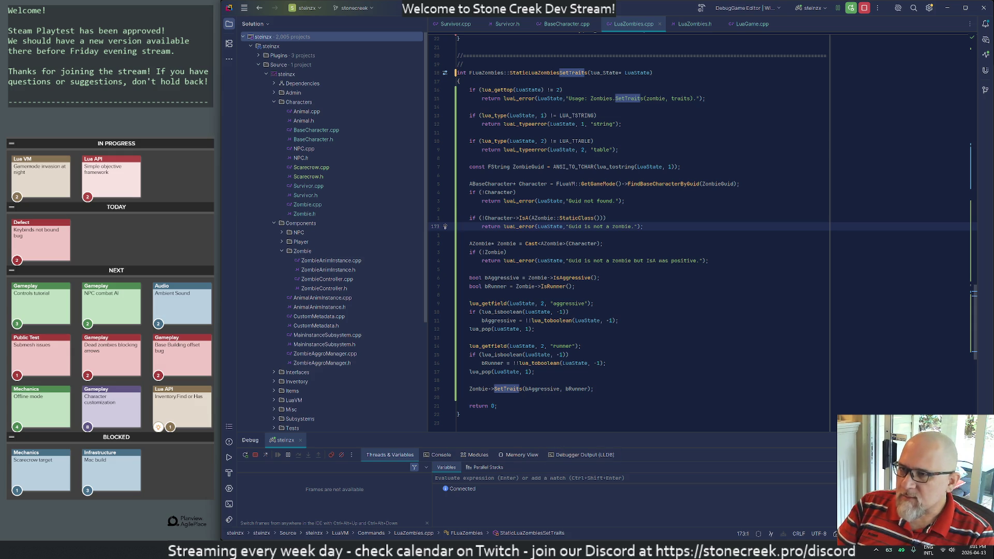
pyautogui.hotkey('alt', 'Tab')
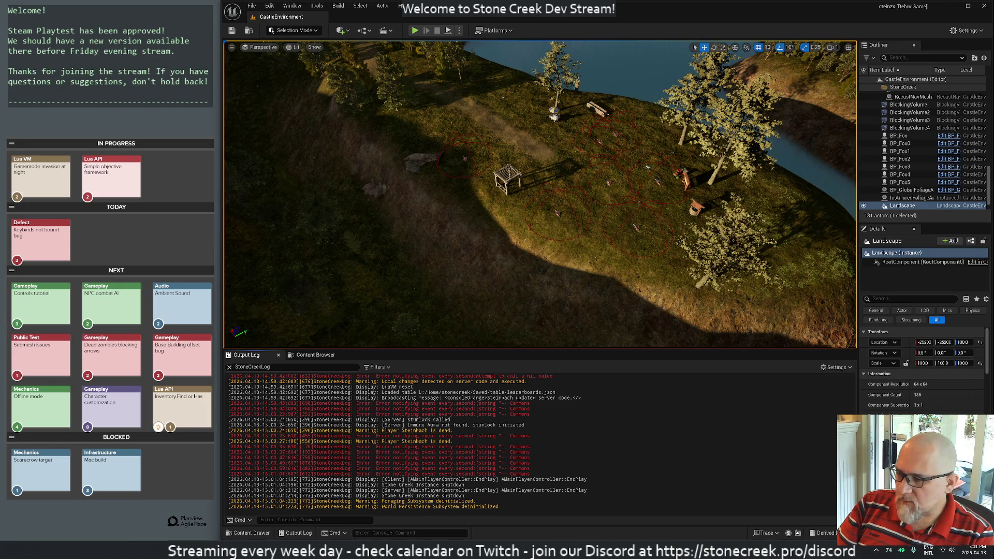
pyautogui.hotkey('alt', 'Tab')
# Step: In Cygwin, delete the .bin save files in home/stonecreek/Saved with rm *.bin and confirm with ls
pyautogui.write('cd home/stonecreek/Saved/')
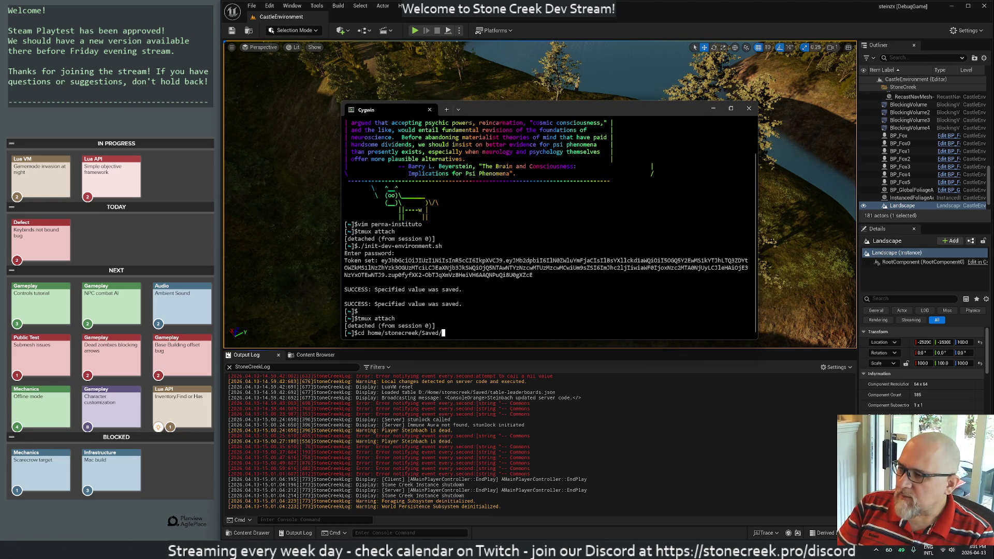
pyautogui.press('Return')
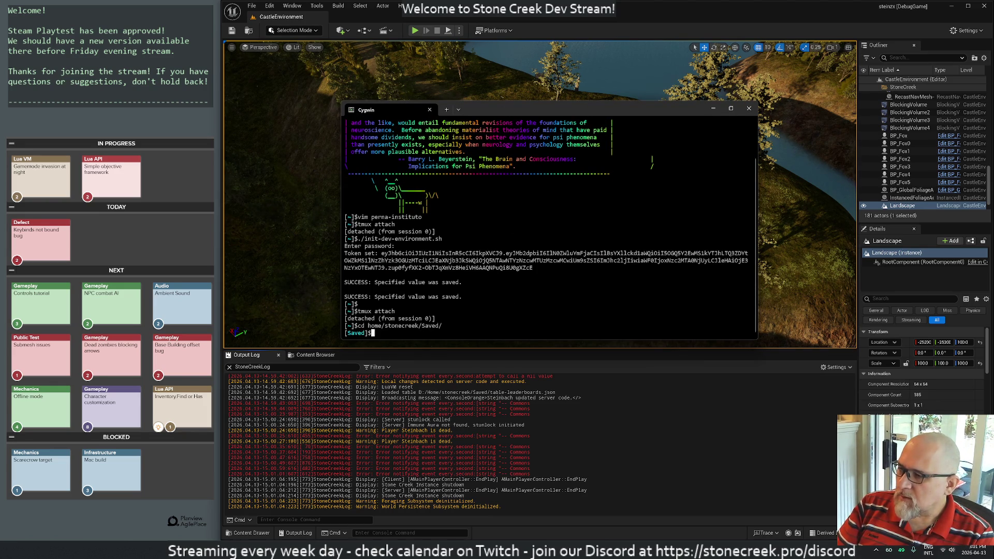
pyautogui.press('Return')
pyautogui.write('rm *.bin')
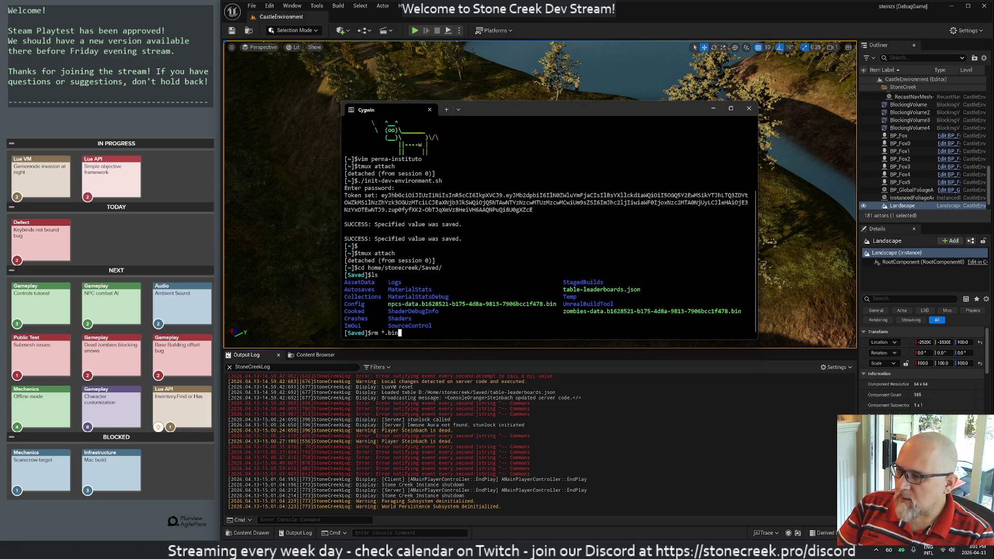
pyautogui.press('Return')
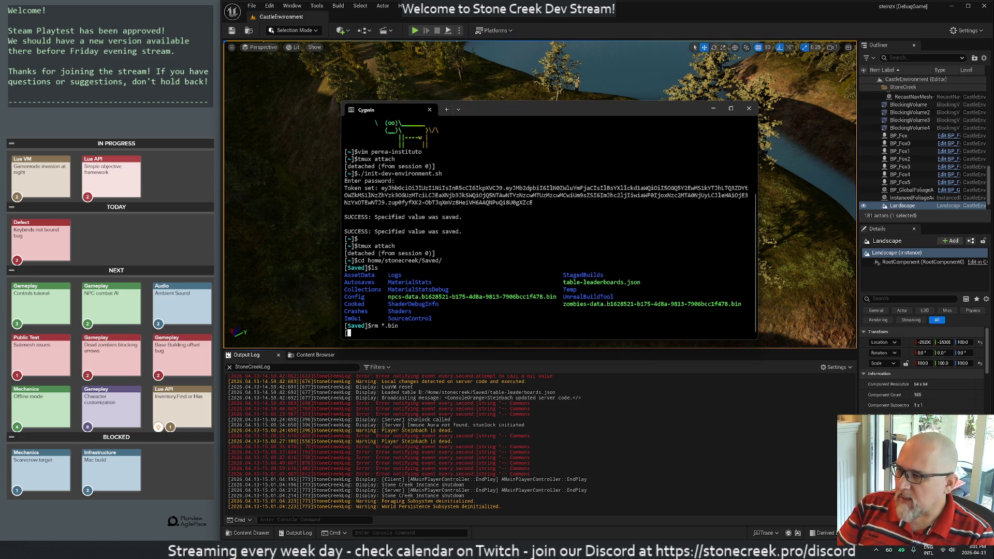
pyautogui.write('ls')
pyautogui.press('Return')
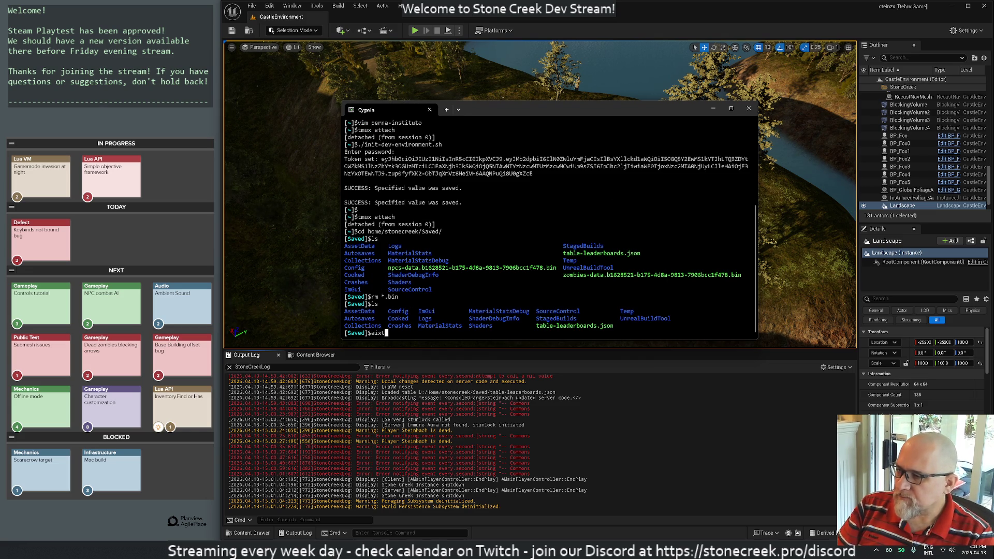
# Step: Bring Unreal Editor forward and start a fresh playtest of the level
pyautogui.scroll(1, 532, 280)
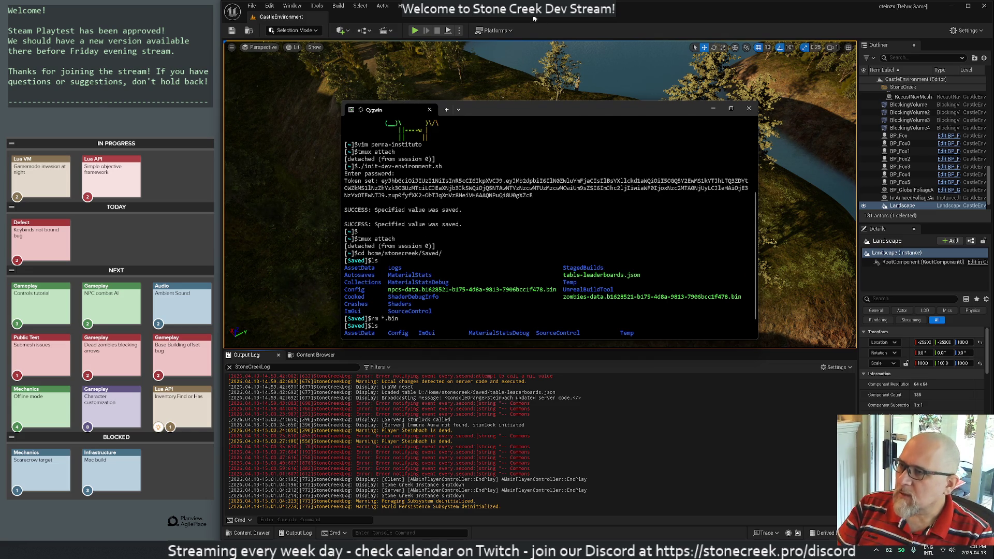
pyautogui.click(471, 17)
pyautogui.hotkey('alt', 'p')
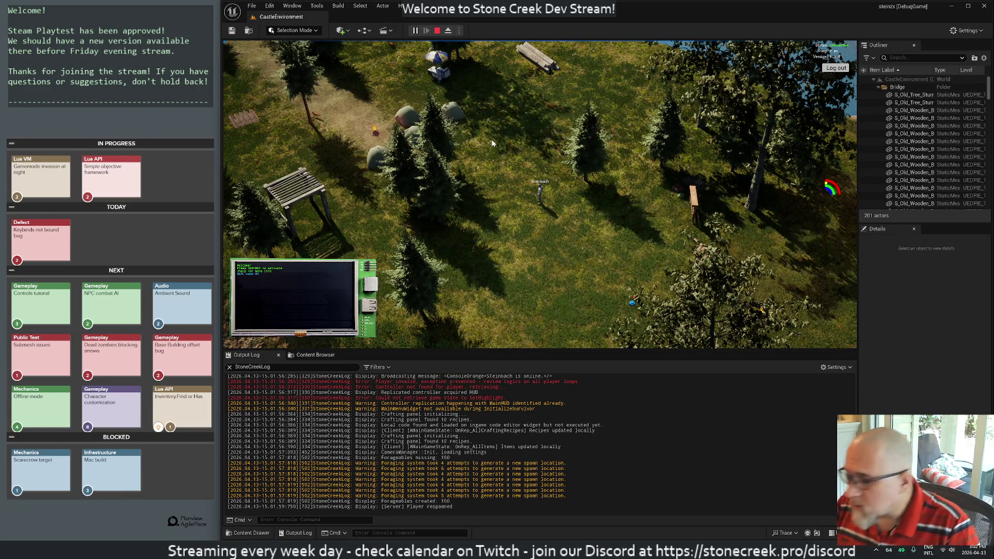
# Step: In the fullscreen playtest, run =Zombies.Count() in the in-game Lua console, then switch to VS Code
pyautogui.press('F11')
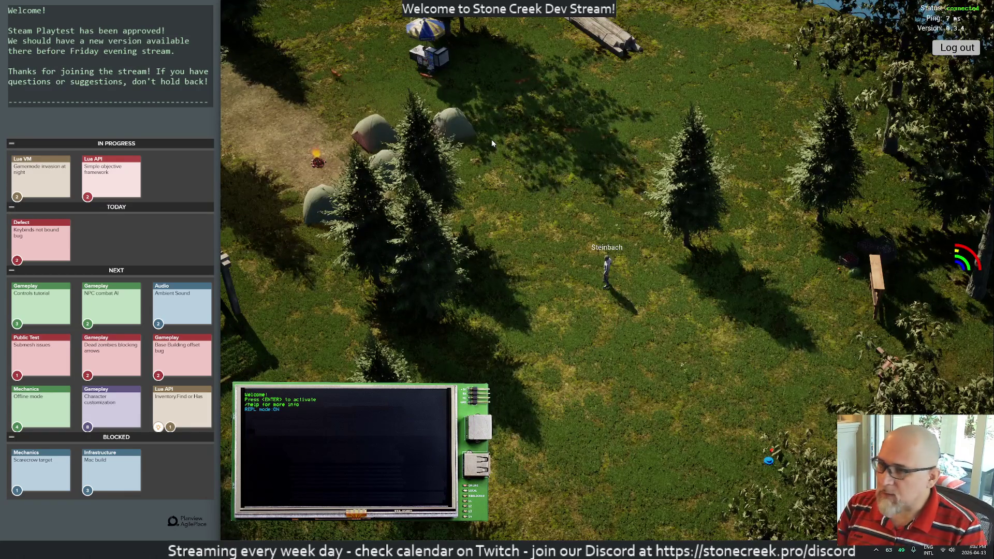
pyautogui.press('Return')
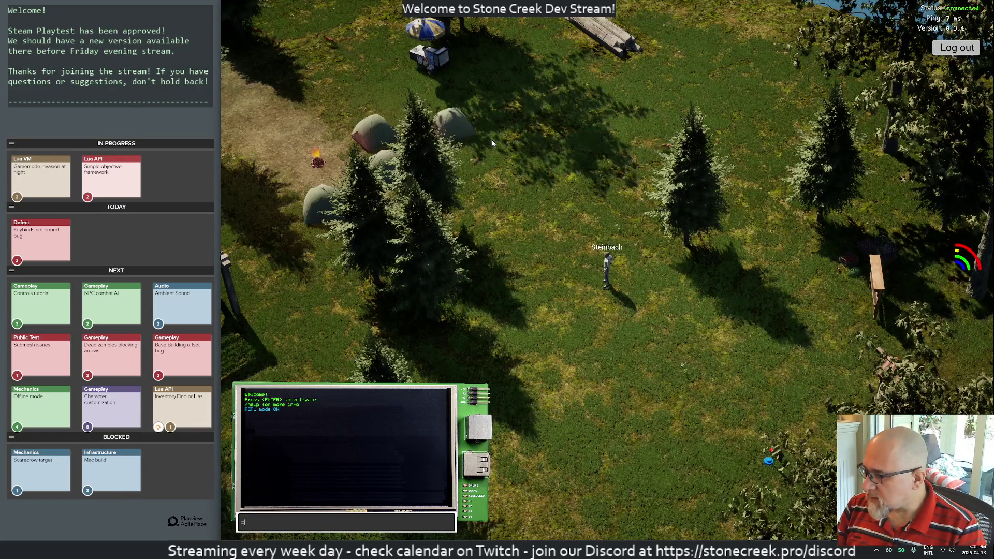
pyautogui.write('=Zombi')
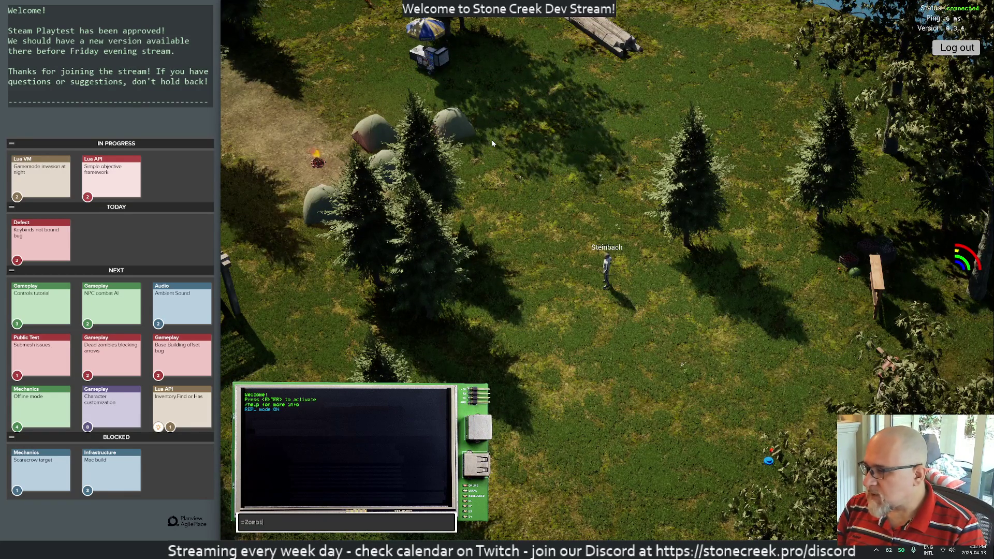
pyautogui.write('es.Count()')
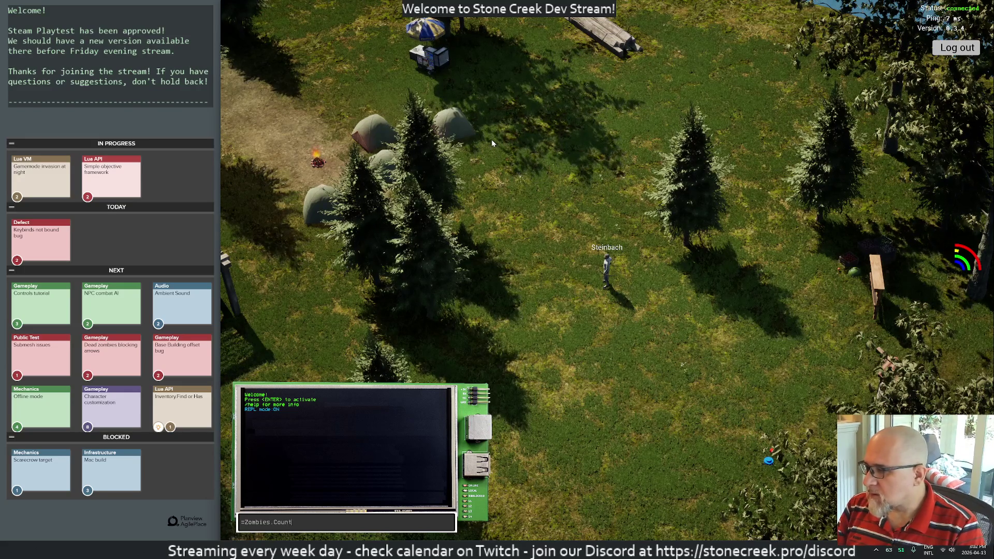
pyautogui.press('Return')
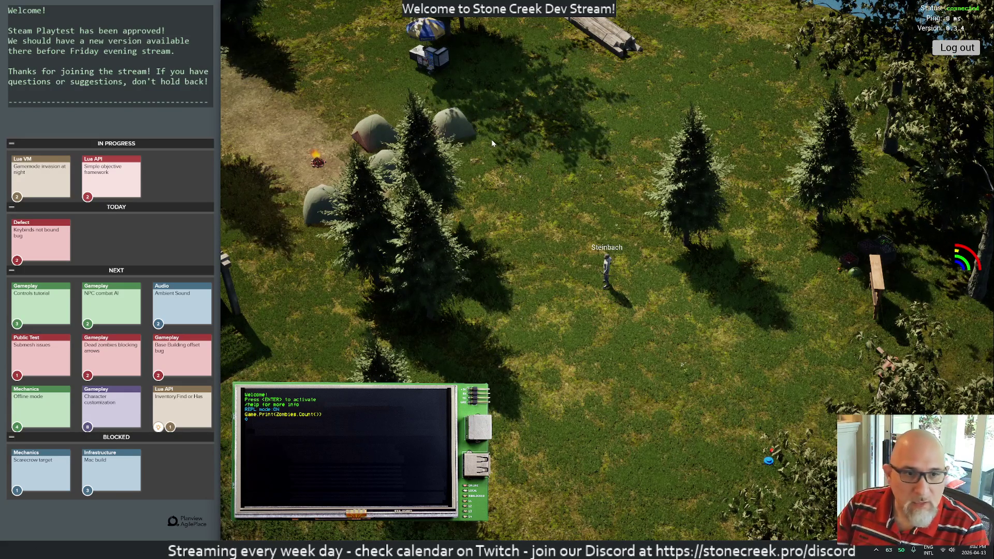
pyautogui.hotkey('alt', 'Tab')
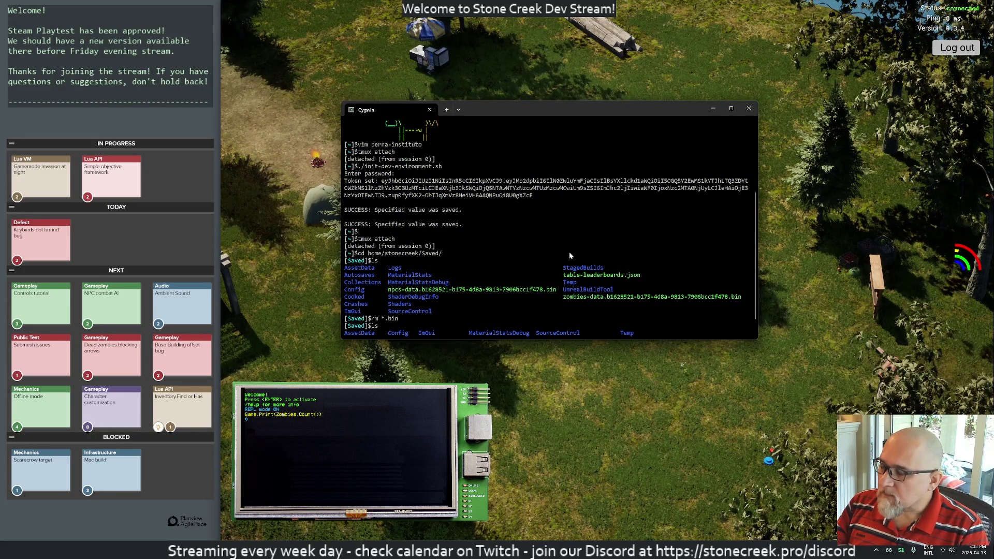
pyautogui.hotkey('alt', 'Tab')
pyautogui.hotkey('alt', 'Tab')
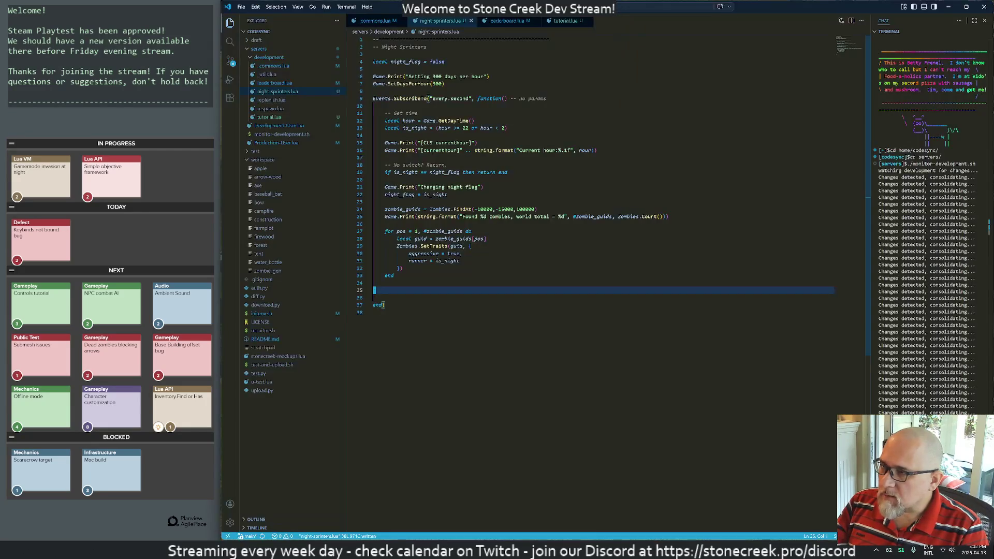
# Step: Change the MAX_NPCs value in _commons.lua to 110
pyautogui.click(376, 21)
pyautogui.moveTo(472, 62); pyautogui.dragTo(475, 62)
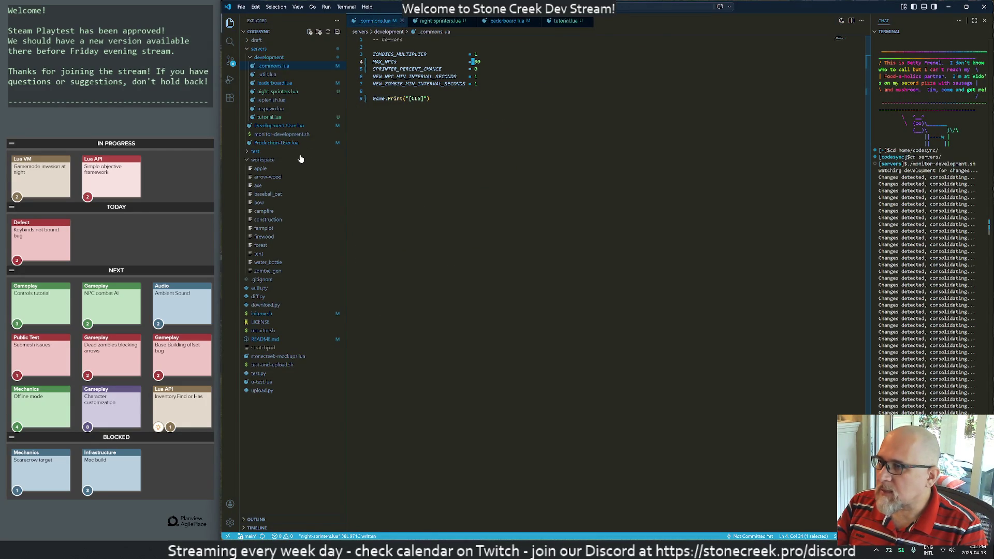
pyautogui.write('10')
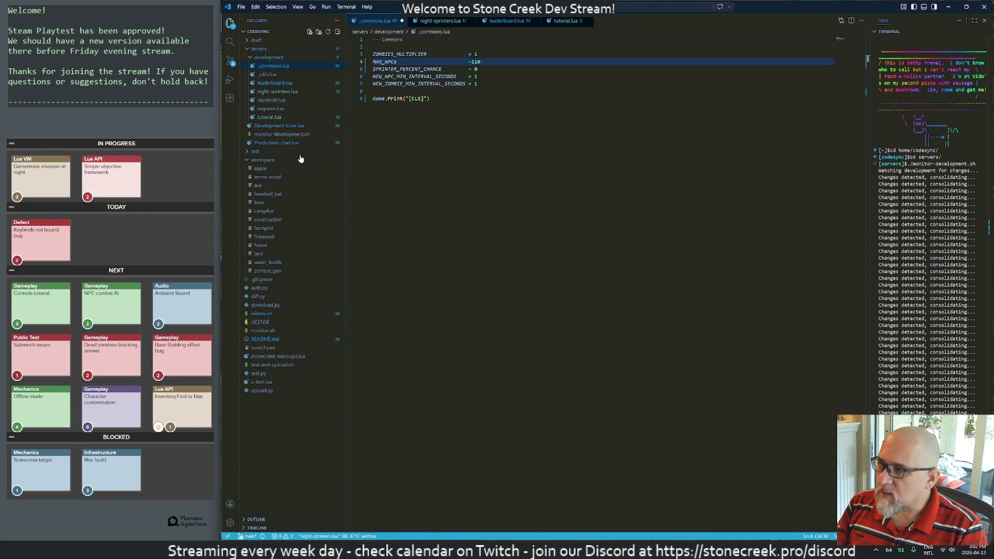
pyautogui.write('j')
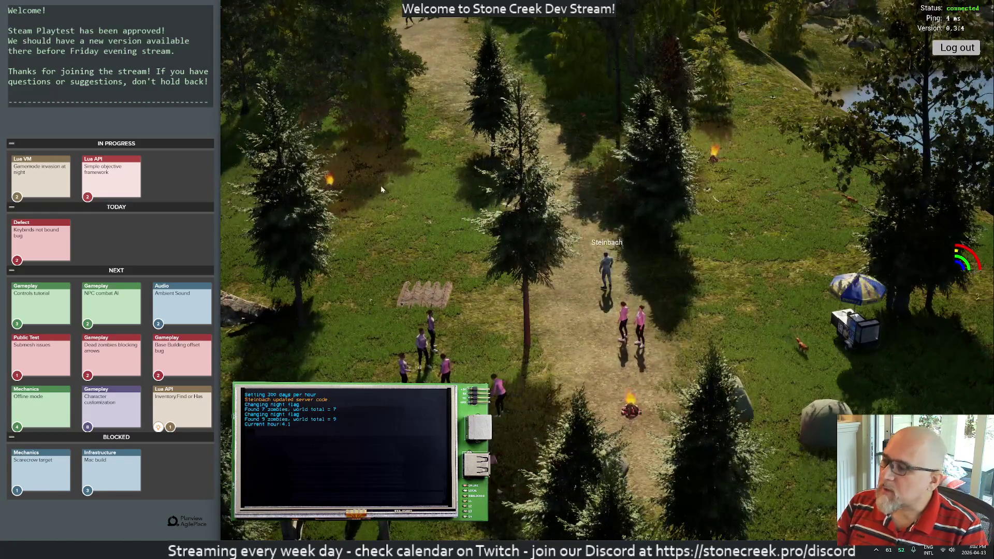
# Step: Run =Game.Print(Zombies.Count()) in the in-game console and resubmit it from history
pyautogui.write('=Ga')
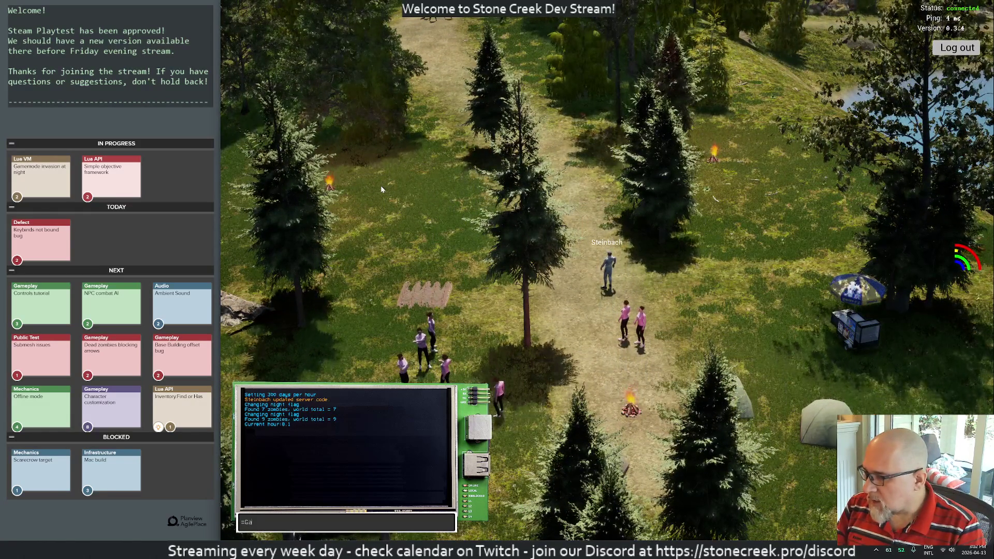
pyautogui.write('me.Print(Zombies.Coun')
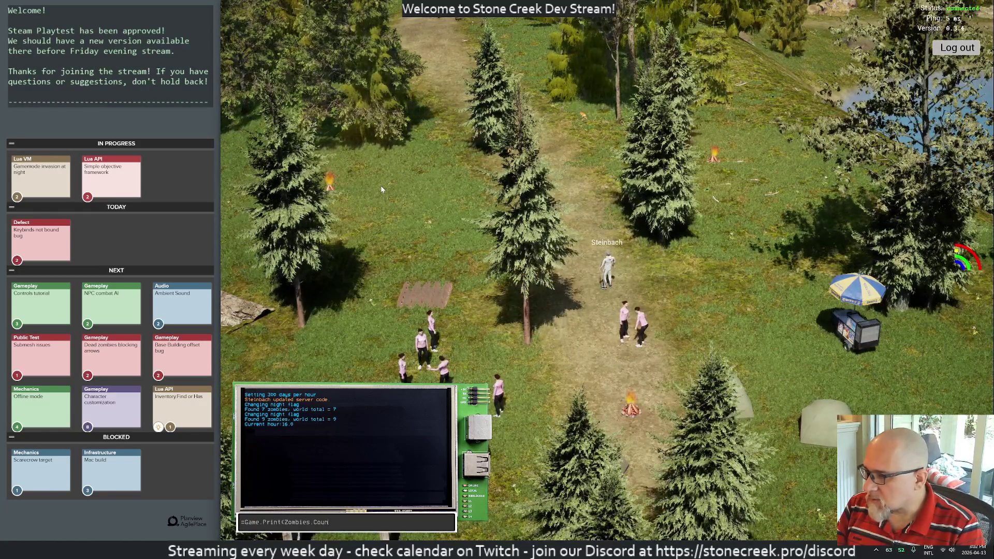
pyautogui.write('t())')
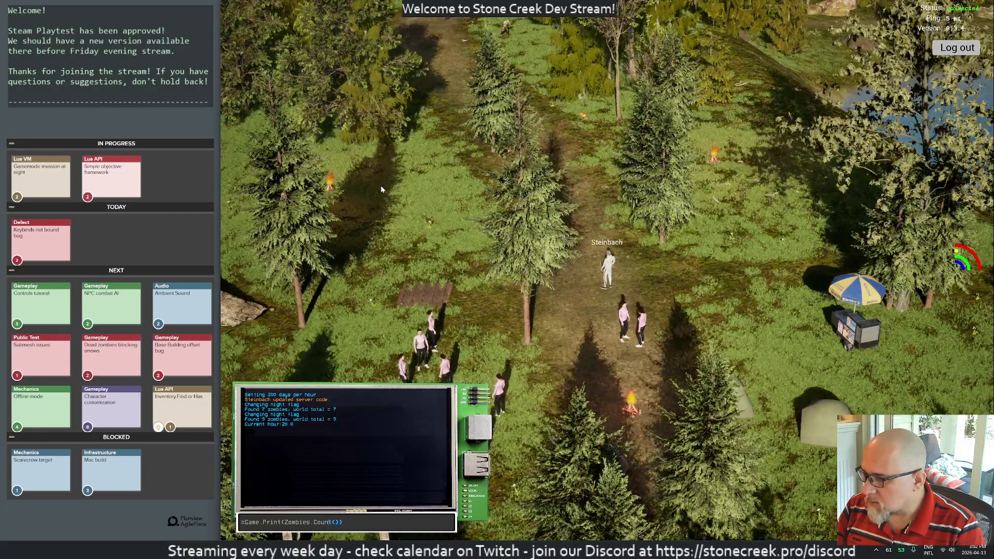
pyautogui.press('Return')
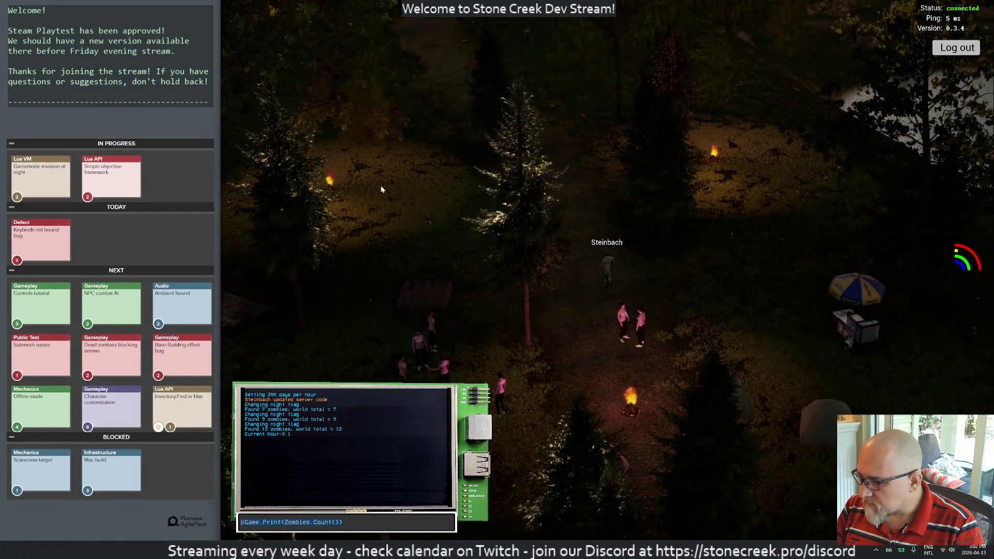
pyautogui.press('BackSpace')
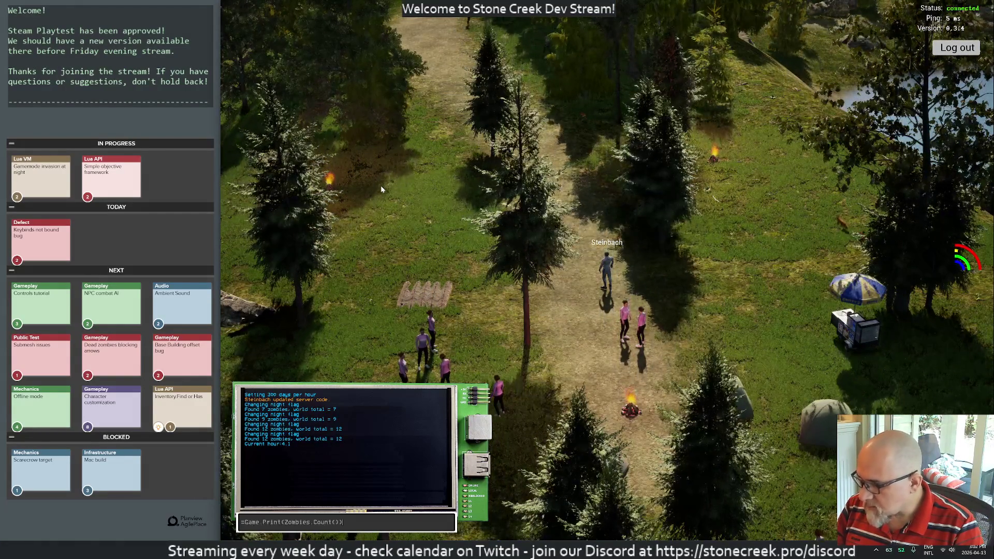
pyautogui.press('Up')
pyautogui.press('Return')
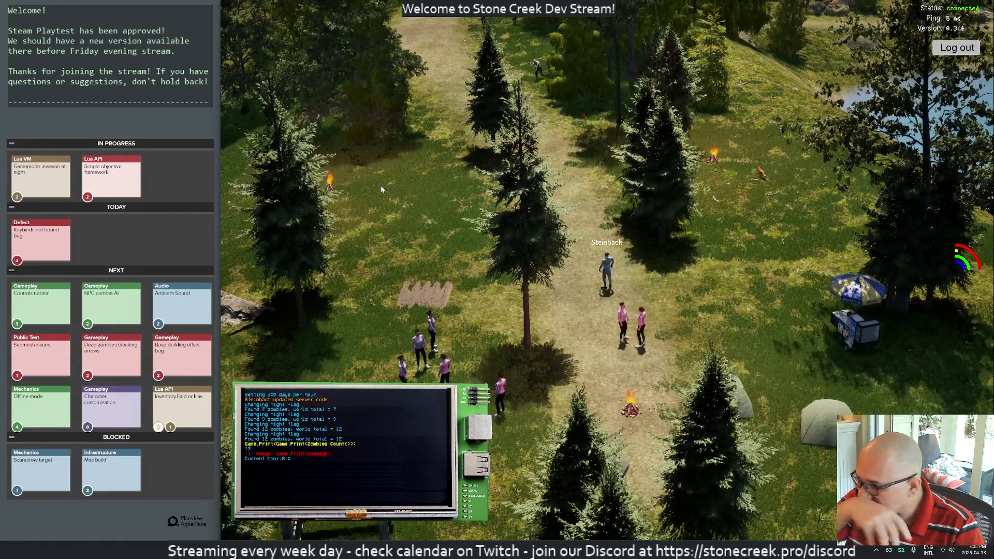
pyautogui.press('Up')
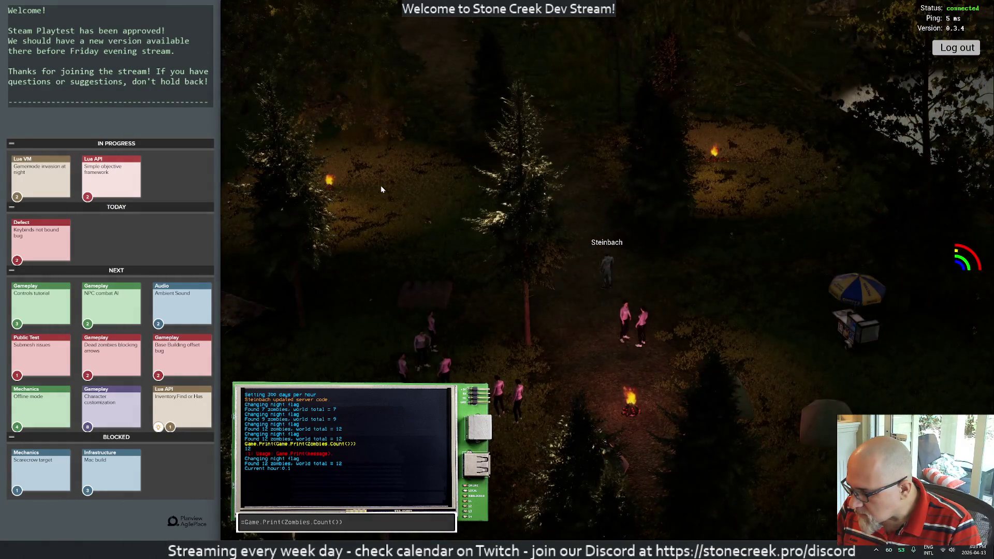
pyautogui.press('Return')
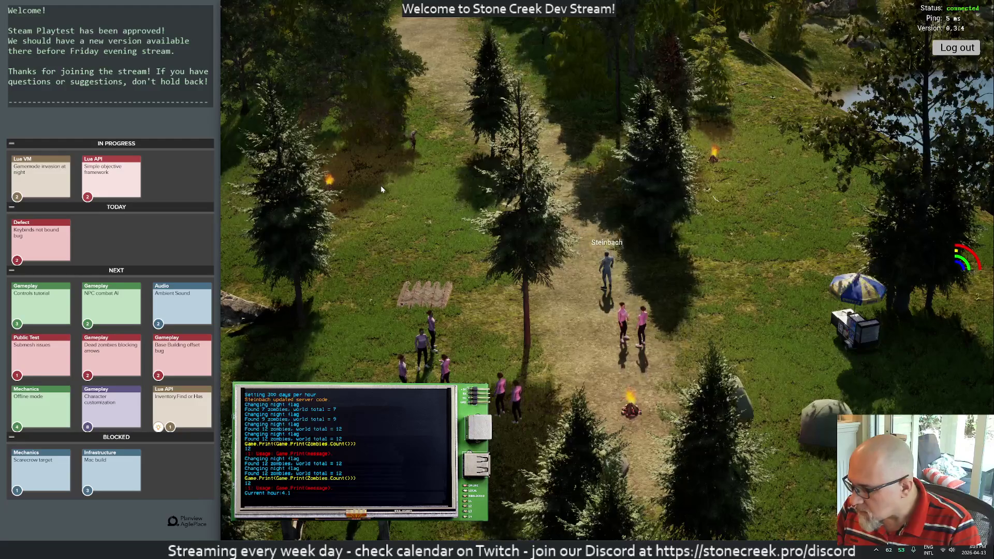
# Step: Trim the console command to =Zombies.Count(), run it to show 12 zombies, then stop the playtest
pyautogui.write('=Game.Print(Zombies.Count())')
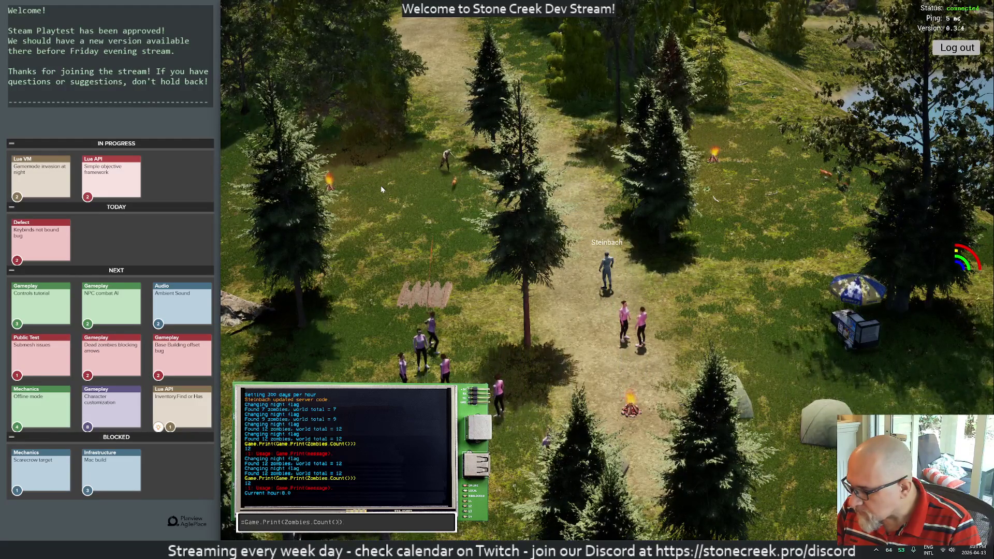
pyautogui.press('Left')
pyautogui.press('Left')
pyautogui.press('Left')
pyautogui.press('BackSpace')
pyautogui.press('BackSpace')
pyautogui.press('BackSpace')
pyautogui.press('BackSpace')
pyautogui.press('End')
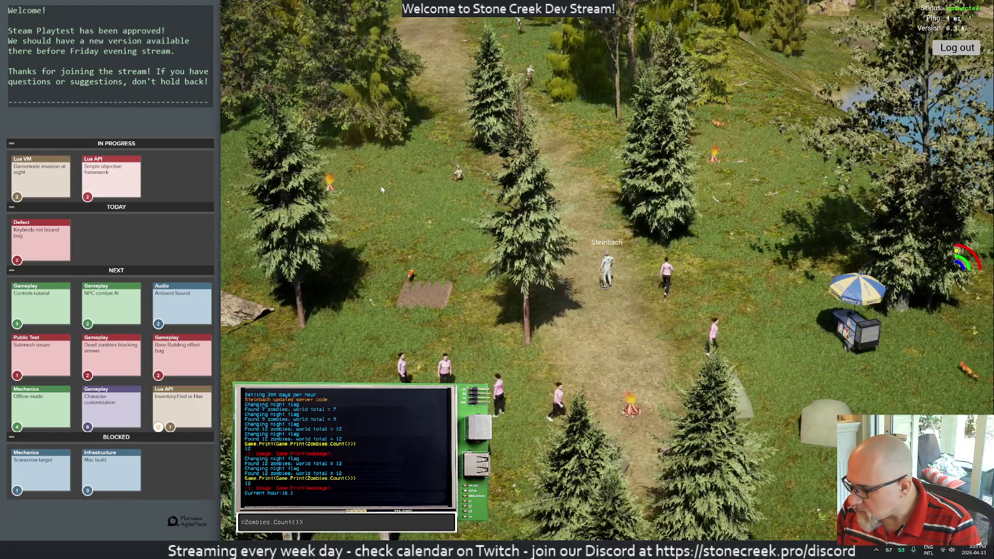
pyautogui.press('BackSpace')
pyautogui.hotkey('ctrl', 'a')
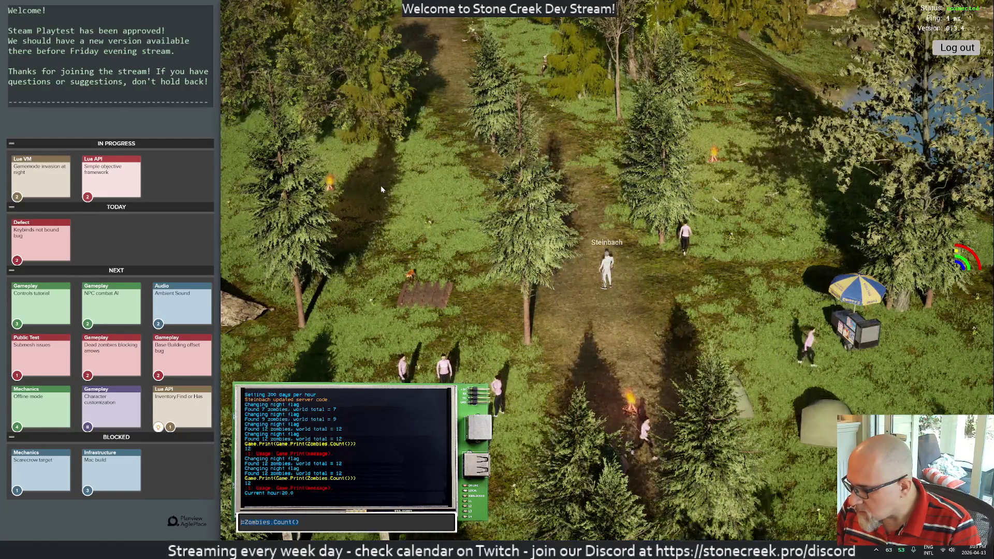
pyautogui.press('Return')
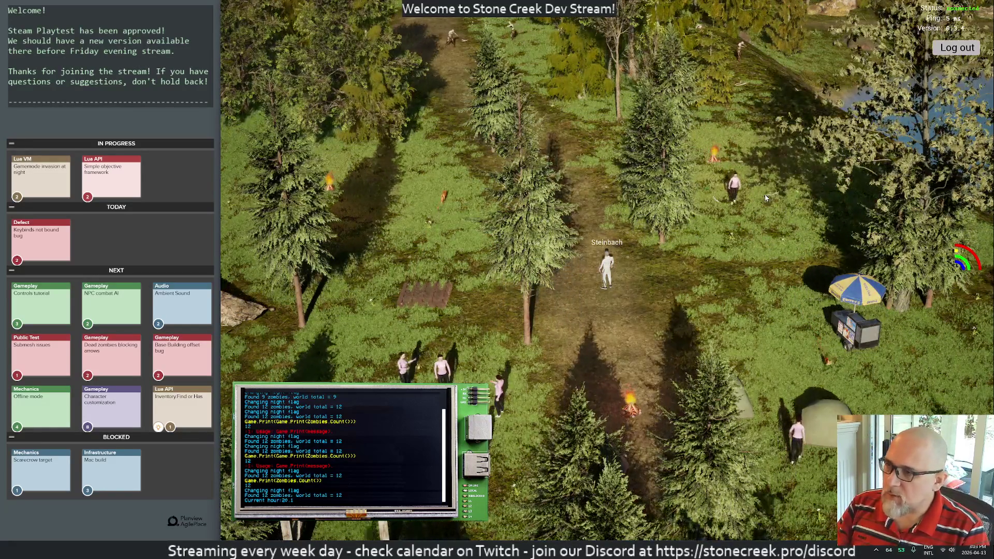
pyautogui.press('Escape')
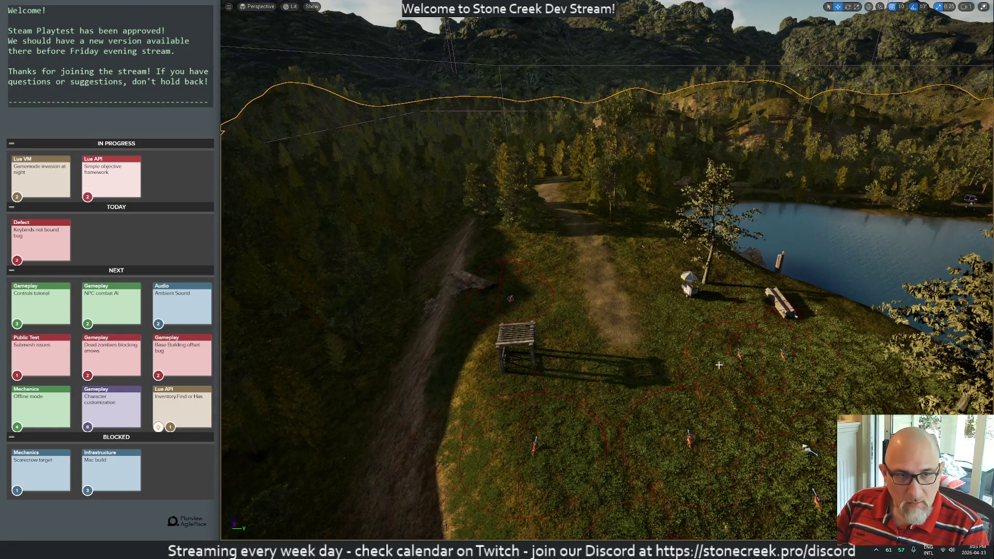
# Step: In Rider, jump from StaticLuaZombiesCount to the GetNumZombies definition in MainGameMode.cpp
pyautogui.press('F11')
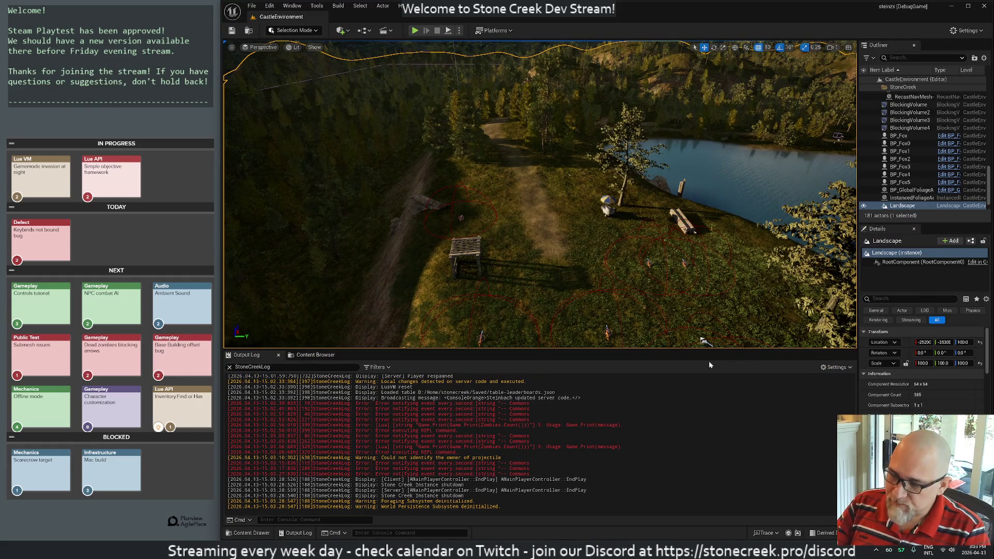
pyautogui.hotkey('alt', 'Tab')
pyautogui.click(458, 270)
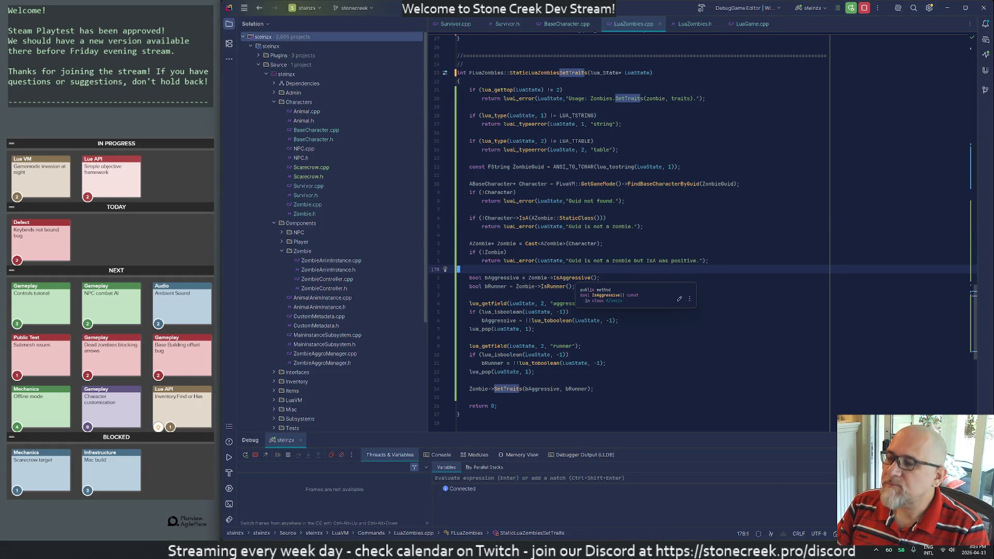
pyautogui.hotkey('ctrl', 'alt', 'Left')
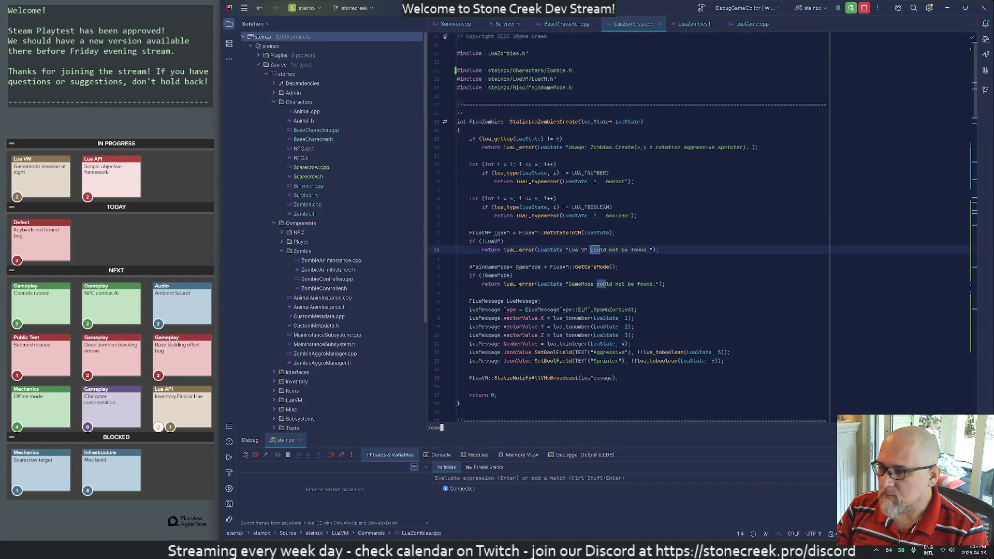
pyautogui.hotkey('ctrl', 'alt', 'Left')
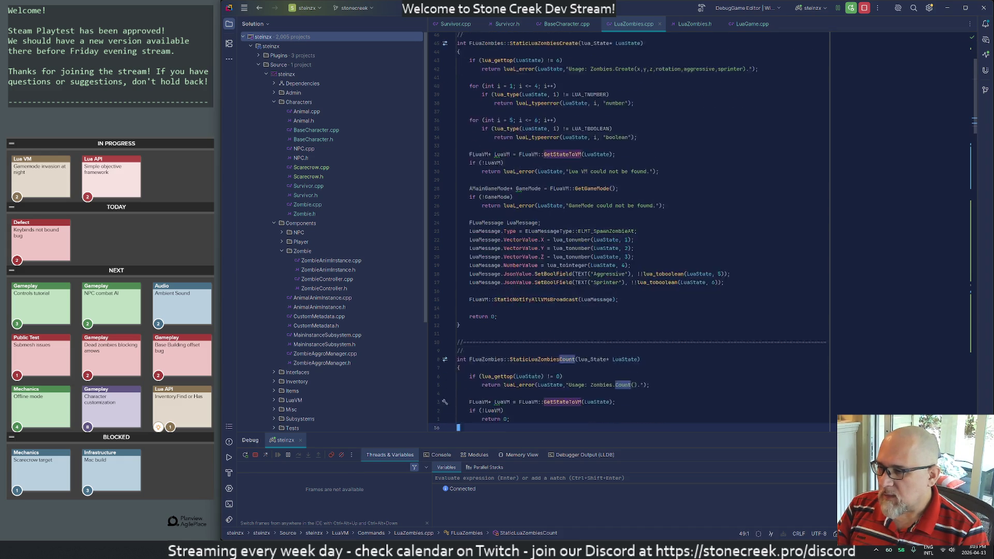
pyautogui.press('Up')
pyautogui.press('Up')
pyautogui.press('Up')
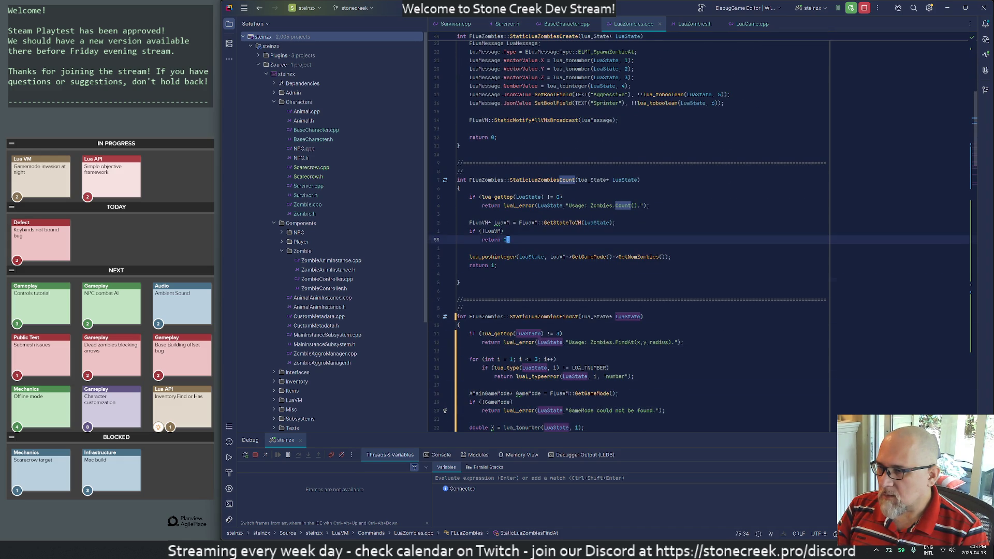
pyautogui.hotkey('ctrl', 'Right')
pyautogui.hotkey('ctrl', 'Right')
pyautogui.hotkey('ctrl', 'Right')
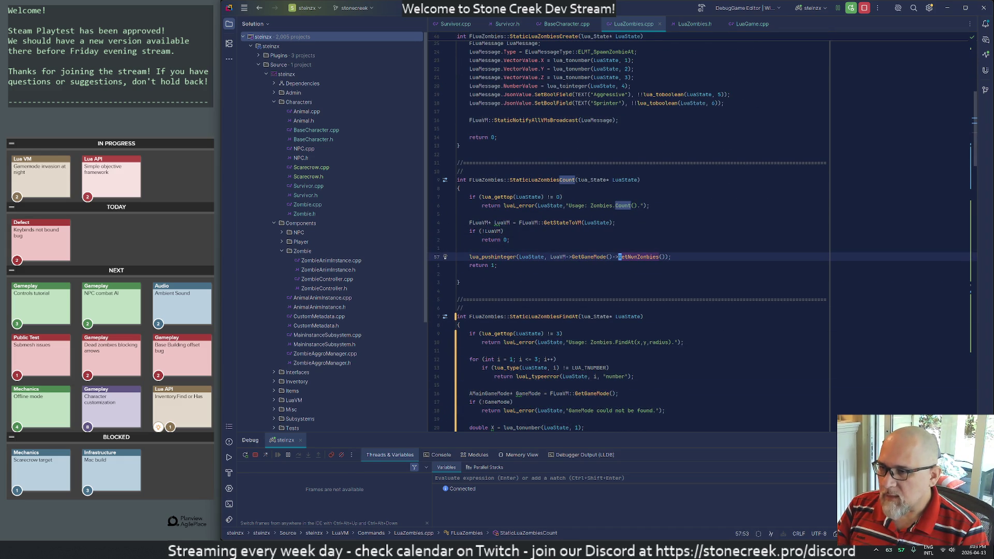
pyautogui.press('F12')
# Step: Inspect the GetAllActorsOfClass lookup of AZombie actors in GetNumZombies
pyautogui.press('Down')
pyautogui.press('Down')
pyautogui.press('Down')
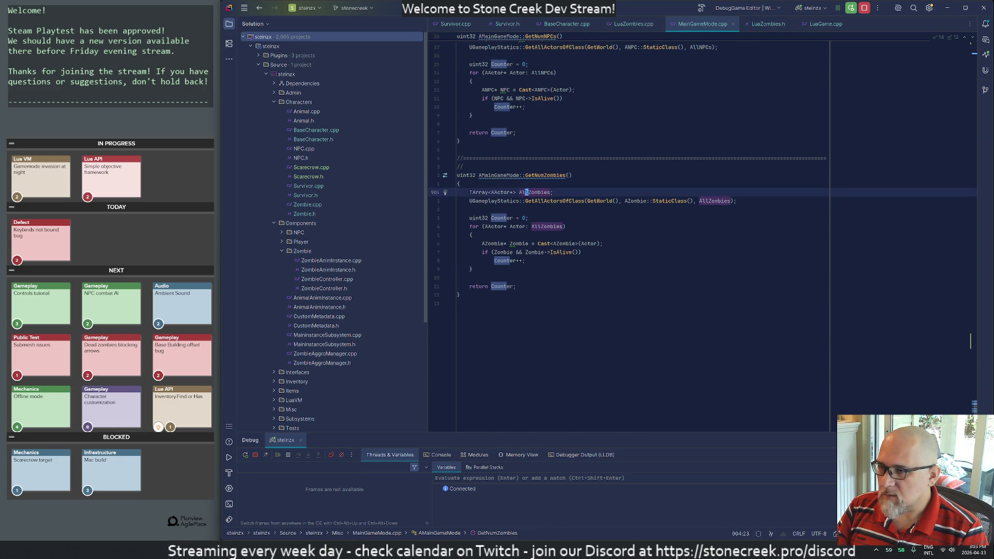
pyautogui.hotkey('ctrl', 'Right')
pyautogui.hotkey('ctrl', 'Right')
pyautogui.hotkey('ctrl', 'Right')
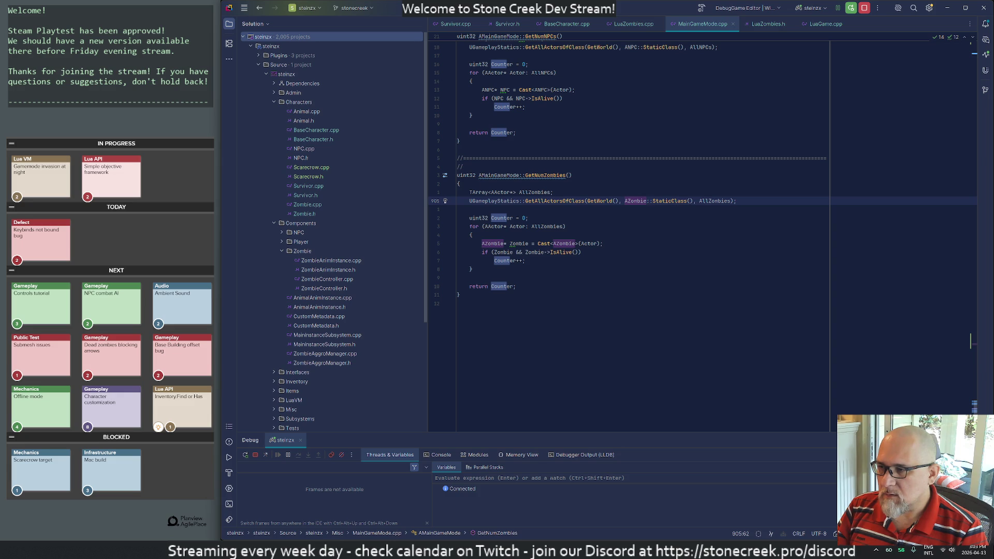
pyautogui.hotkey('alt', 'Tab')
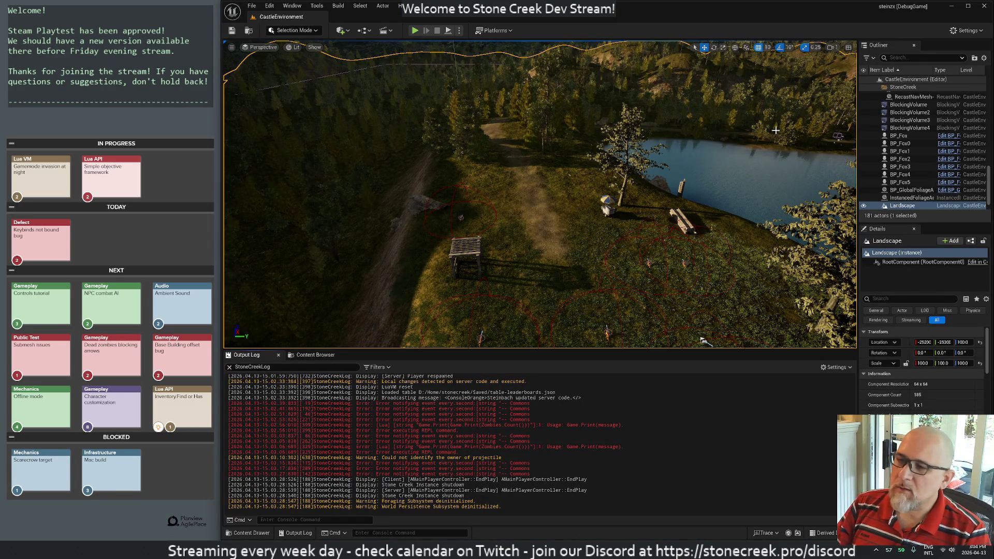
pyautogui.hotkey('alt', 'Tab')
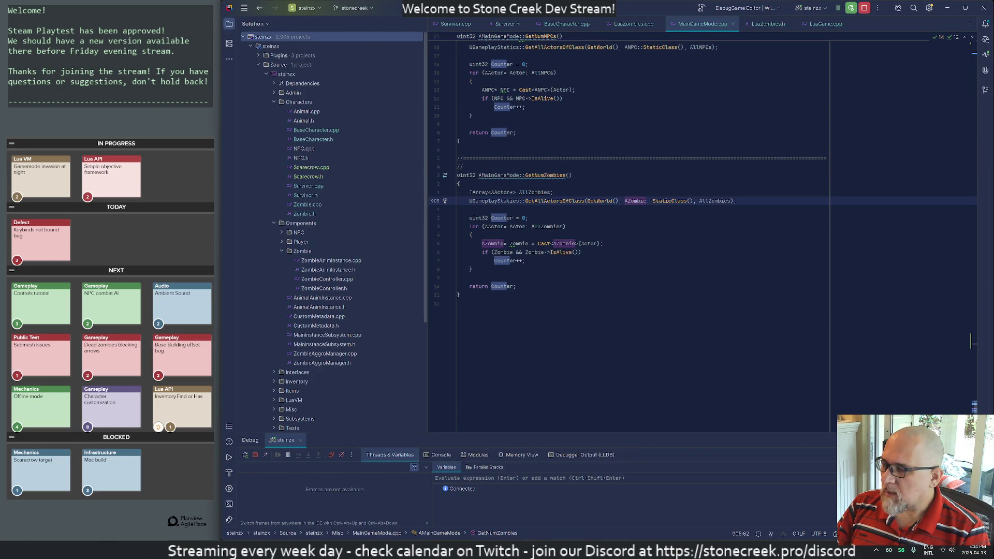
pyautogui.hotkey('alt', 'Tab')
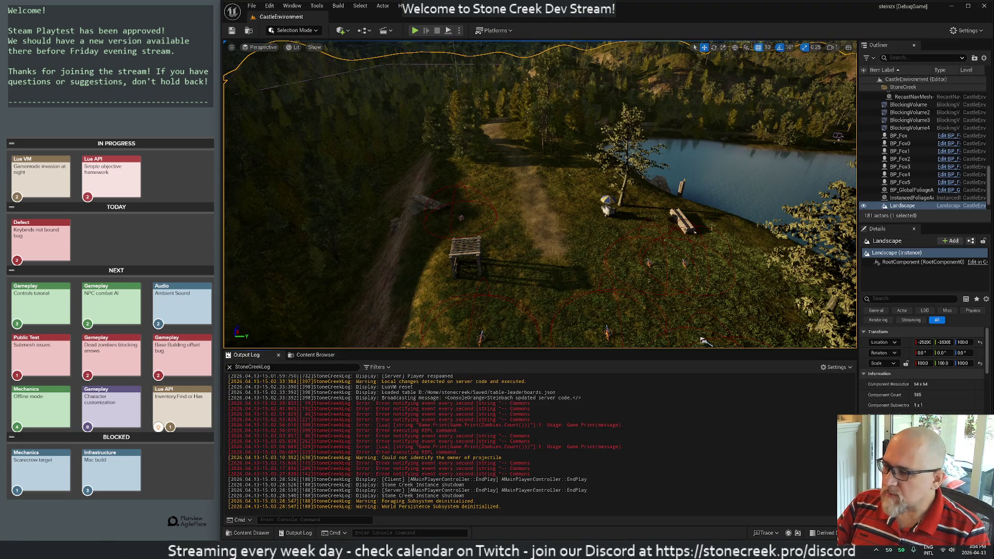
# Step: Start a new playtest of the Stone Creek level
pyautogui.hotkey('alt', 'Tab')
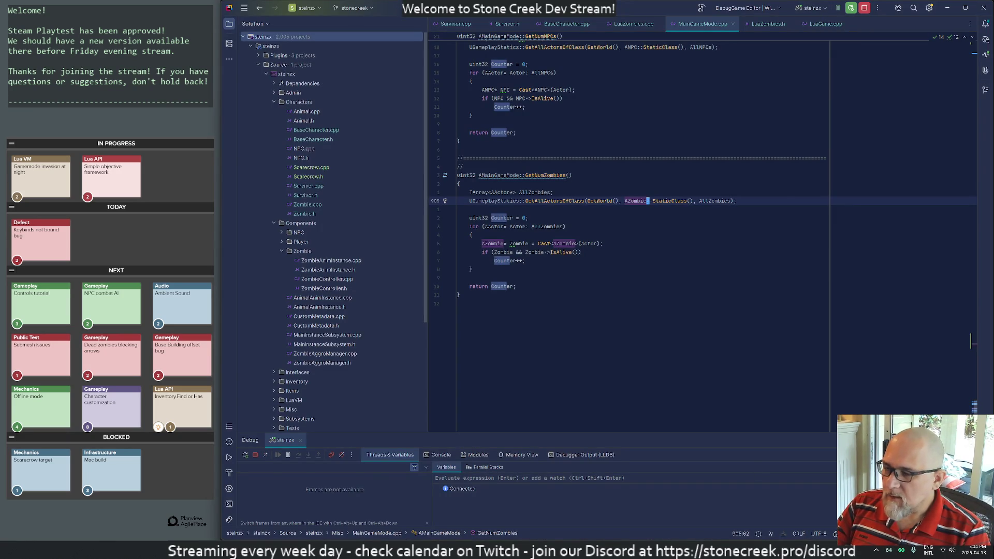
pyautogui.hotkey('alt', 'Tab')
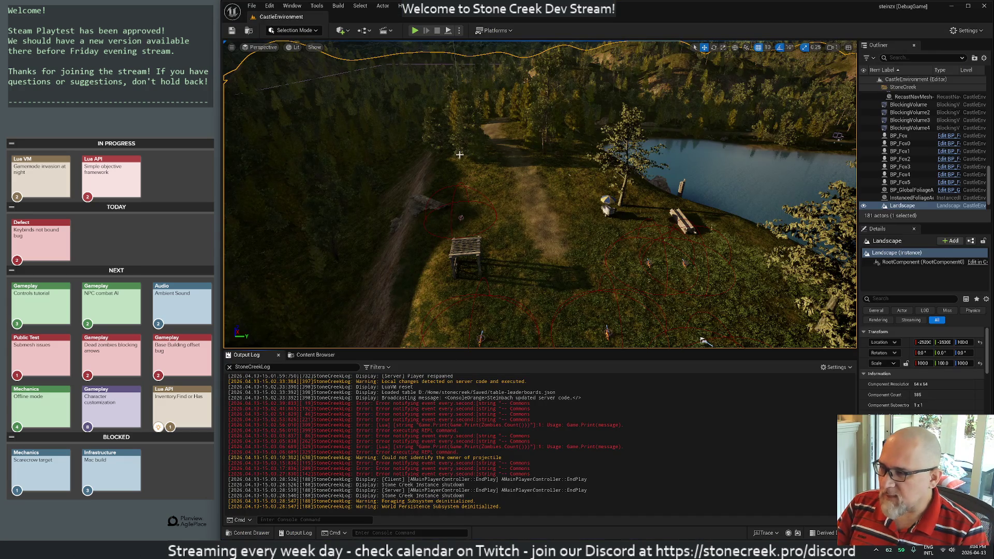
pyautogui.click(415, 32)
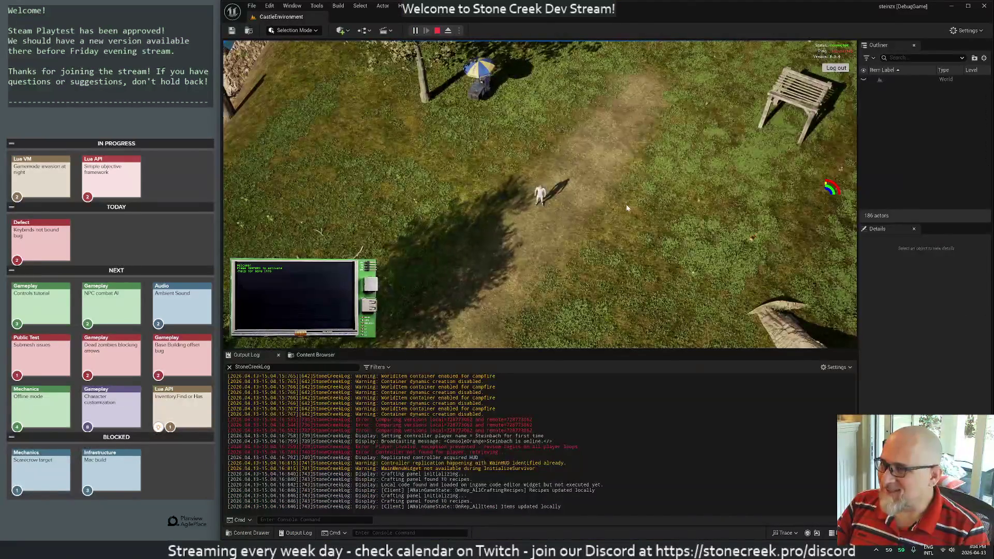
# Step: Filter the Outliner by 'zombie' so only BP_Zombie0 through BP_Zombie11 are listed
pyautogui.click(914, 228)
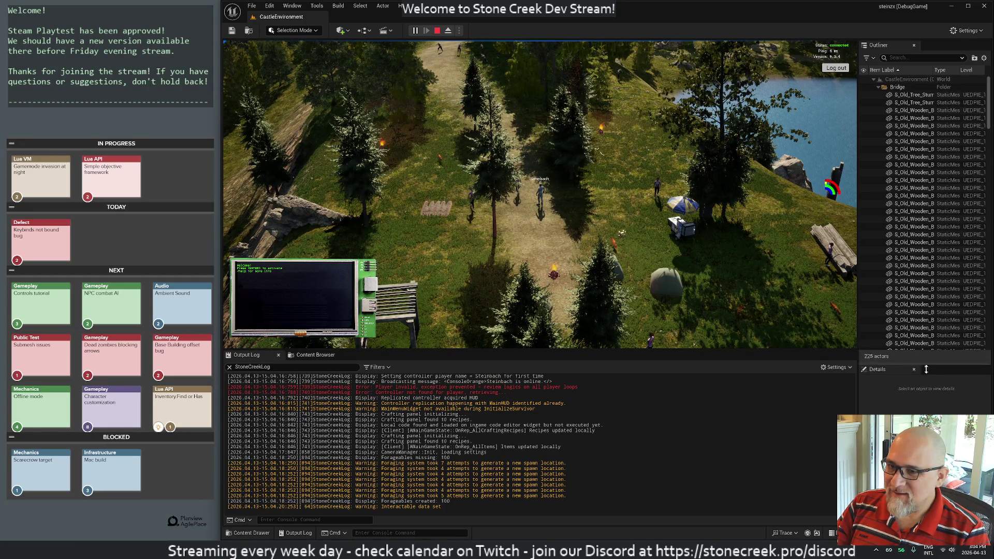
pyautogui.click(874, 79)
pyautogui.click(873, 79)
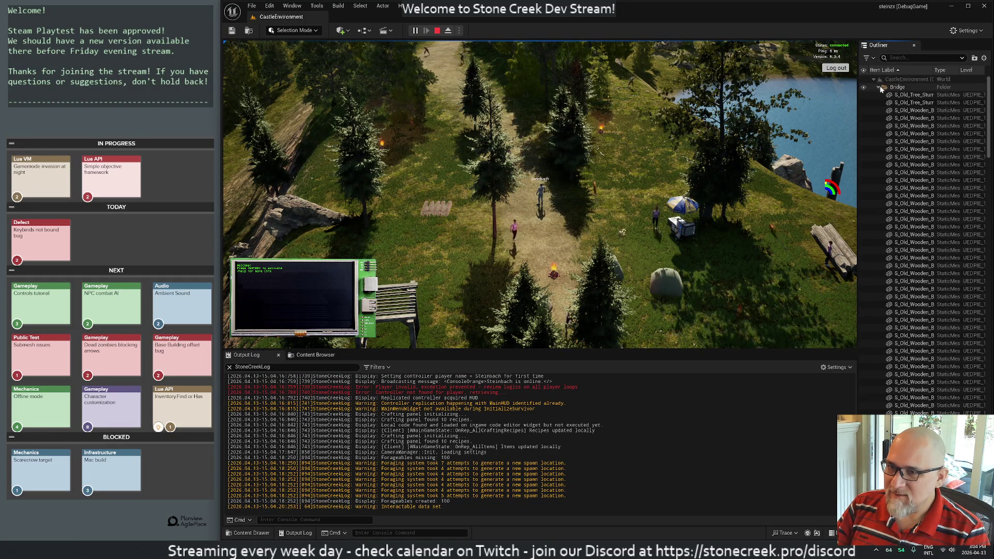
pyautogui.click(878, 96)
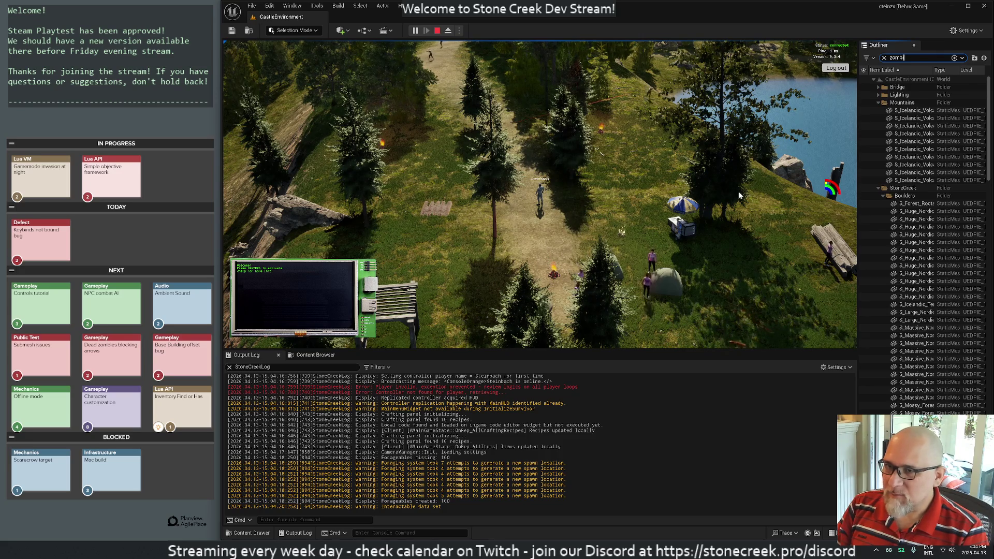
pyautogui.hotkey('ctrl', 'f')
pyautogui.write('zombie')
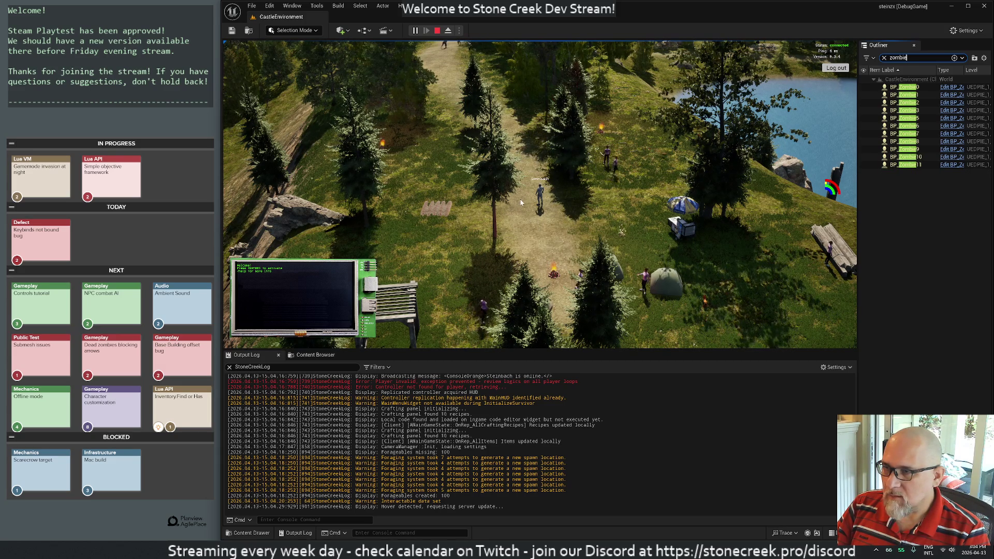
# Step: Bring the Lua scripts with _commons.lua back up in VS Code
pyautogui.hotkey('alt', 'Tab')
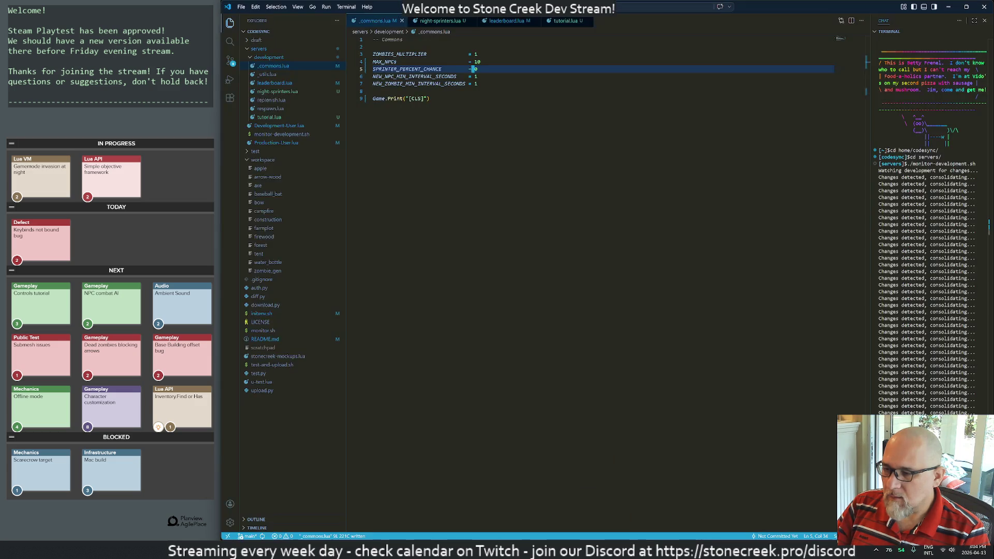
pyautogui.click(590, 505)
pyautogui.write(')')
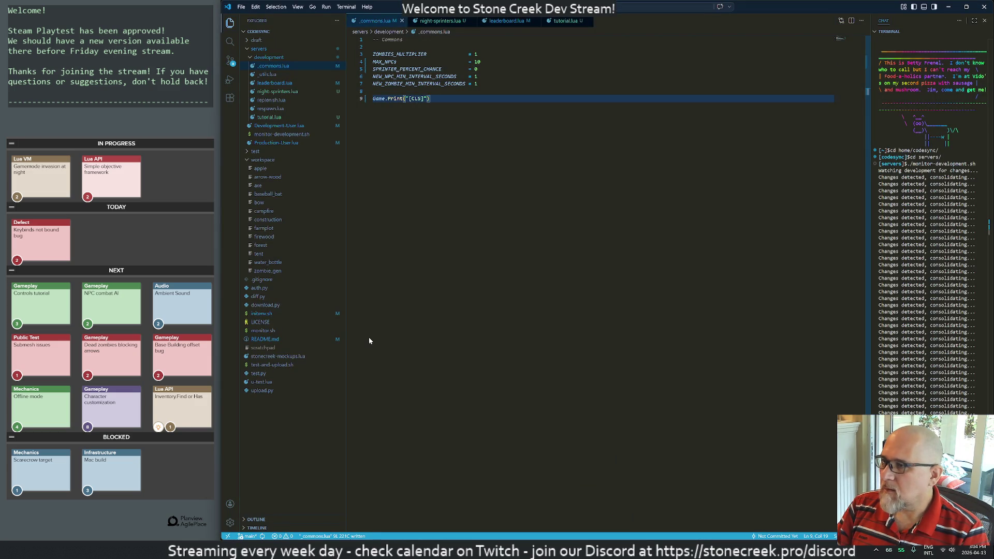
pyautogui.write('o')
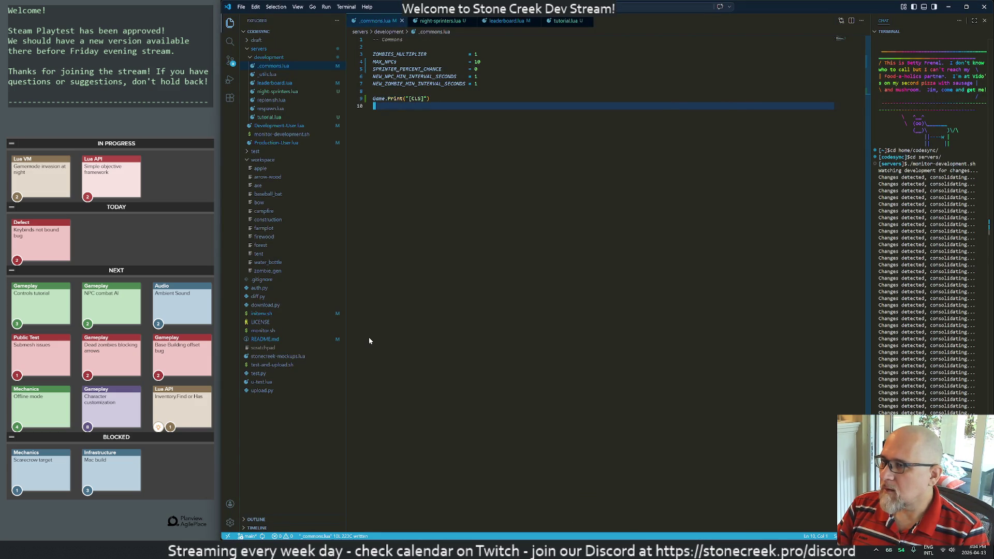
# Step: Go back to the running game and stop the playtest
pyautogui.hotkey('alt', 'Tab')
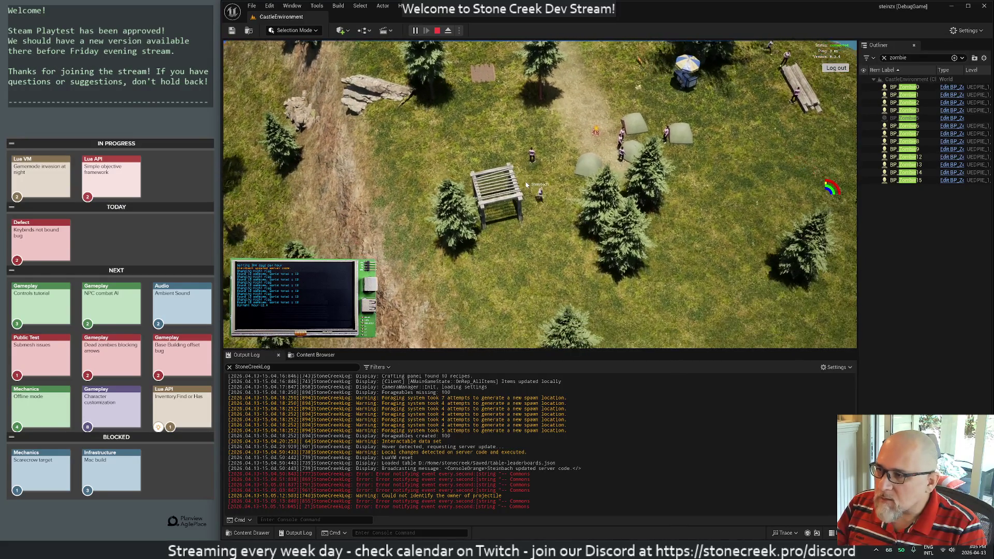
pyautogui.click(437, 31)
pyautogui.hotkey('alt', 'Tab')
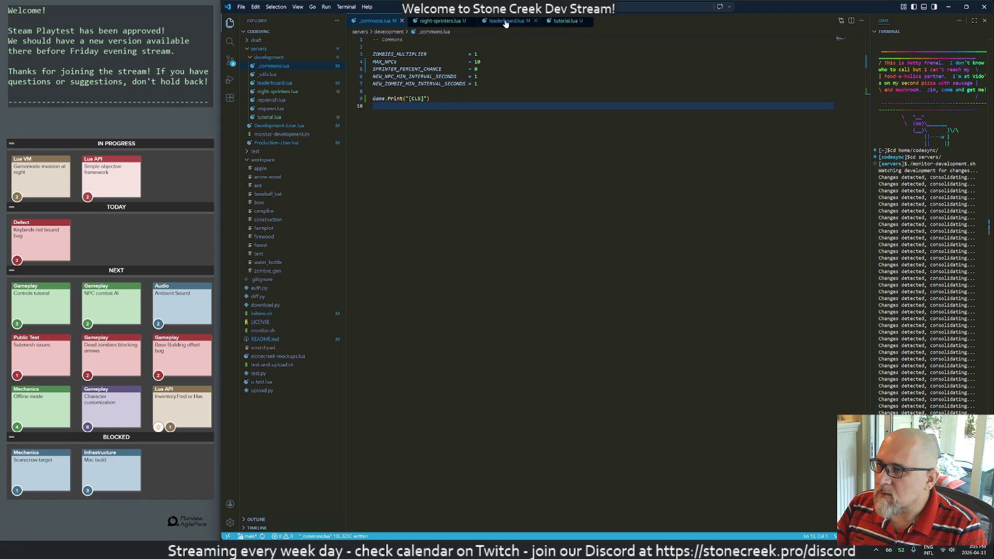
# Step: Move the leaderboard.lua tab after tutorial.lua and review the enable_leaderboard line near line 134
pyautogui.click(442, 21)
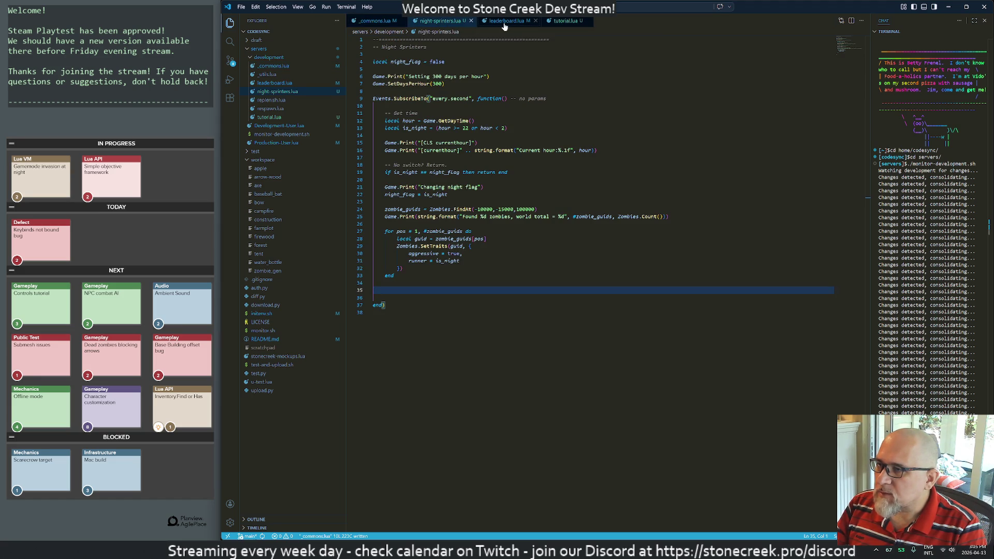
pyautogui.moveTo(505, 26); pyautogui.dragTo(568, 24)
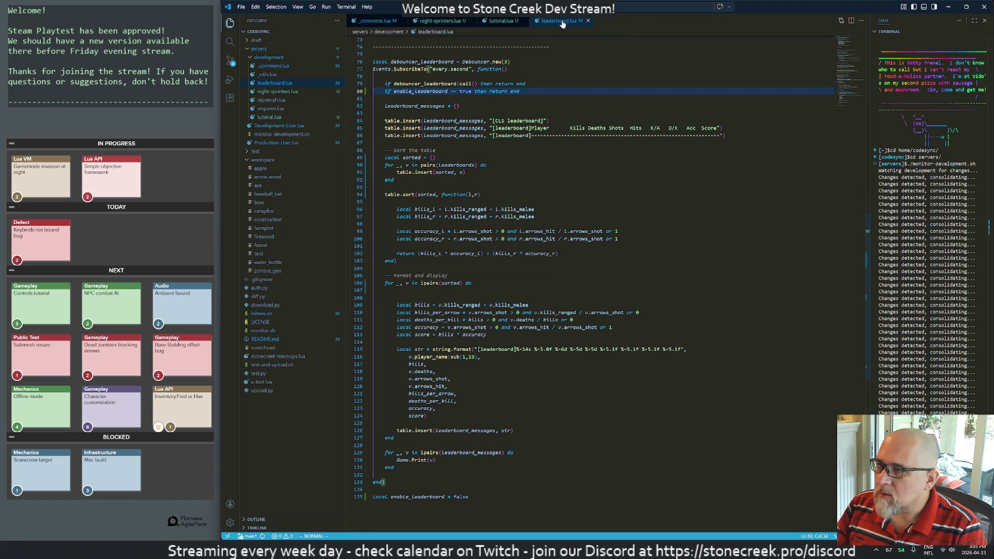
pyautogui.click(374, 490)
pyautogui.press('j')
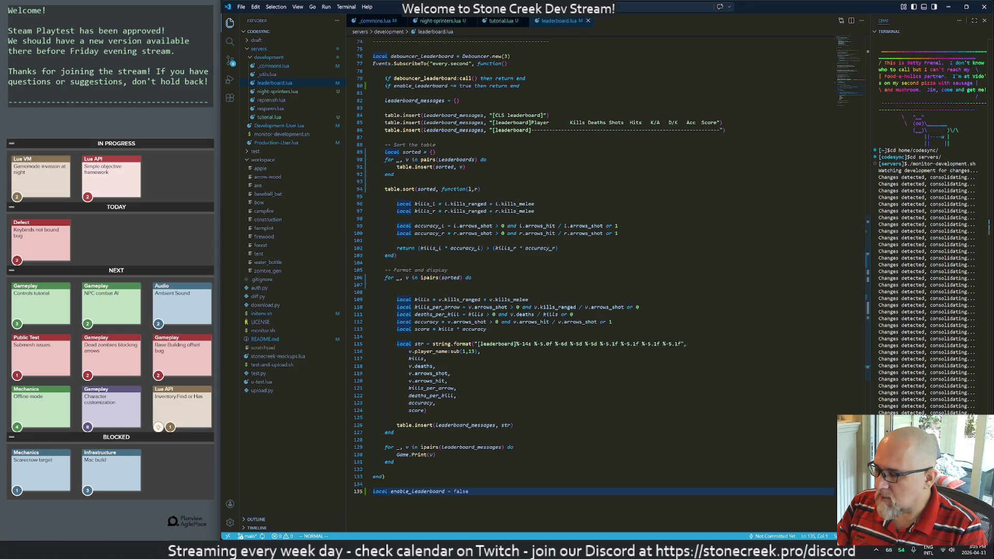
pyautogui.hotkey('alt', 'Tab')
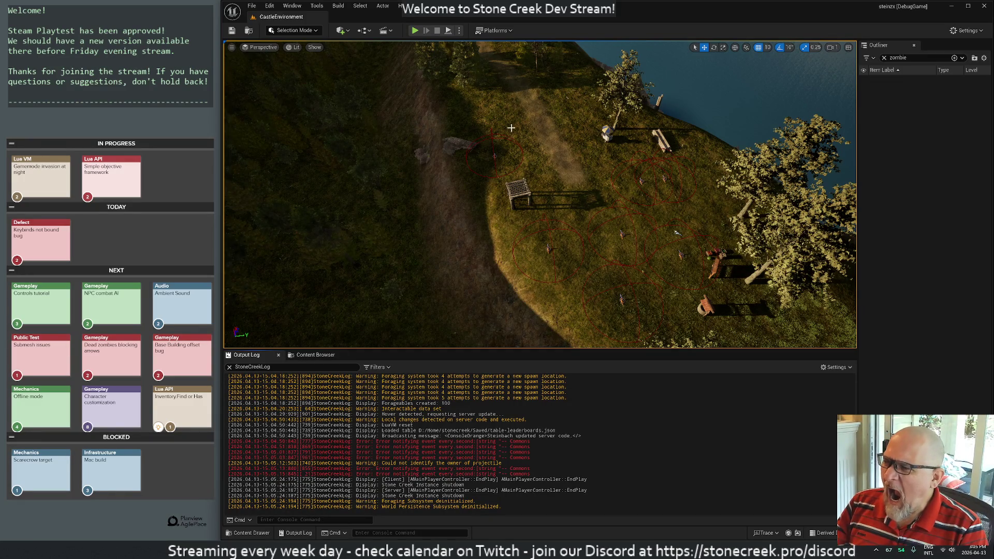
# Step: Start the game, then highlight zombie_guids in night-sprinters.lua to see its SetTraits loop
pyautogui.click(414, 31)
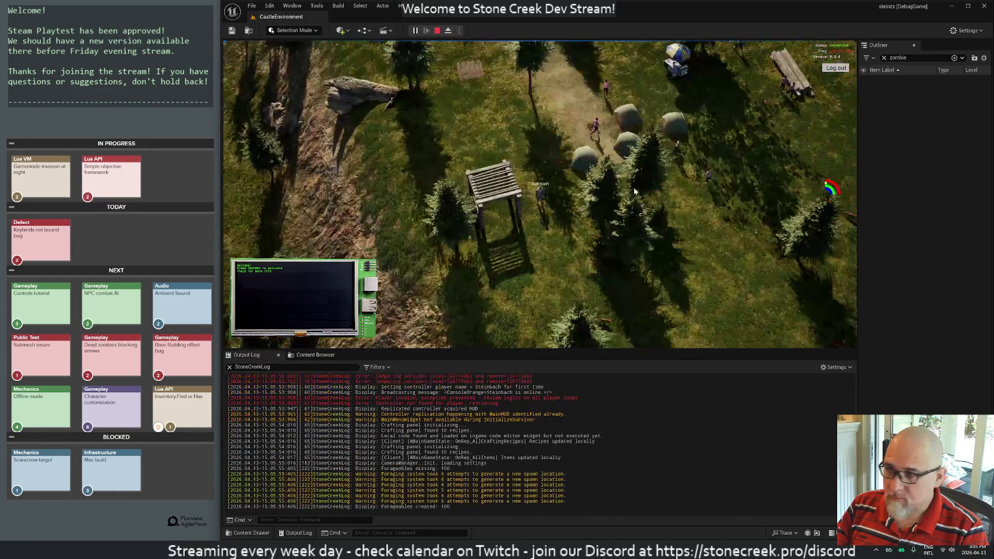
pyautogui.hotkey('alt', 'Tab')
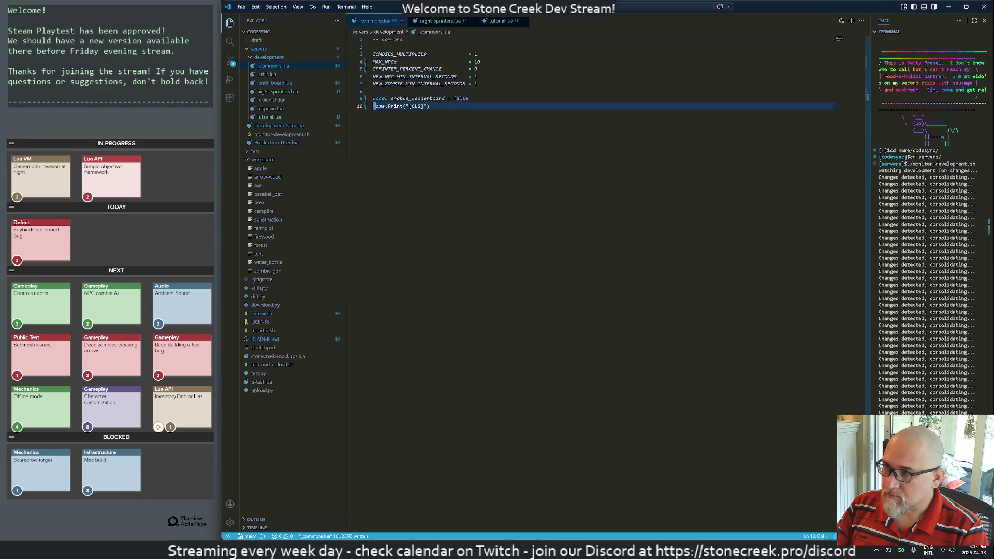
pyautogui.click(417, 21)
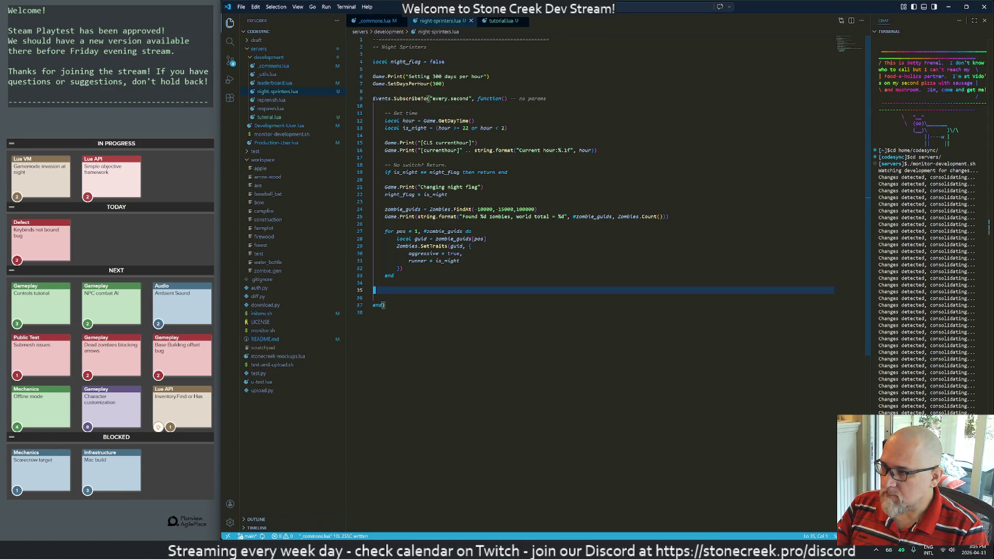
pyautogui.click(447, 232)
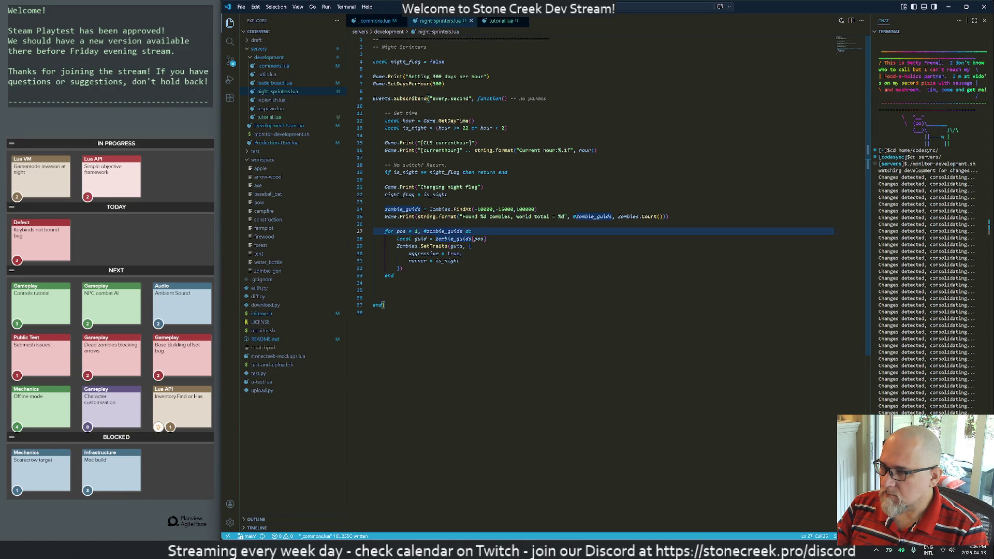
pyautogui.hotkey('alt', 'Tab')
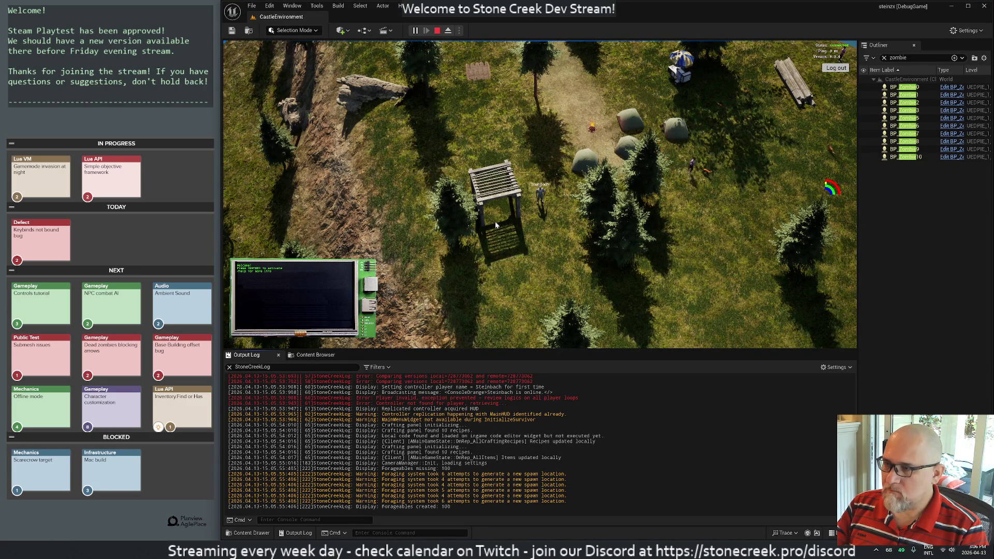
pyautogui.hotkey('alt', 'Tab')
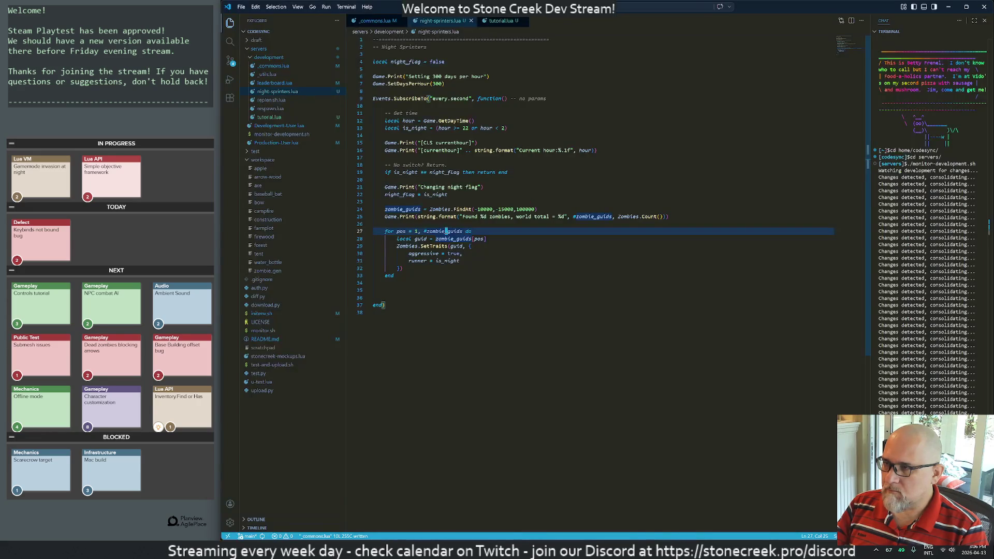
# Step: Close MainGameMode.cpp in Rider and scroll LuaZombies.cpp to StaticLuaZombiesSetTraits
pyautogui.hotkey('alt', 'Tab')
pyautogui.hotkey('alt', 'Tab')
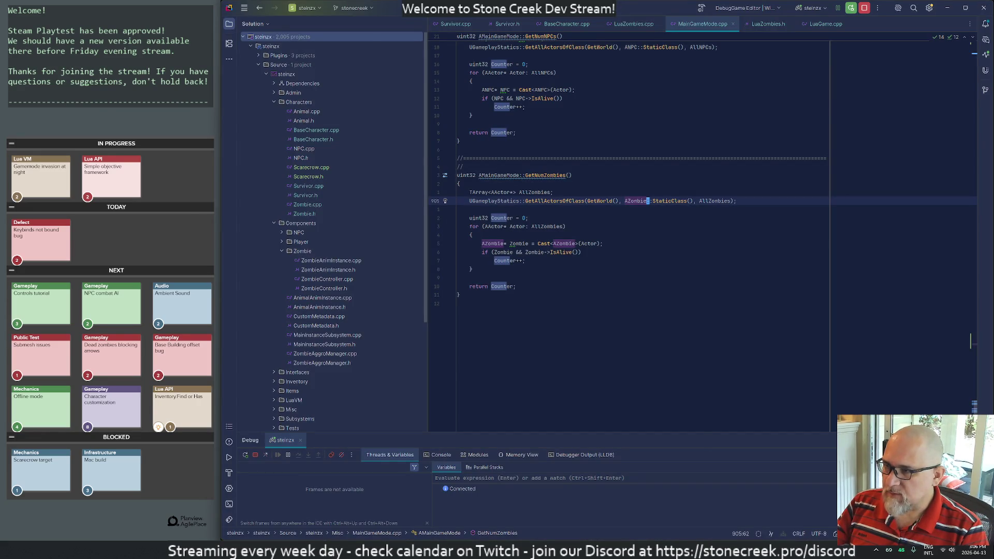
pyautogui.middleClick(693, 26)
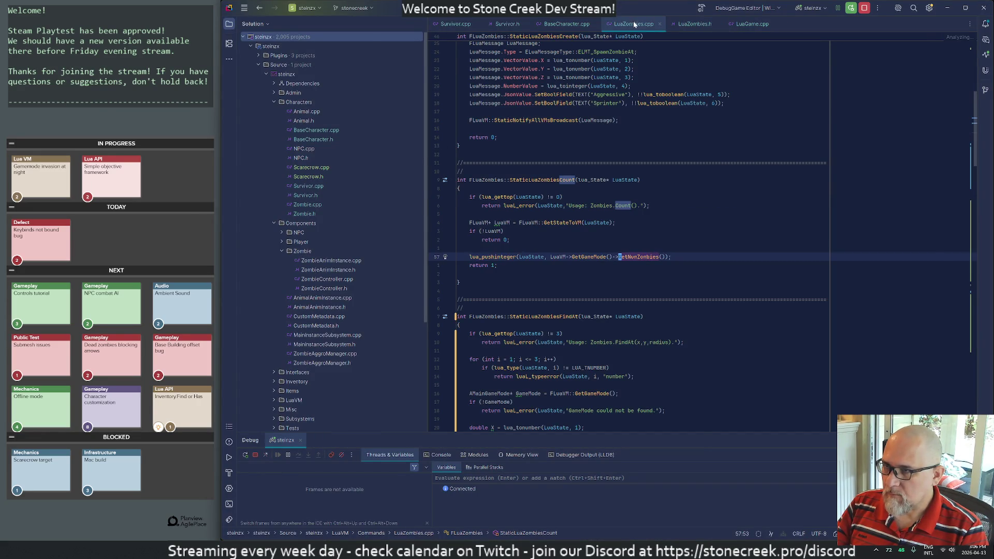
pyautogui.scroll(10, 642, 233)
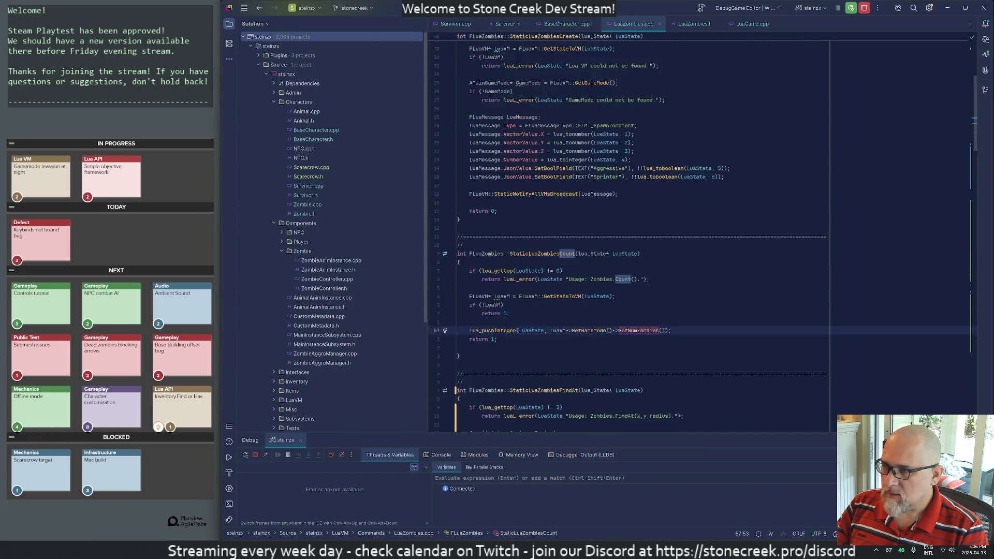
pyautogui.scroll(-20, 643, 233)
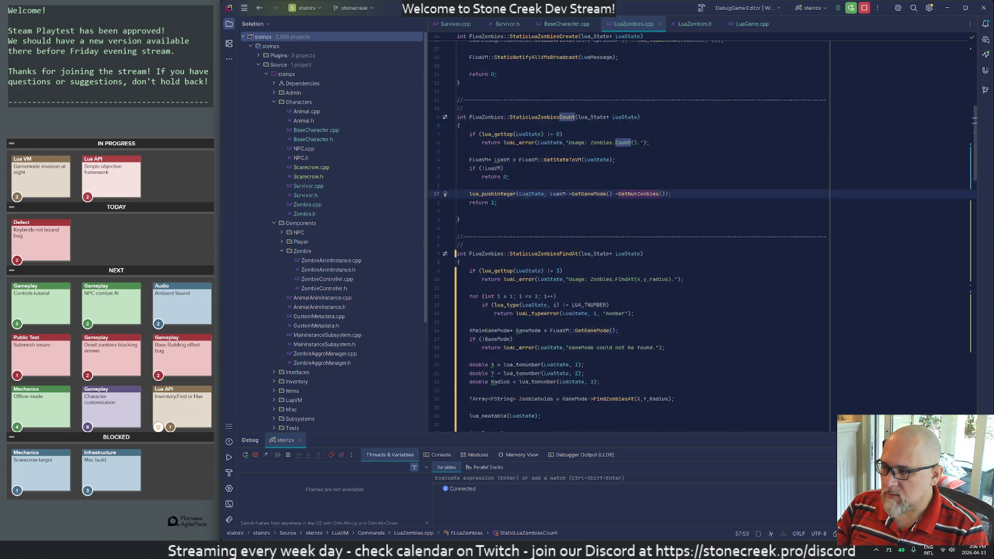
pyautogui.scroll(-20, 629, 235)
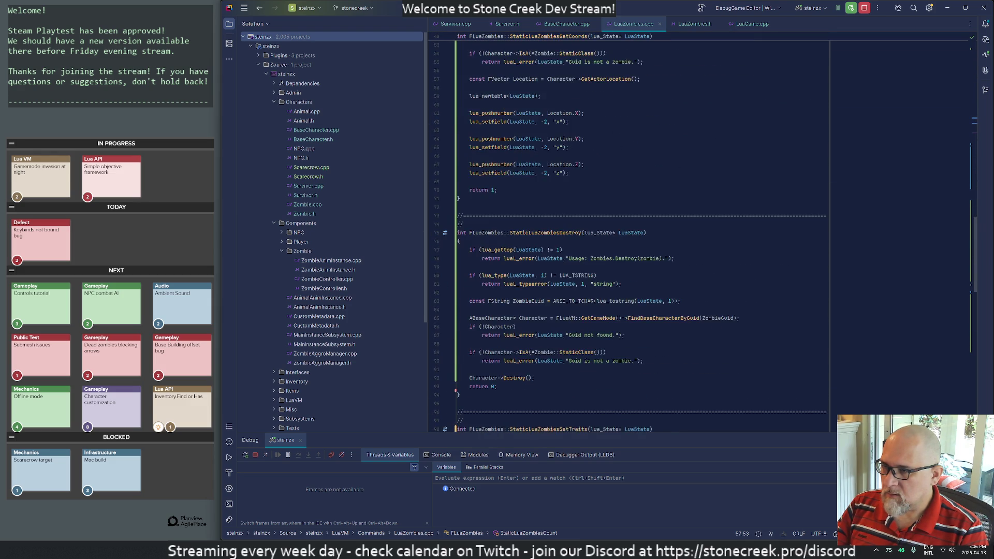
pyautogui.scroll(2, 642, 233)
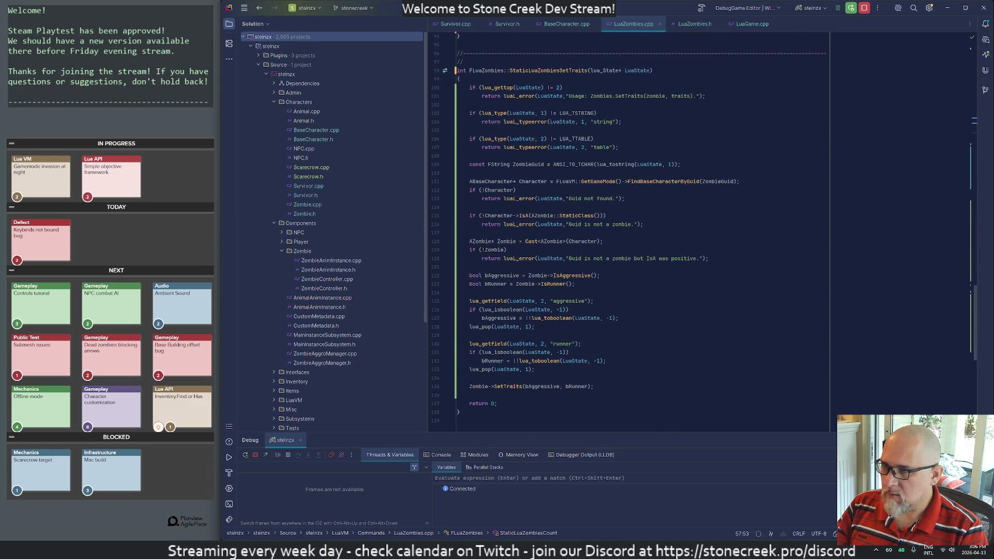
# Step: Review SetTraits' usage message, string check, ZombieGuid lookup and not-a-zombie error
pyautogui.click(654, 95)
pyautogui.click(582, 113)
pyautogui.click(521, 164)
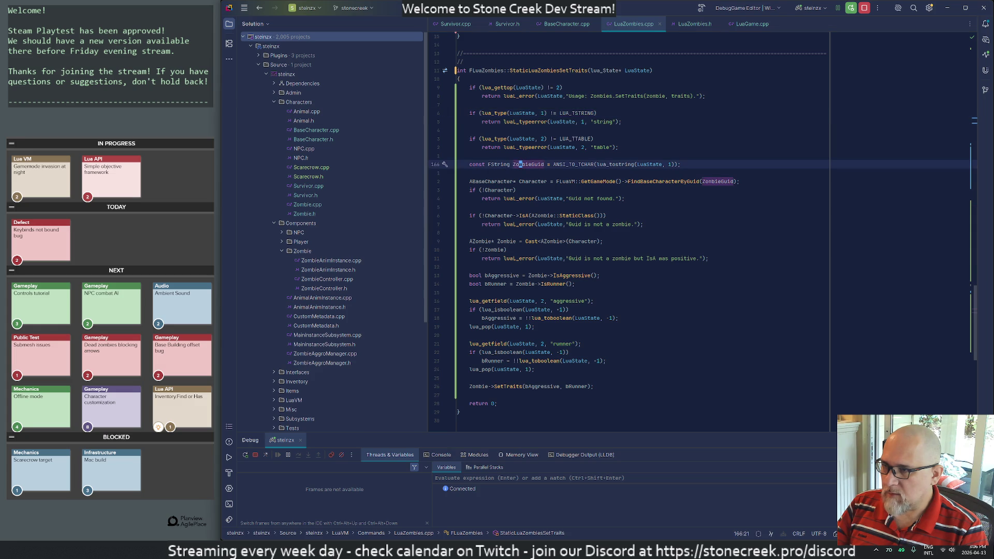
pyautogui.click(644, 181)
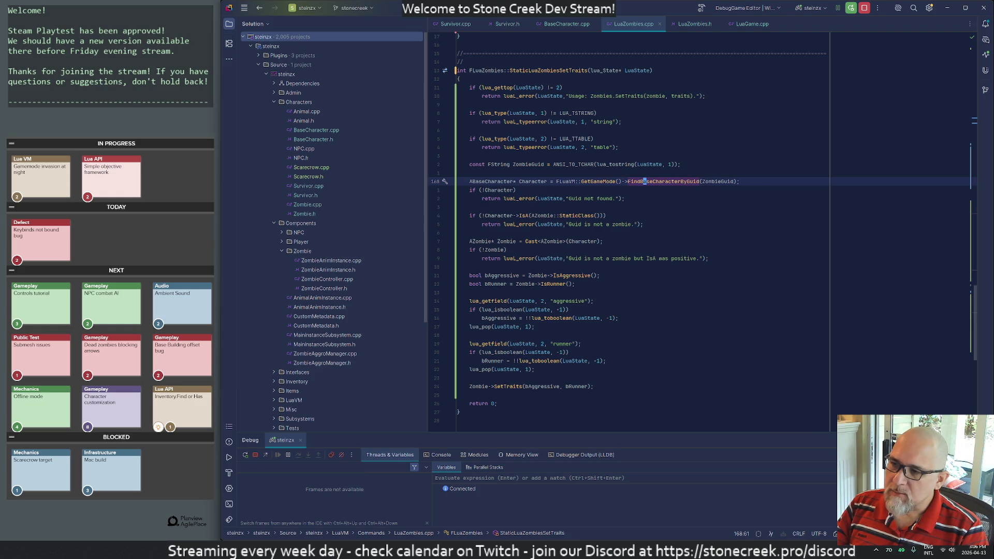
pyautogui.click(645, 258)
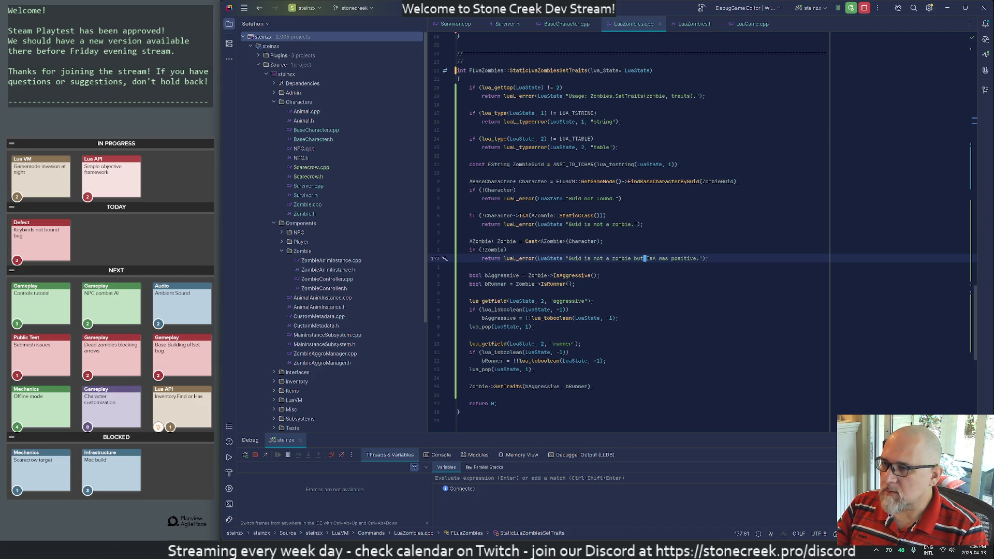
pyautogui.hotkey('alt', 'Tab')
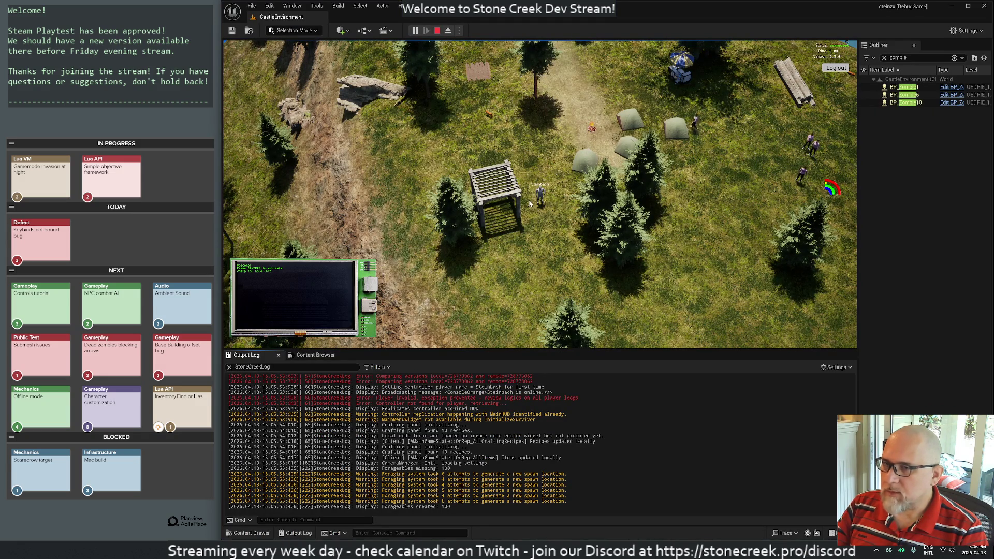
pyautogui.scroll(3, 427, 62)
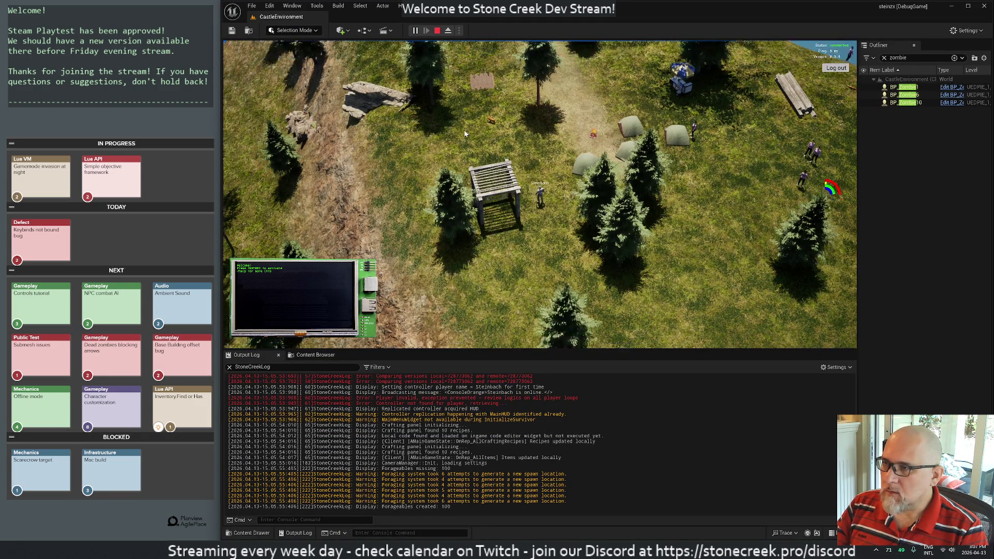
pyautogui.hotkey('alt', 'Tab')
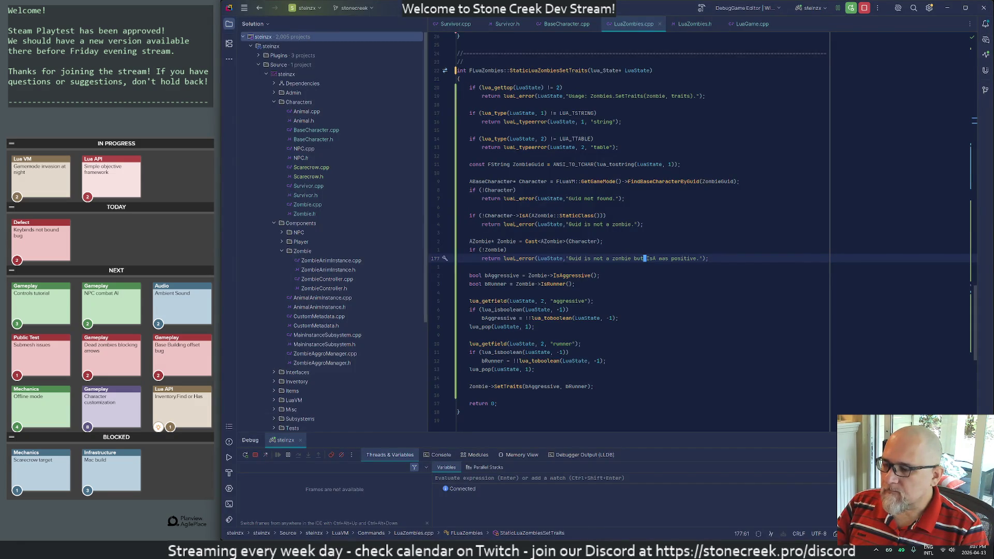
# Step: Delete the two blank lines before the closing end) in night-sprinters.lua and save with :w
pyautogui.hotkey('alt', 'Tab')
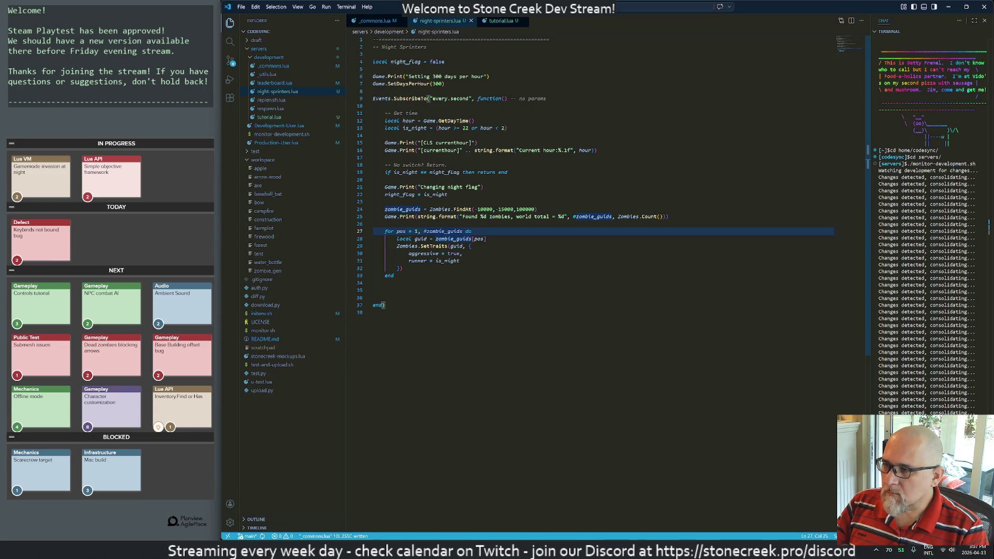
pyautogui.press('Down')
pyautogui.press('Down')
pyautogui.press('Down')
pyautogui.press('d')
pyautogui.press('d')
pyautogui.press('d')
pyautogui.press('Return')
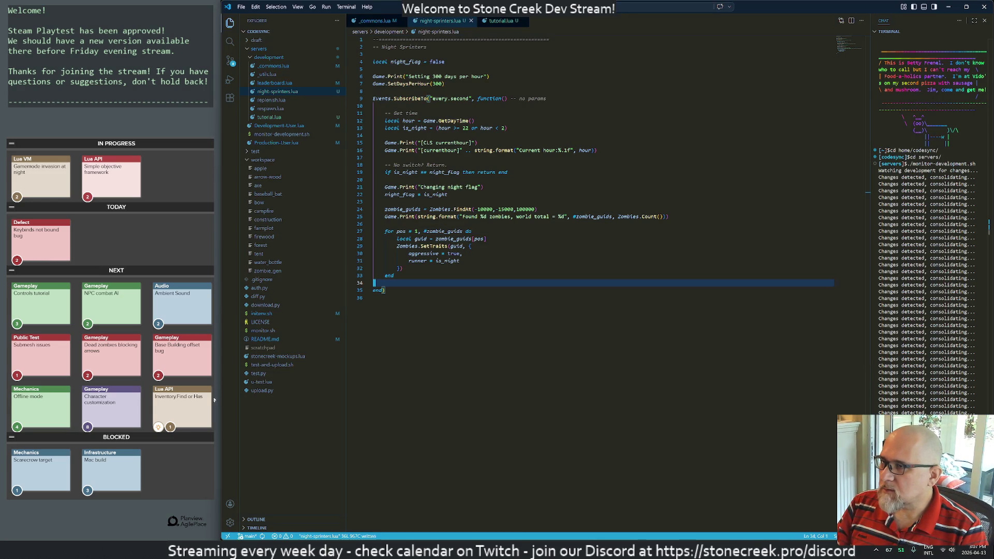
# Step: Switch between the script and the running game to watch night fall, ending in Rider's LuaZombies.cpp
pyautogui.hotkey('alt', 'Tab')
pyautogui.hotkey('alt', 'Tab')
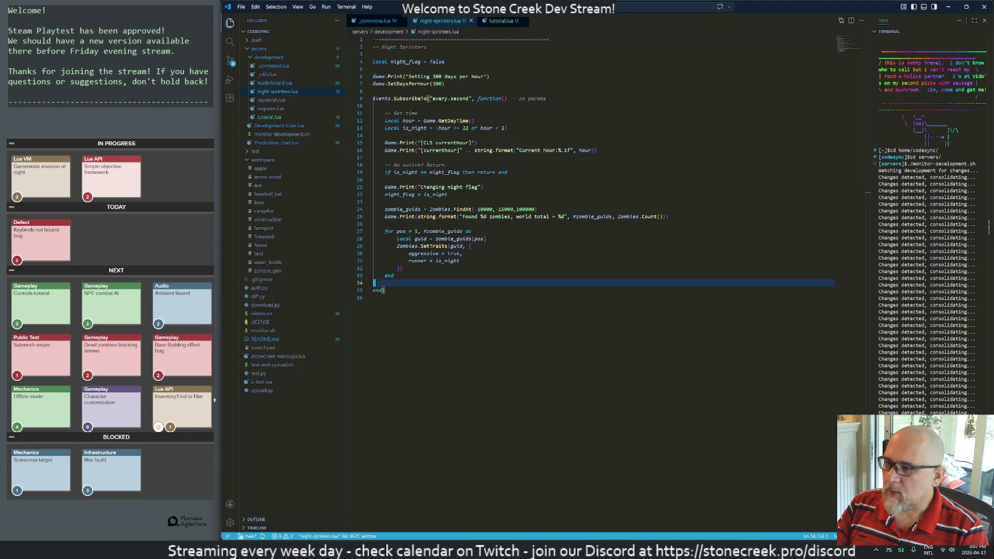
pyautogui.hotkey('alt', 'Tab')
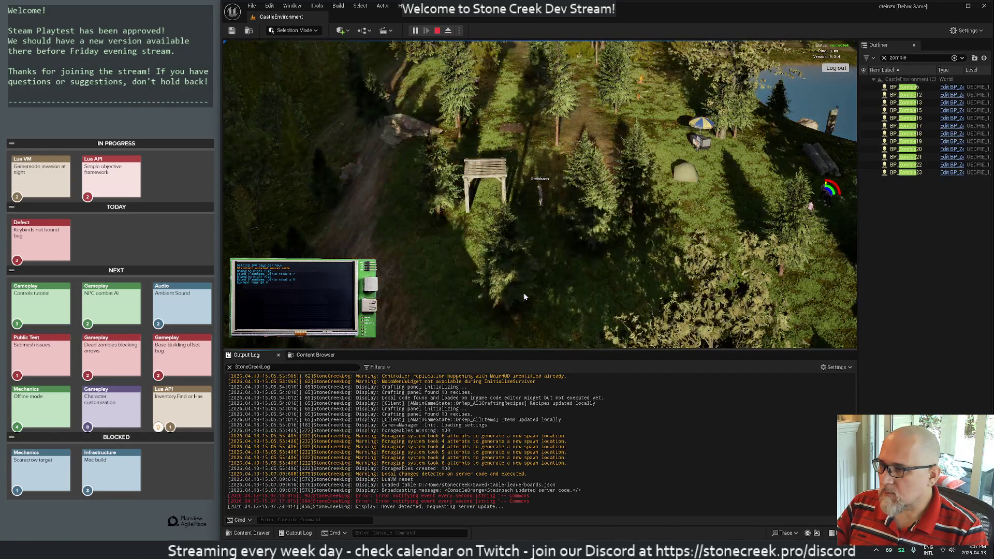
pyautogui.hotkey('alt', 'Tab')
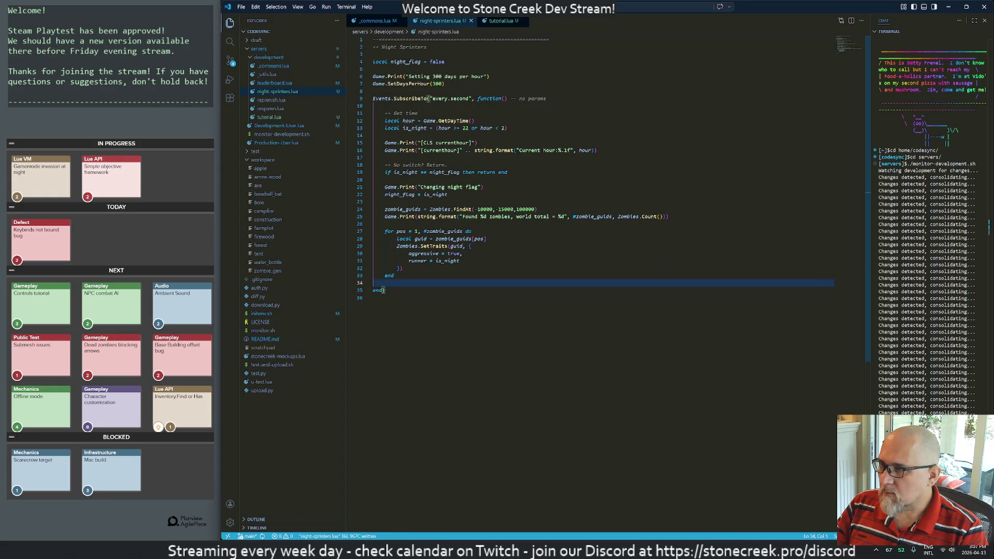
pyautogui.hotkey('alt', 'Tab')
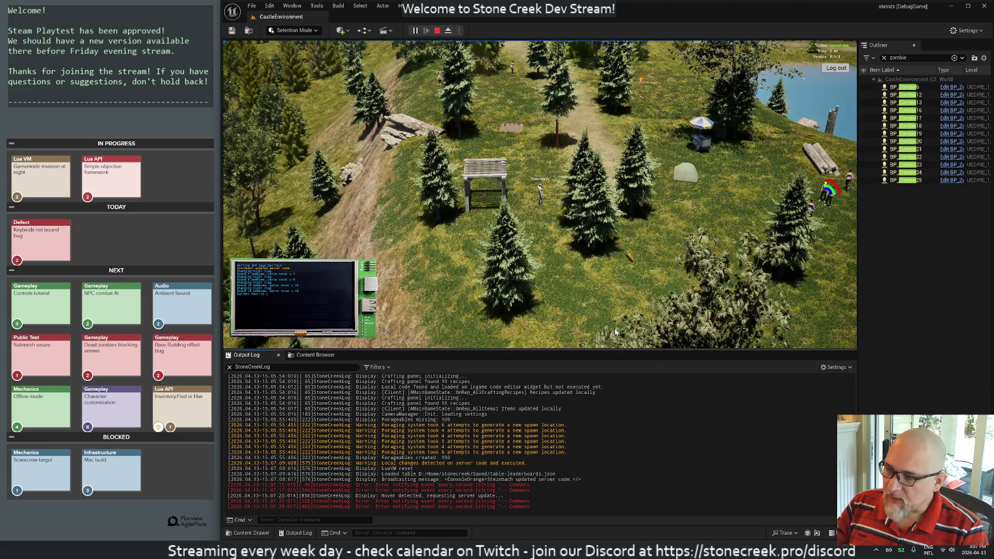
pyautogui.hotkey('alt', 'Tab')
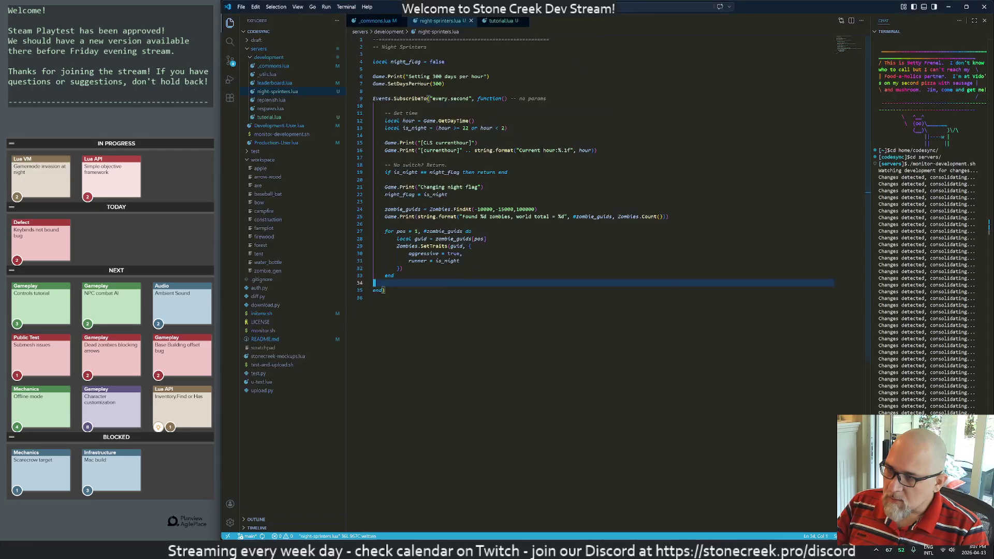
pyautogui.hotkey('alt', 'Tab')
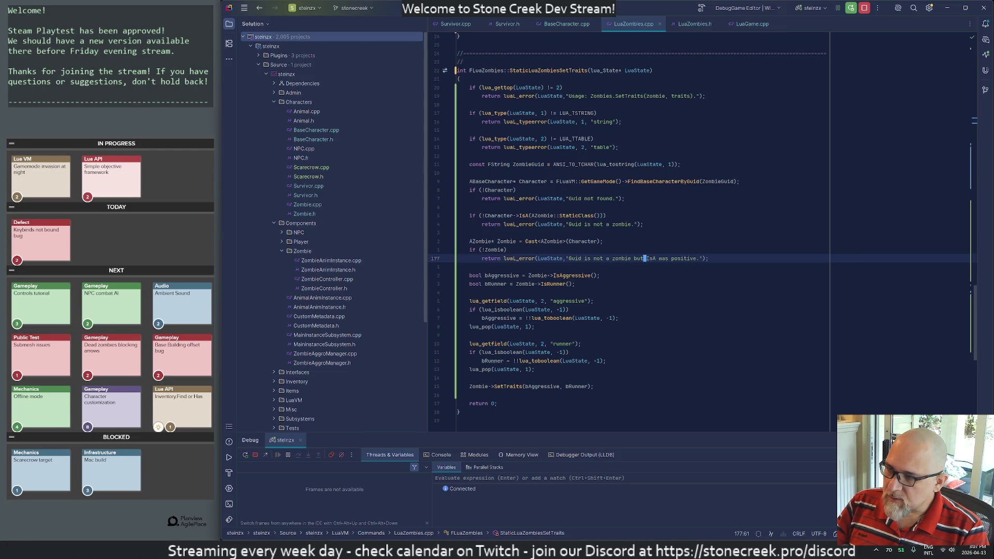
# Step: Step over the SetTraits handler lines to inspect ZombieGuid and the character lookup result
pyautogui.scroll(-1, 441, 52)
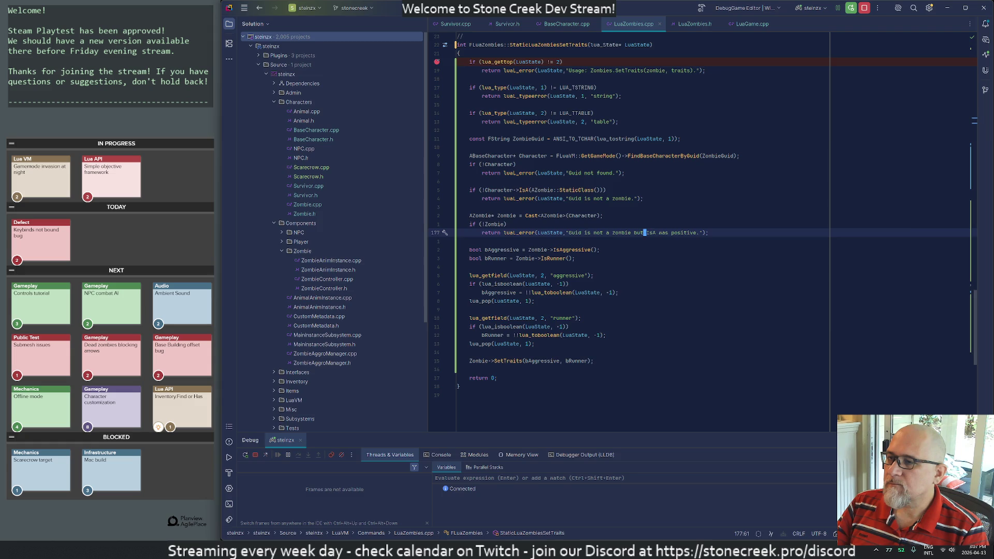
pyautogui.hotkey('alt', 'Tab')
pyautogui.hotkey('alt', 'Tab')
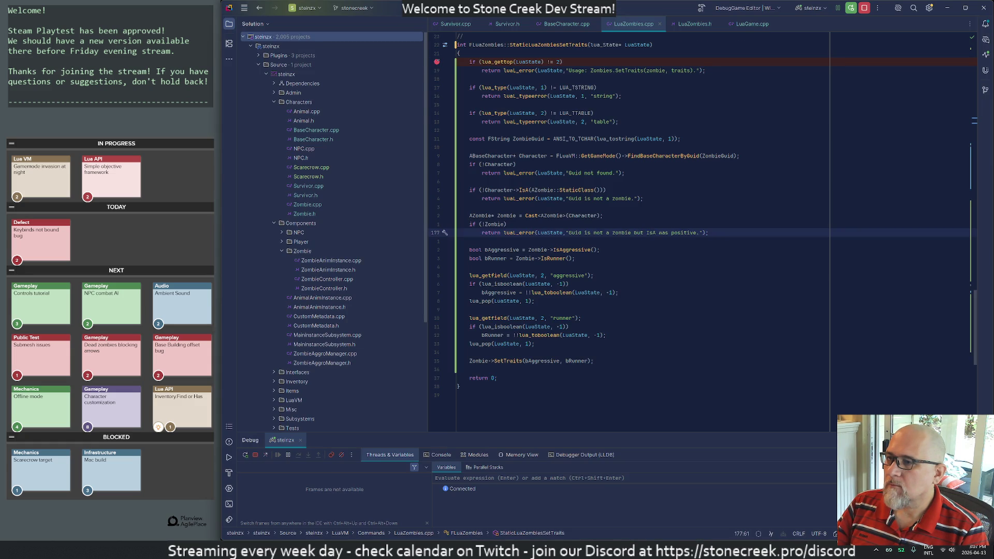
pyautogui.click(297, 456)
pyautogui.click(298, 456)
pyautogui.click(298, 456)
pyautogui.click(298, 455)
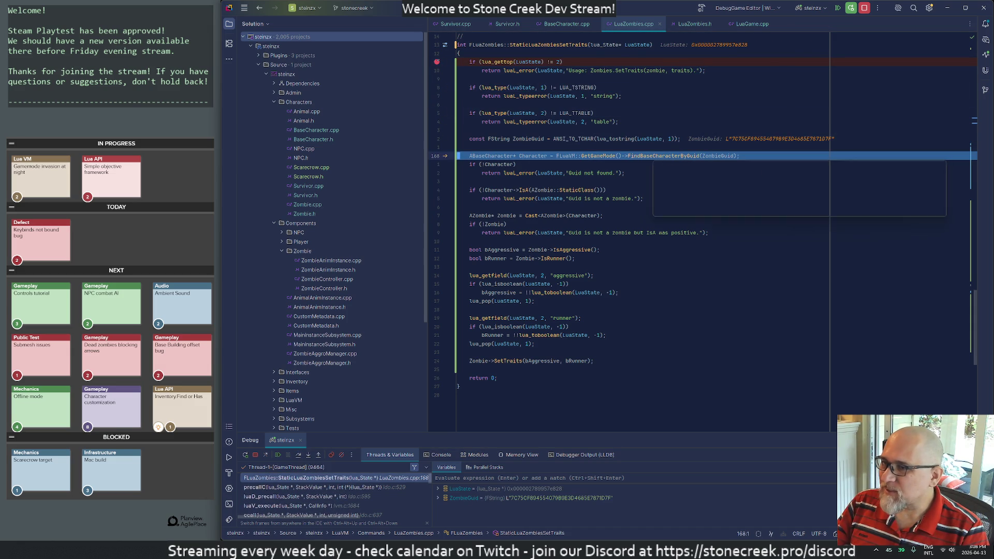
pyautogui.click(299, 457)
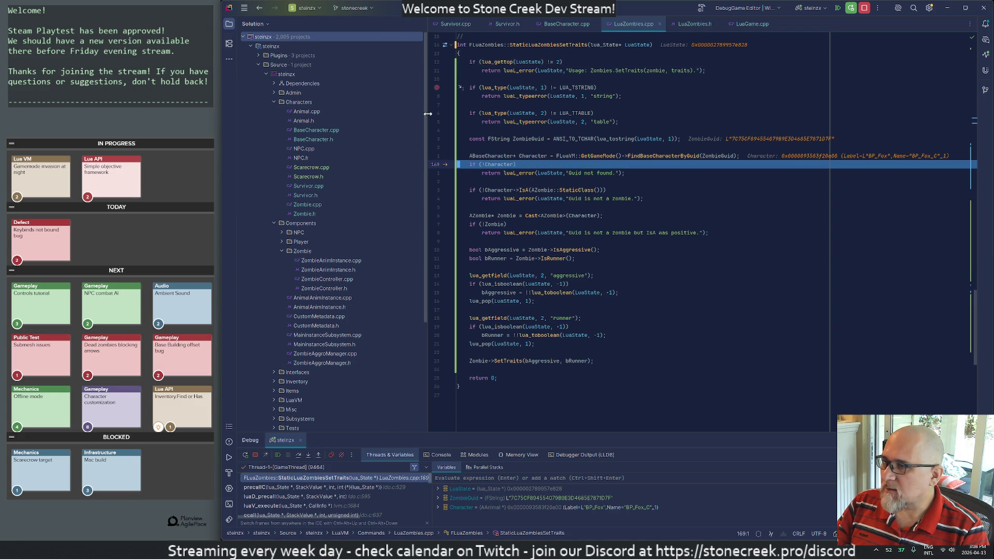
# Step: Resume the game and select the FindBaseCharacterByGuid call in LuaZombies.cpp
pyautogui.click(276, 456)
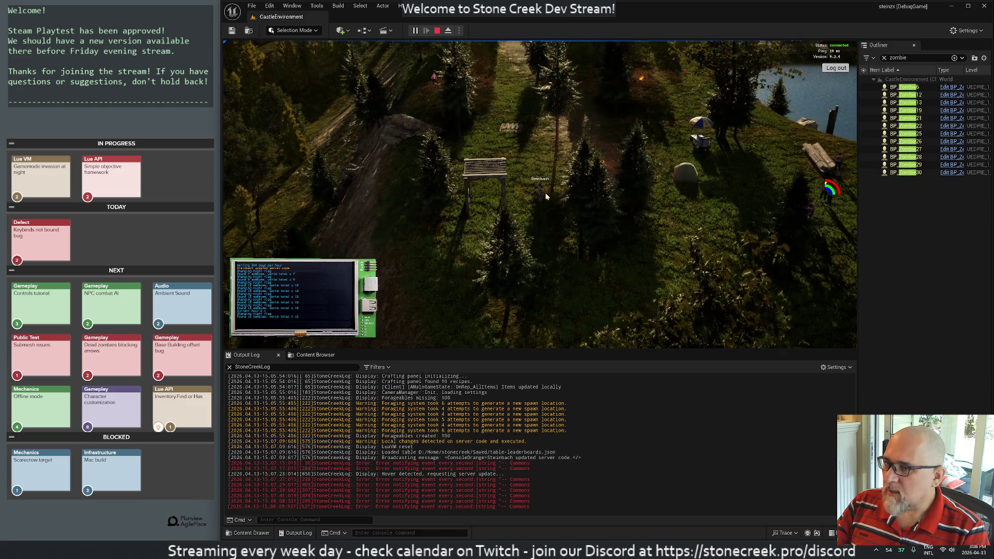
pyautogui.hotkey('alt', 'Tab')
pyautogui.click(669, 156)
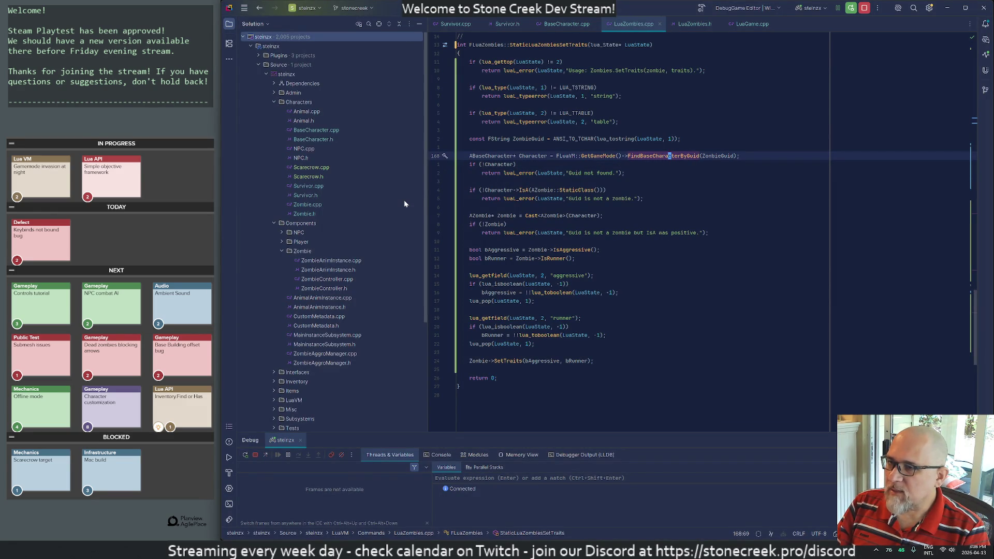
# Step: Jump to the FindBaseCharacterByGuid definition and start an if condition inside its loop
pyautogui.press('F12')
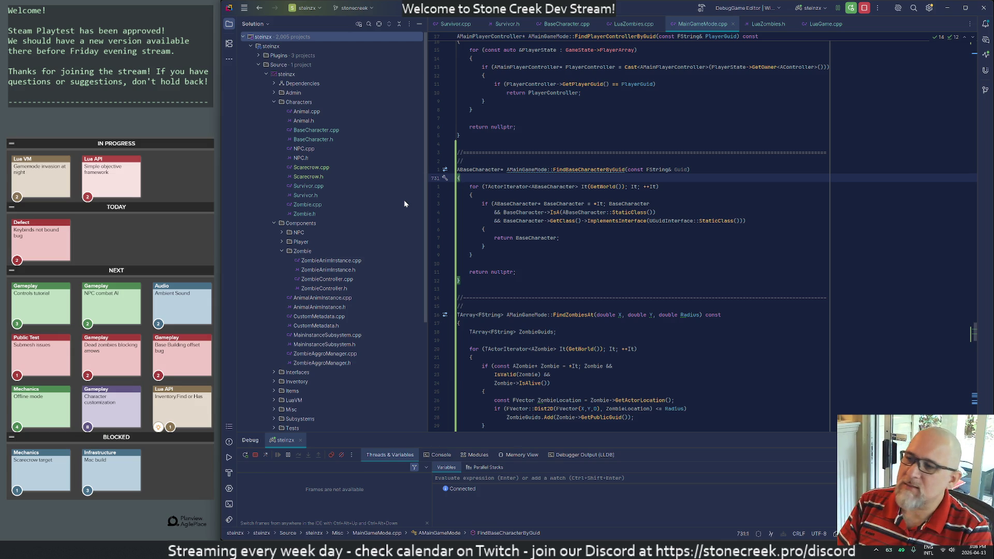
pyautogui.press('Down')
pyautogui.press('Down')
pyautogui.press('Down')
pyautogui.press('Down')
pyautogui.press('Down')
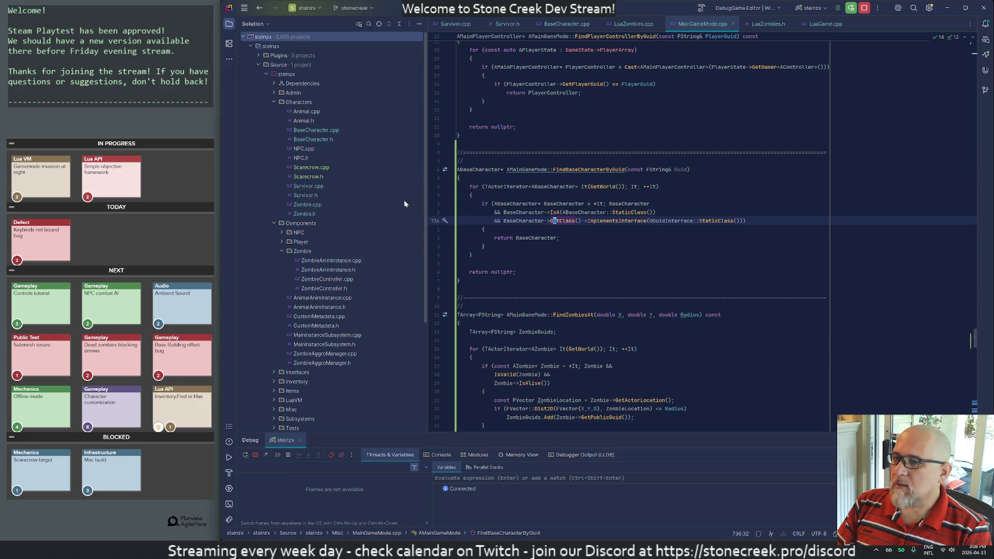
pyautogui.press('Down')
pyautogui.press('Return')
pyautogui.write('i')
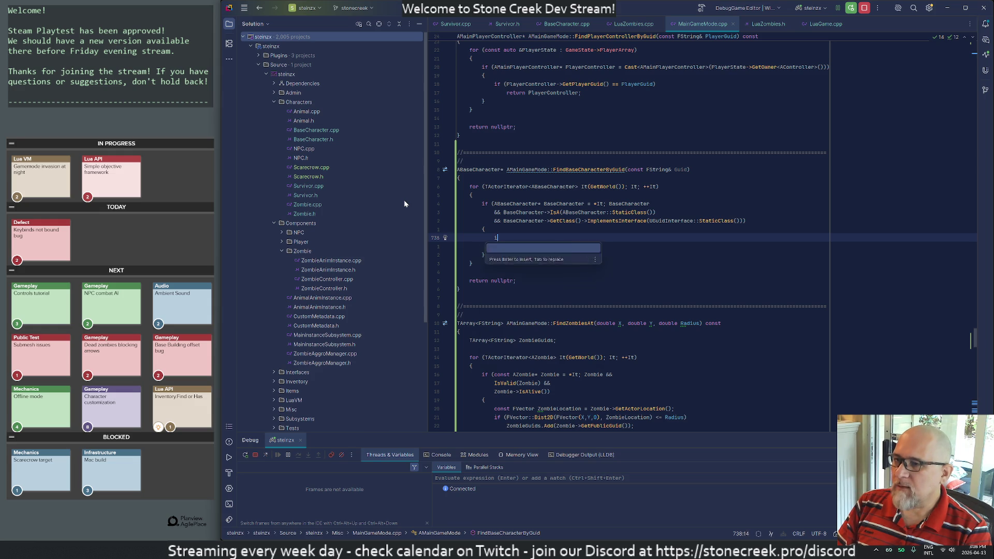
pyautogui.write('f ( Guid =')
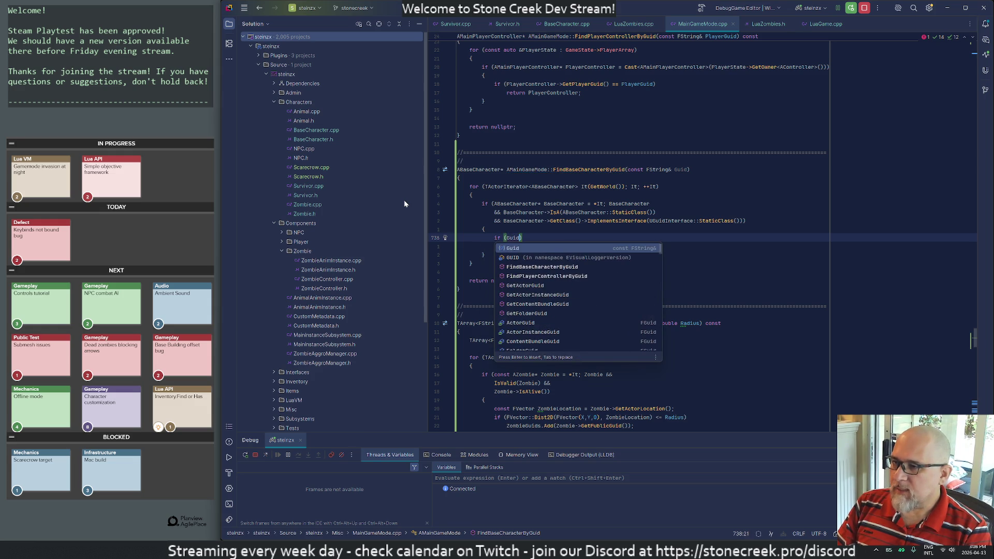
pyautogui.write('=')
pyautogui.hotkey('ctrl', 'Left')
pyautogui.hotkey('ctrl', 'Left')
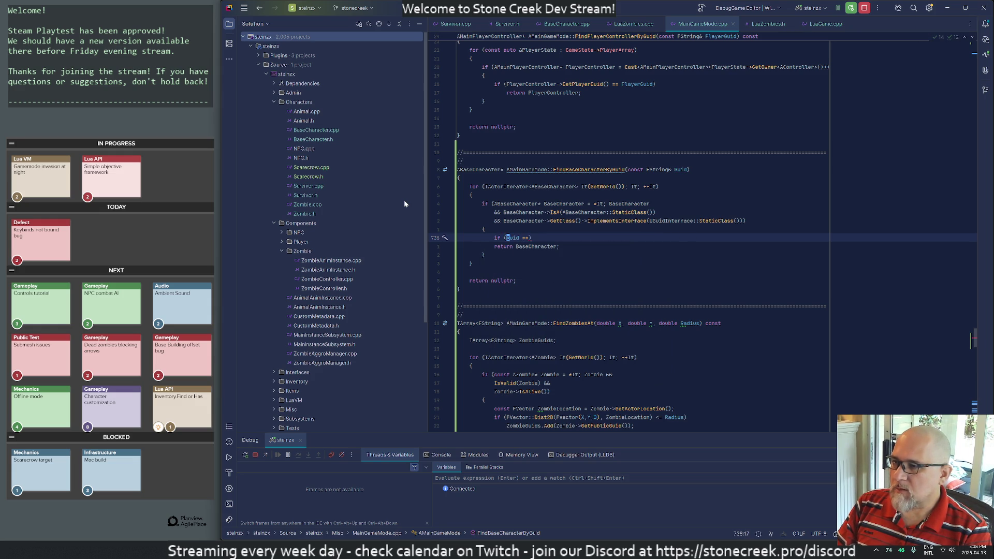
pyautogui.press('Return')
pyautogui.press('BackSpace')
# Step: Complete the check as BaseCharacter->GetPublicGuid() == Guid, remove the leftover line, and stop the playtest
pyautogui.write('B')
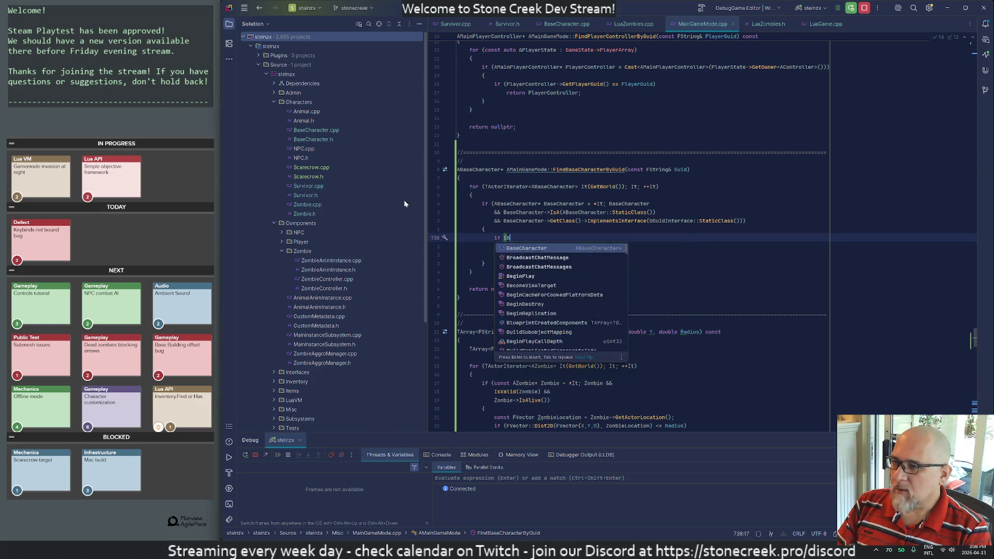
pyautogui.write('aseC')
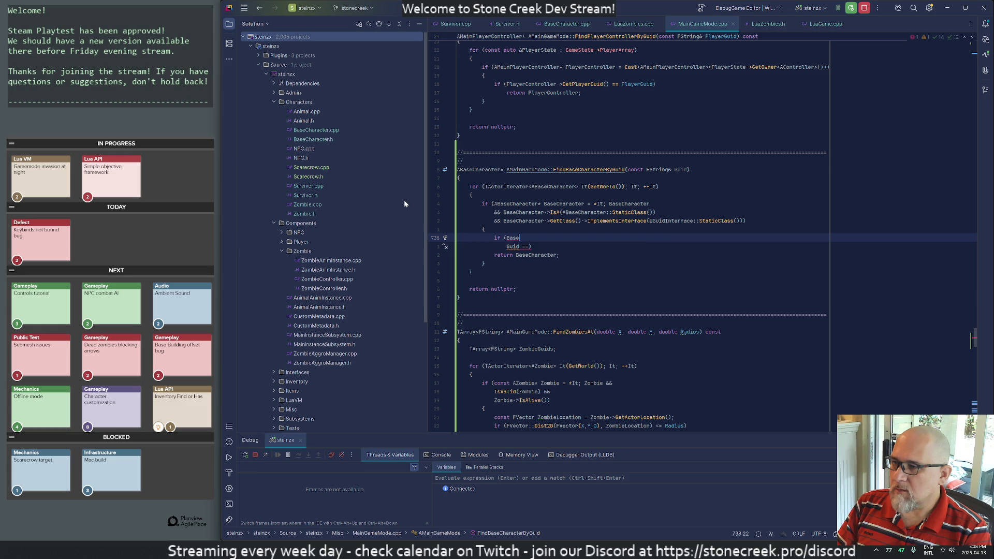
pyautogui.press('Return')
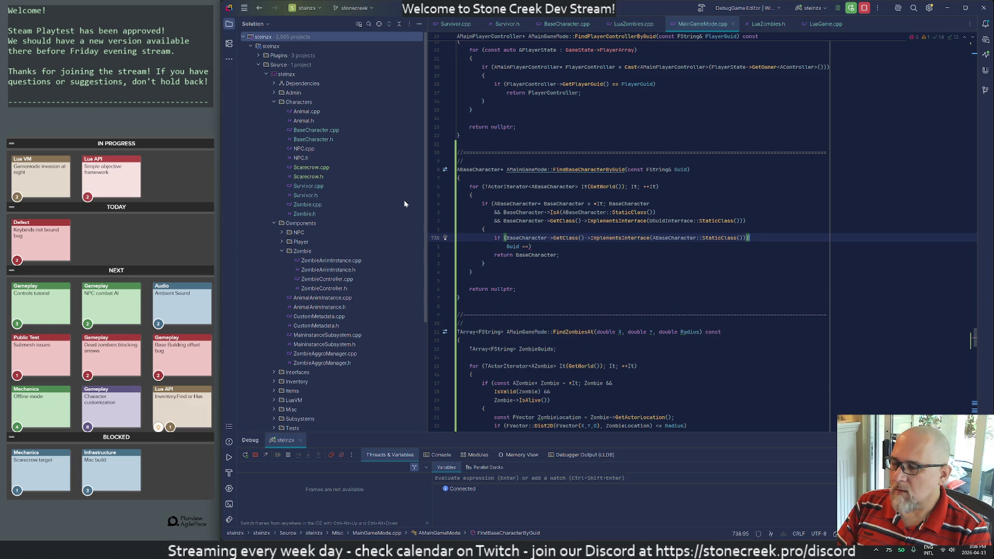
pyautogui.write('->')
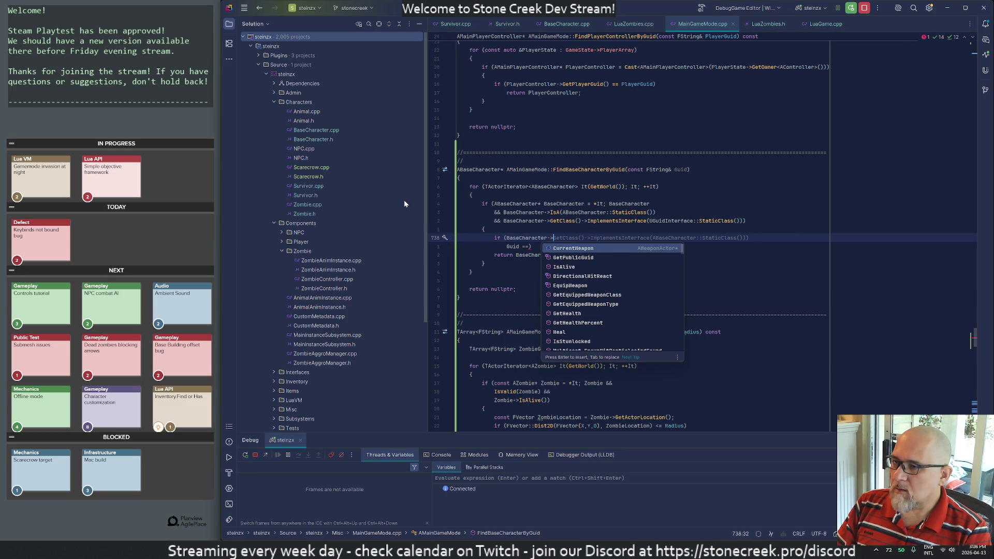
pyautogui.write('GetP')
pyautogui.press('Return')
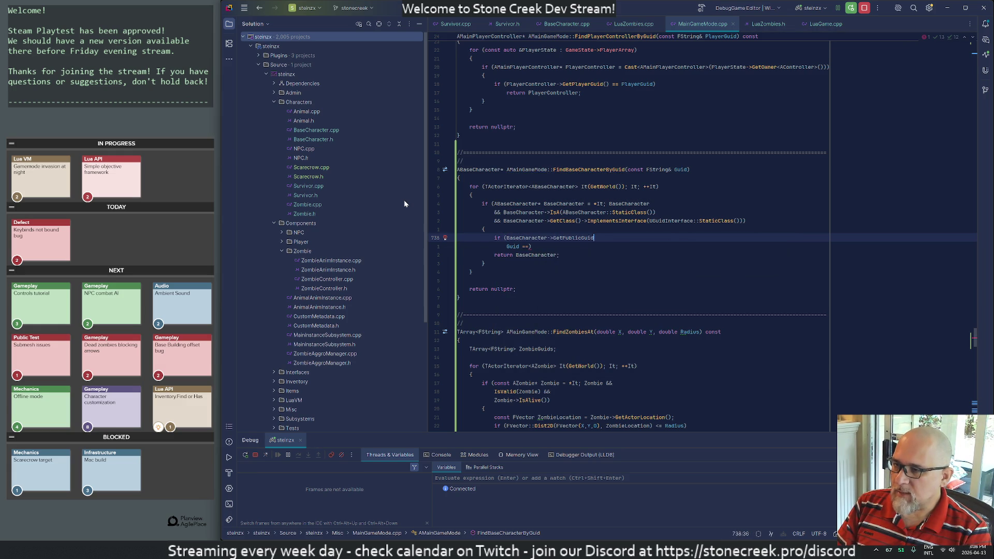
pyautogui.press('Tab')
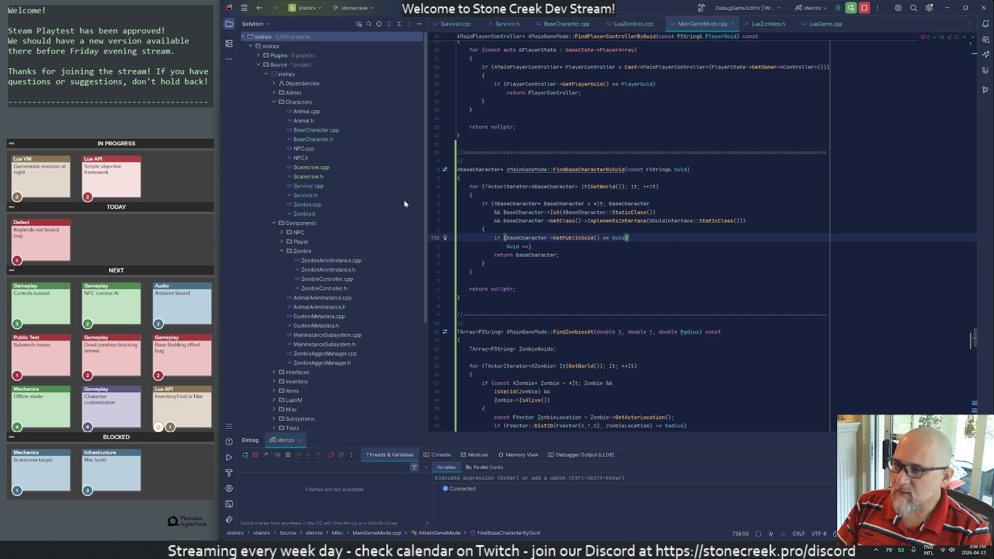
pyautogui.press('Down')
pyautogui.press('Home')
pyautogui.hotkey('ctrl', 'y')
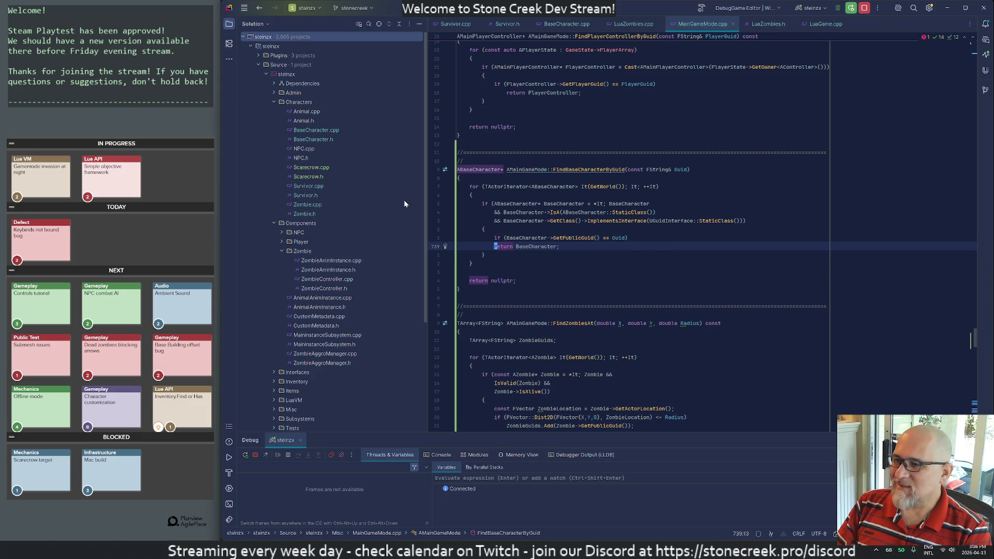
pyautogui.press('Down')
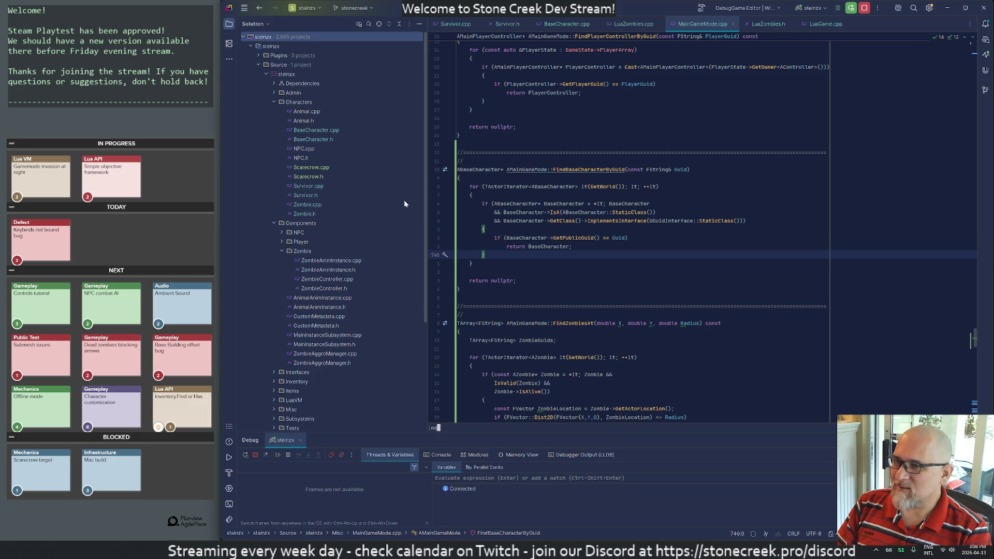
pyautogui.hotkey('alt', 'Tab')
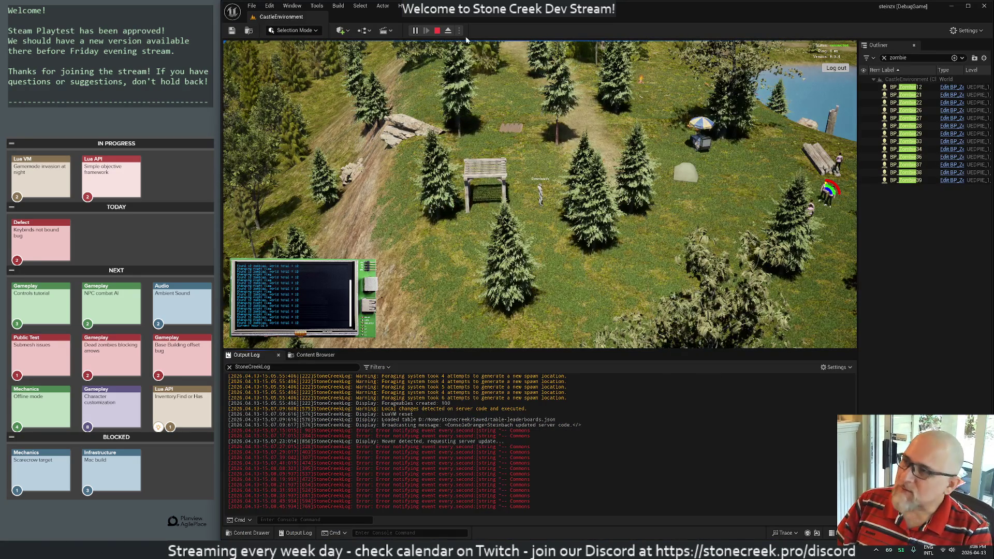
pyautogui.click(440, 31)
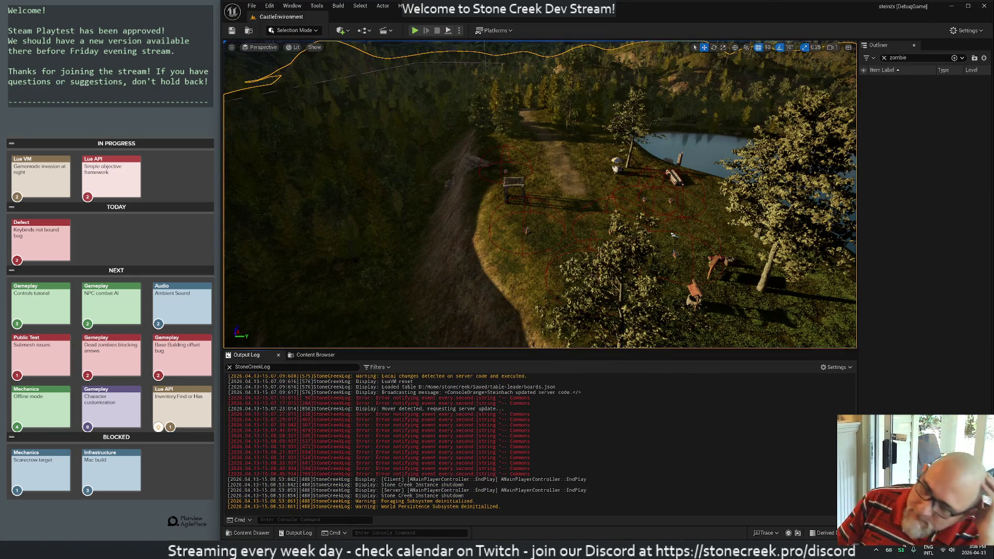
# Step: Live-recompile the FindBaseCharacterByGuid fix with Ctrl+Alt+F11, close the build log, and start a new play session
pyautogui.hotkey('ctrl', 'alt', 'F11')
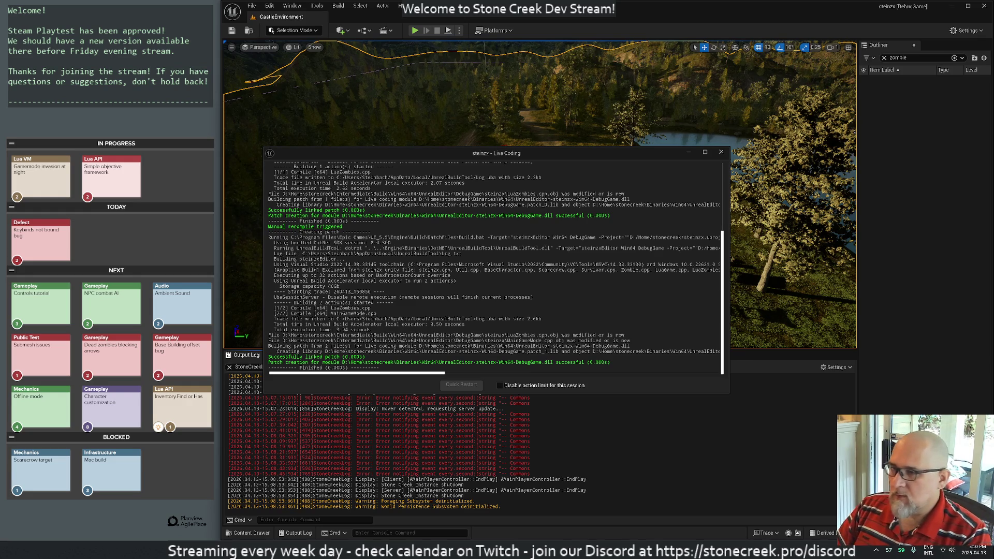
pyautogui.click(721, 152)
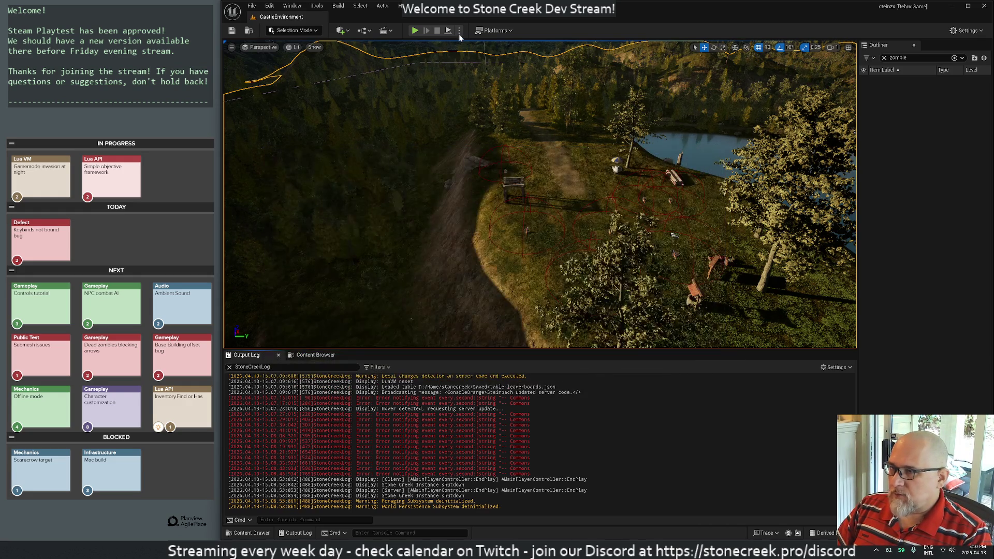
pyautogui.click(414, 31)
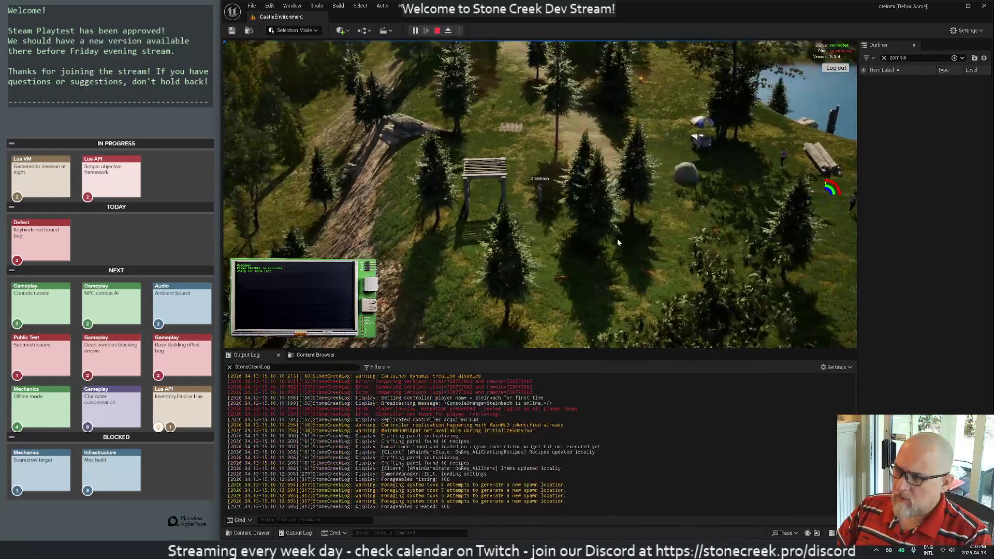
# Step: Re-save night-sprinters.lua so the running game reloads it, then return to the night playtest
pyautogui.hotkey('alt', 'Tab')
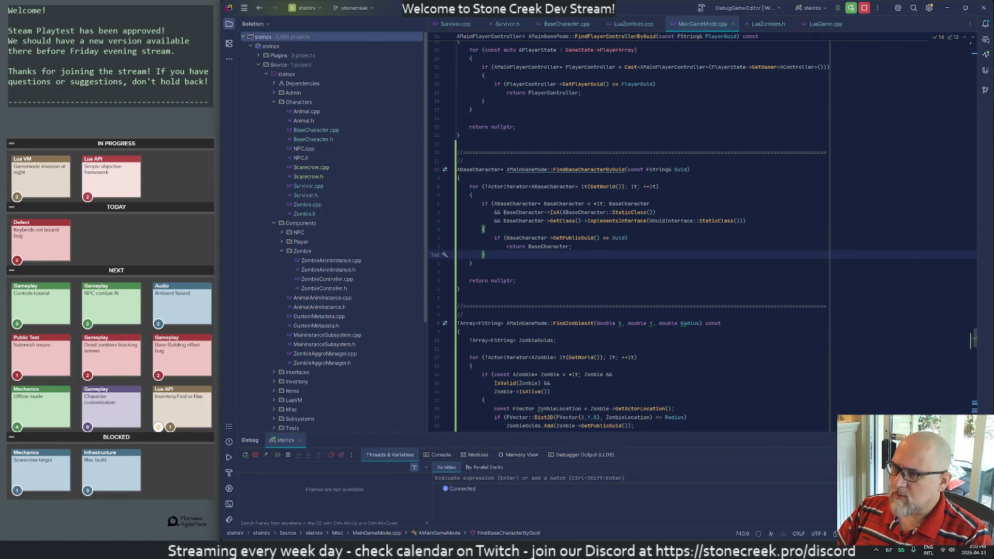
pyautogui.hotkey('alt', 'Tab')
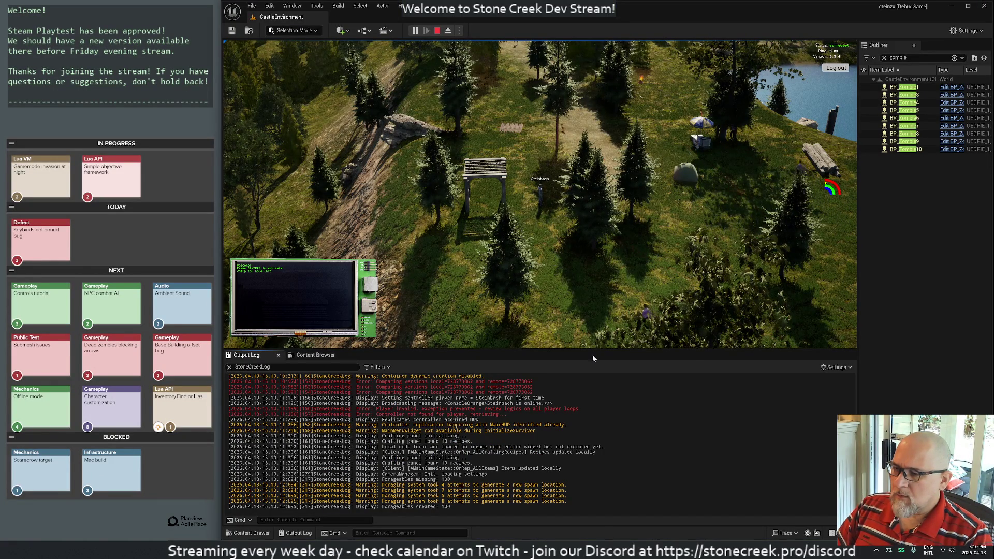
pyautogui.hotkey('alt', 'Tab')
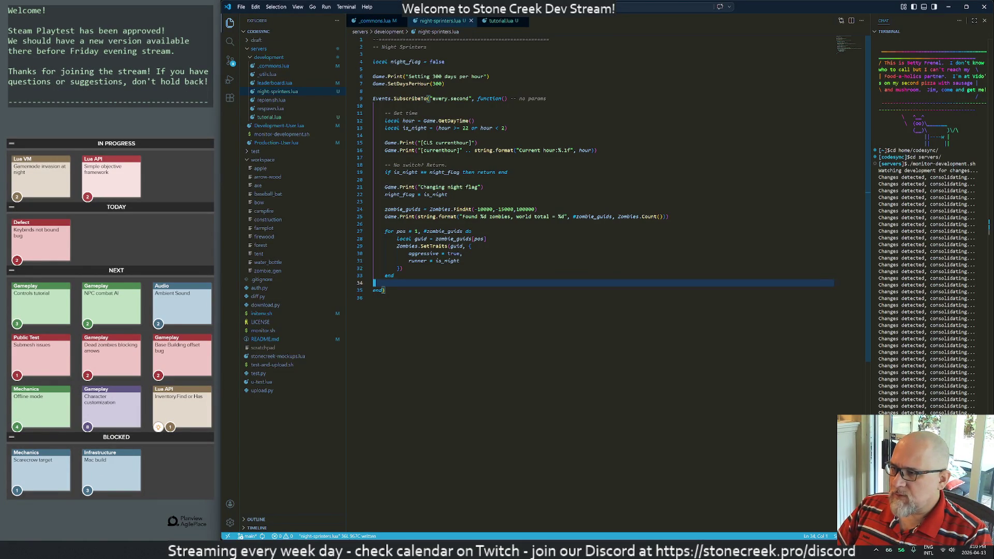
pyautogui.press('o')
pyautogui.hotkey('ctrl', 's')
pyautogui.hotkey('alt', 'Tab')
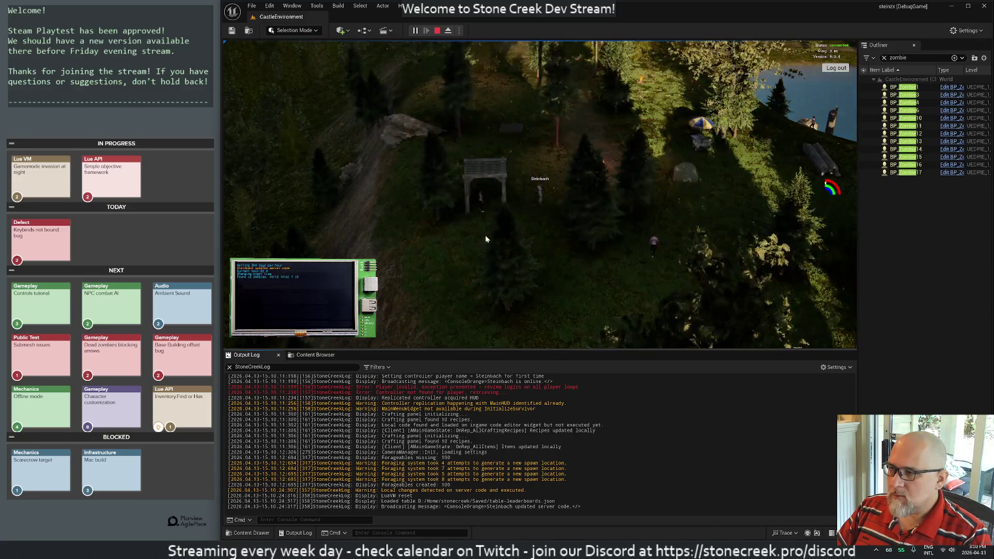
# Step: Walk the player through the forest back to the camp and sleep in a tent
pyautogui.scroll(3, 543, 193)
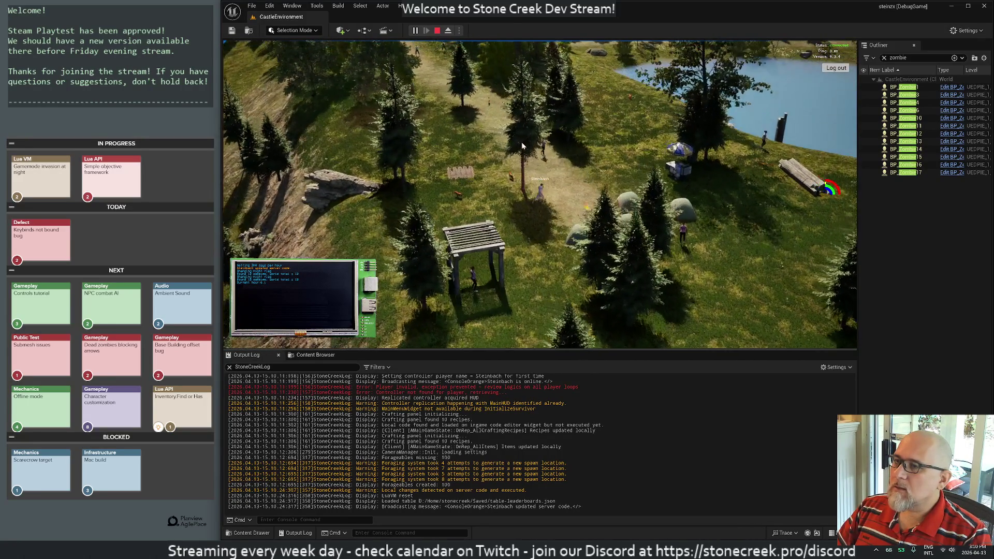
pyautogui.press('w')
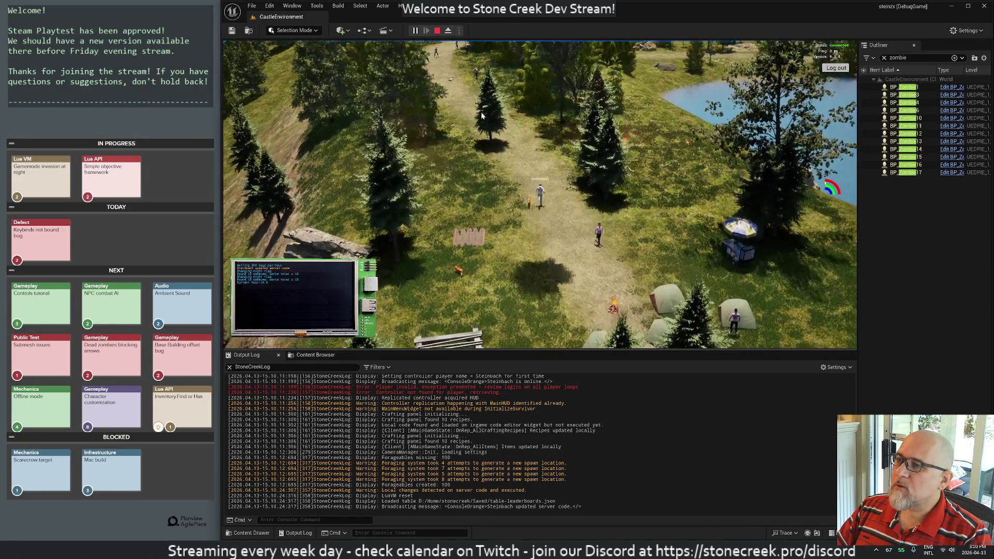
pyautogui.press('w')
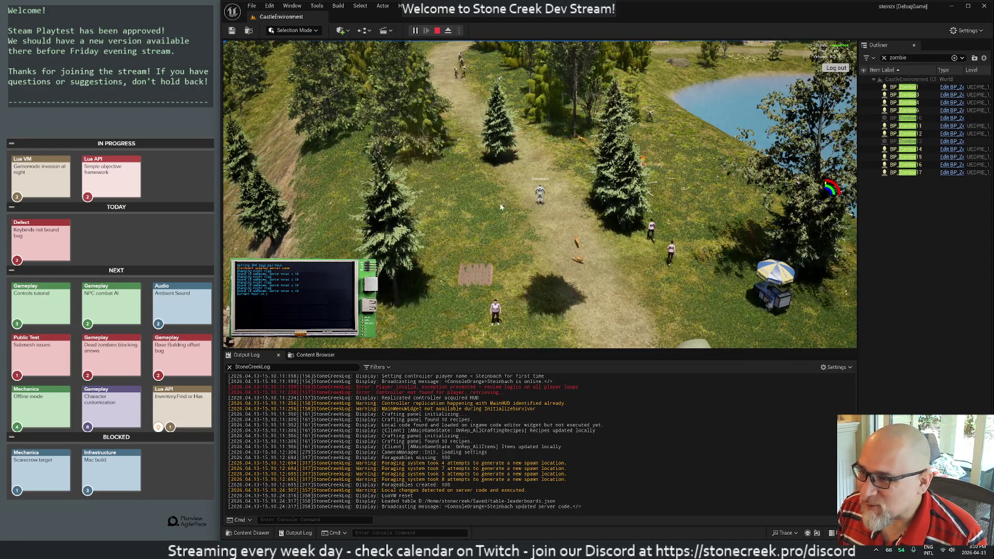
pyautogui.press('s')
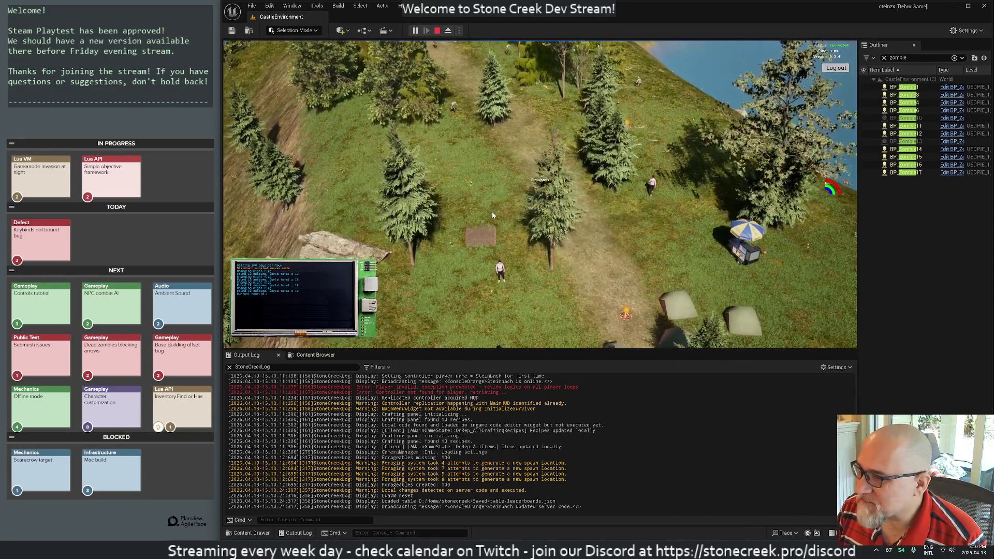
pyautogui.press('s')
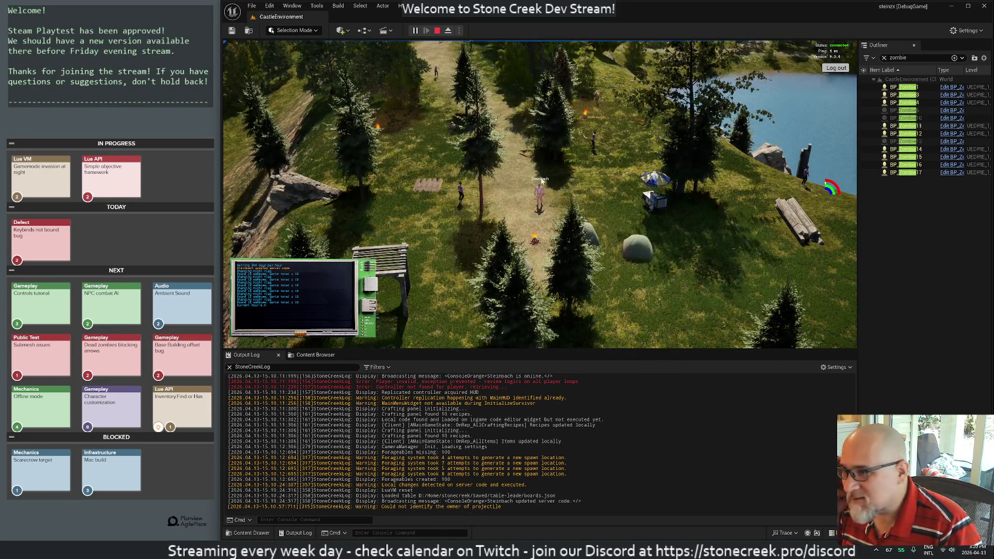
pyautogui.press('d')
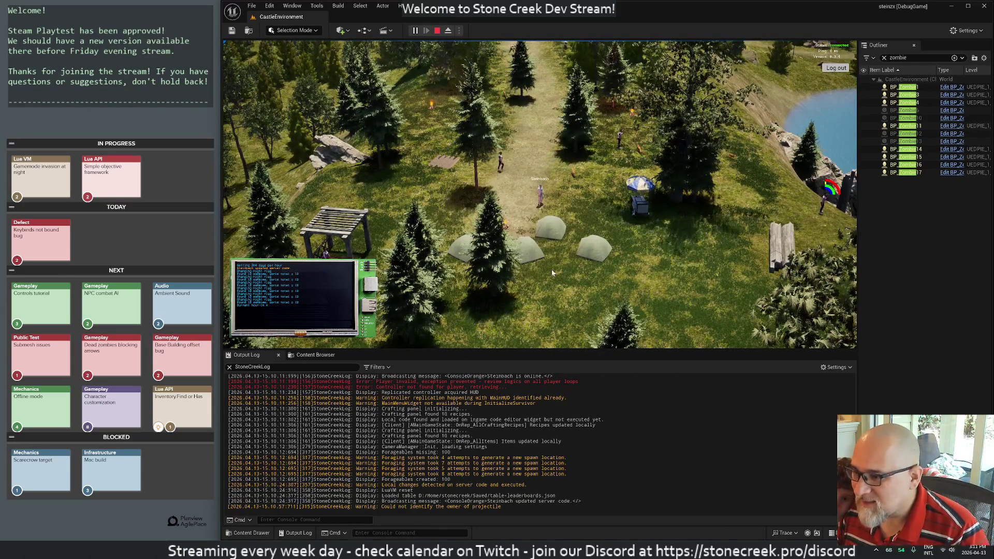
pyautogui.moveTo(591, 550)
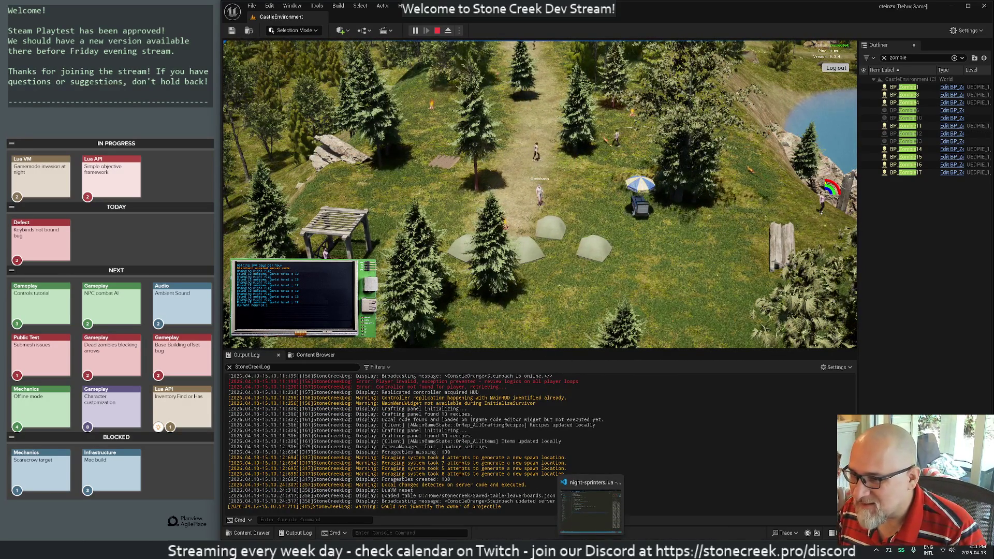
pyautogui.scroll(-3, 581, 248)
pyautogui.click(599, 233)
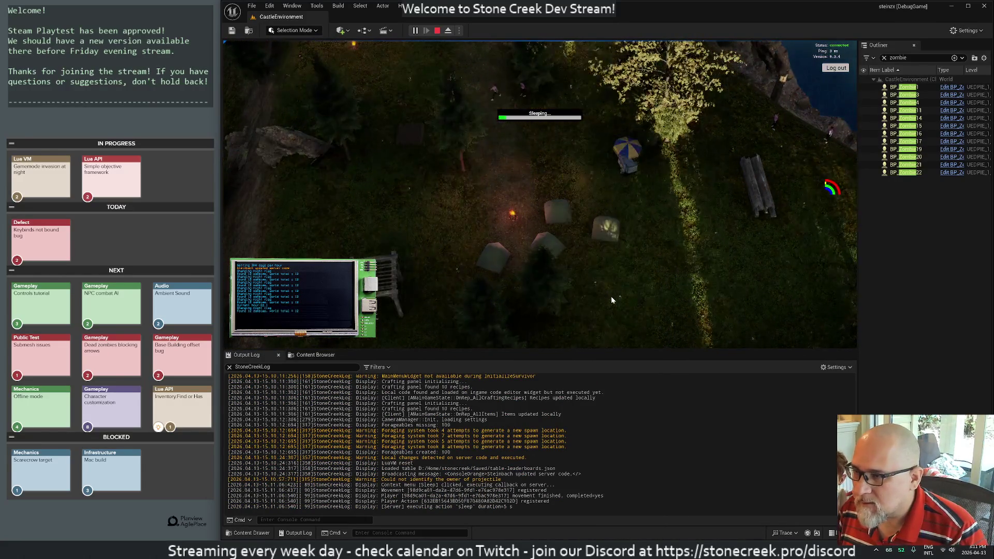
pyautogui.press('super')
pyautogui.press('super')
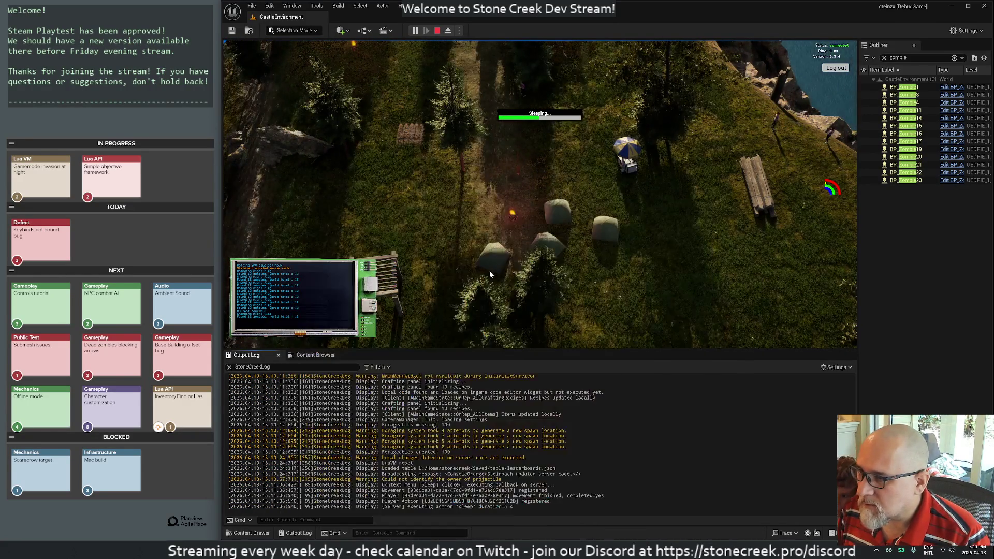
pyautogui.hotkey('alt', 'Tab')
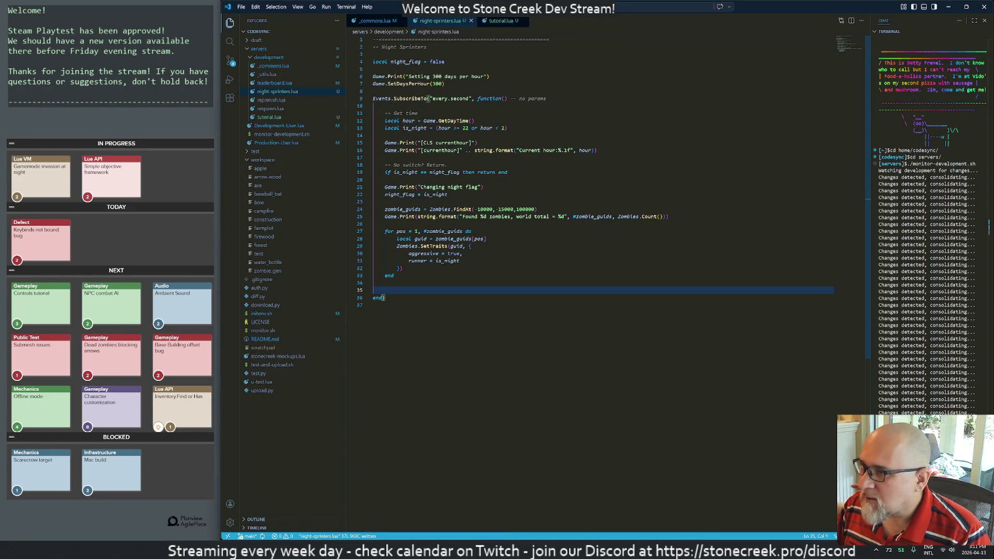
# Step: Undo SetDaysPerHour back to 100, save night-sprinters.lua, and return to the game
pyautogui.hotkey('ctrl', 'z')
pyautogui.hotkey('ctrl', 'z')
pyautogui.hotkey('ctrl', 'z')
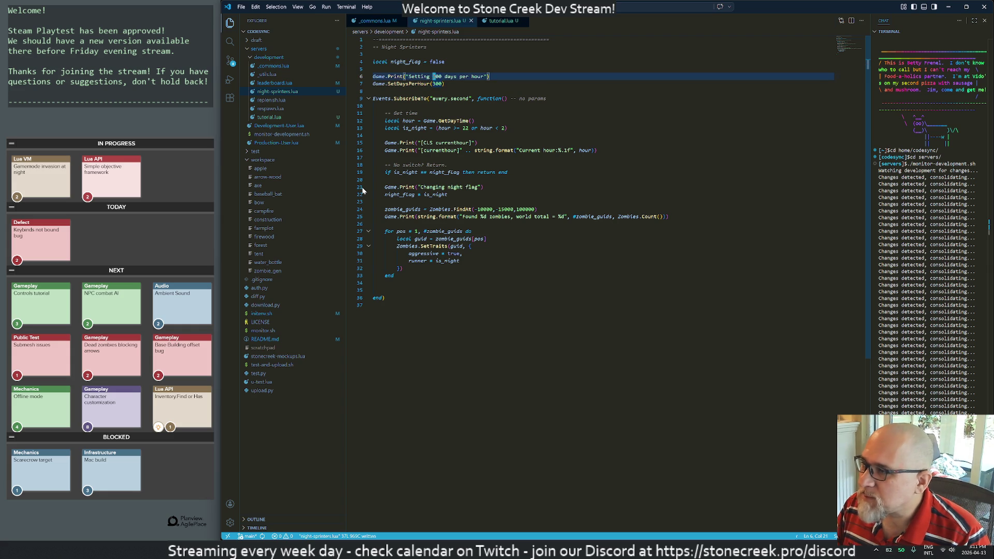
pyautogui.hotkey('ctrl', 's')
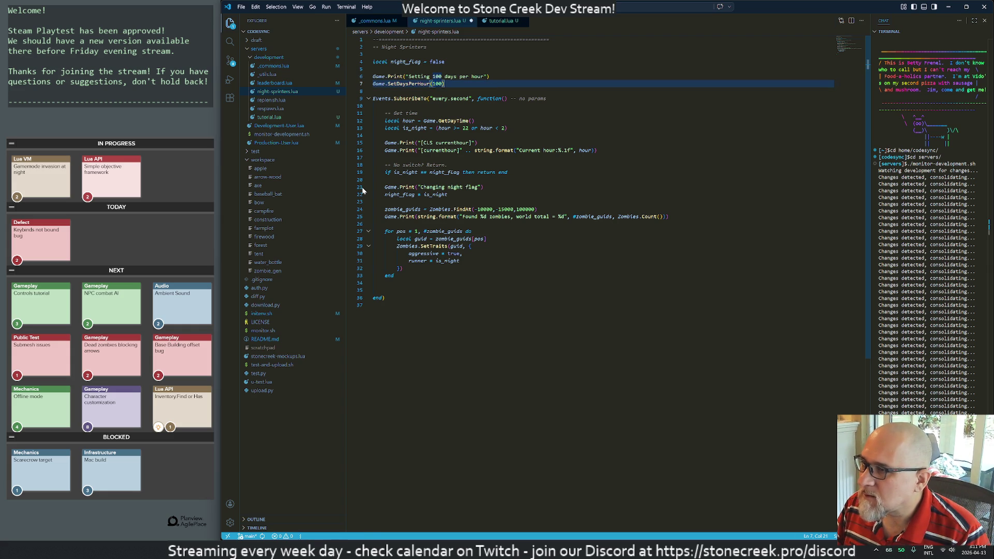
pyautogui.hotkey('alt', 'Tab')
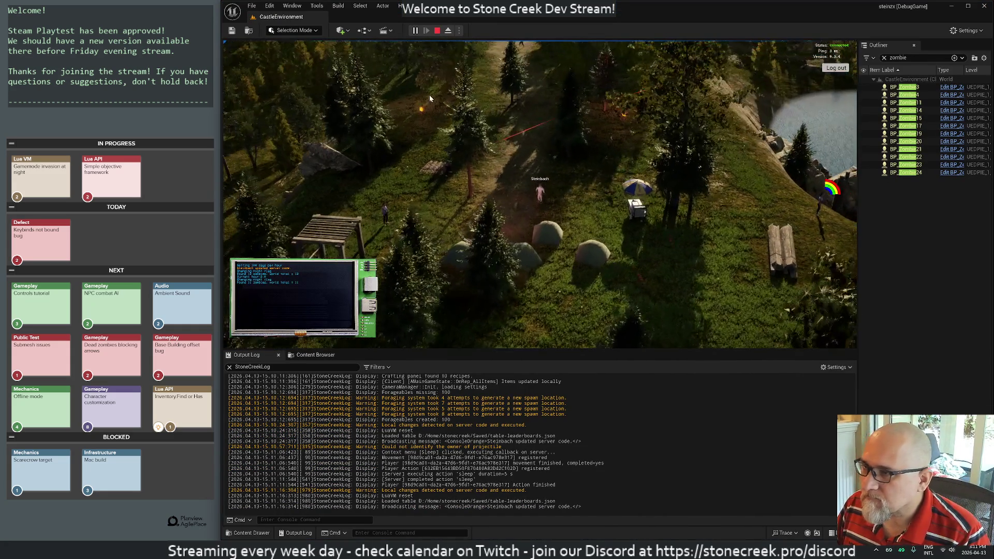
pyautogui.scroll(3, 440, 111)
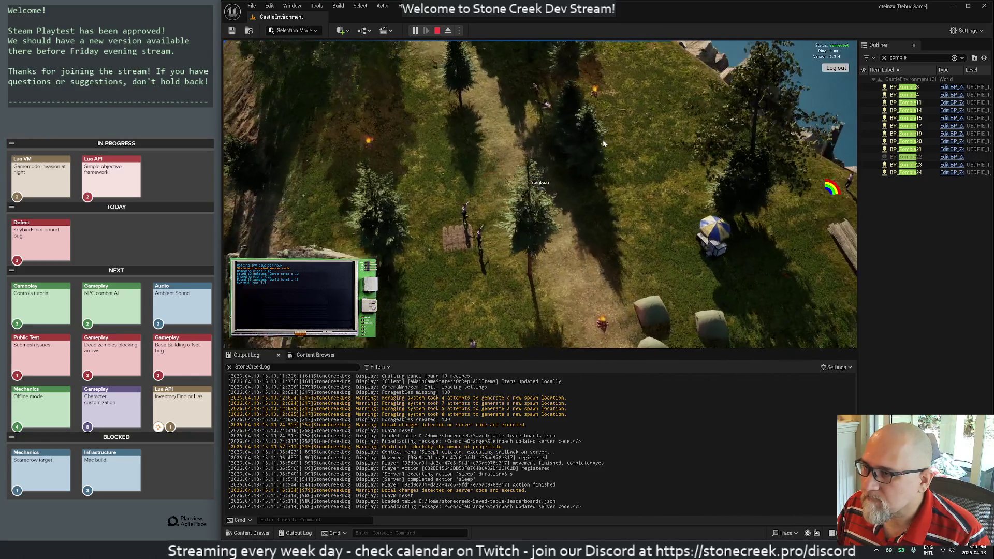
# Step: Walk onto new terrain and attack the sprinting zombies until the player character dies
pyautogui.scroll(-3, 603, 143)
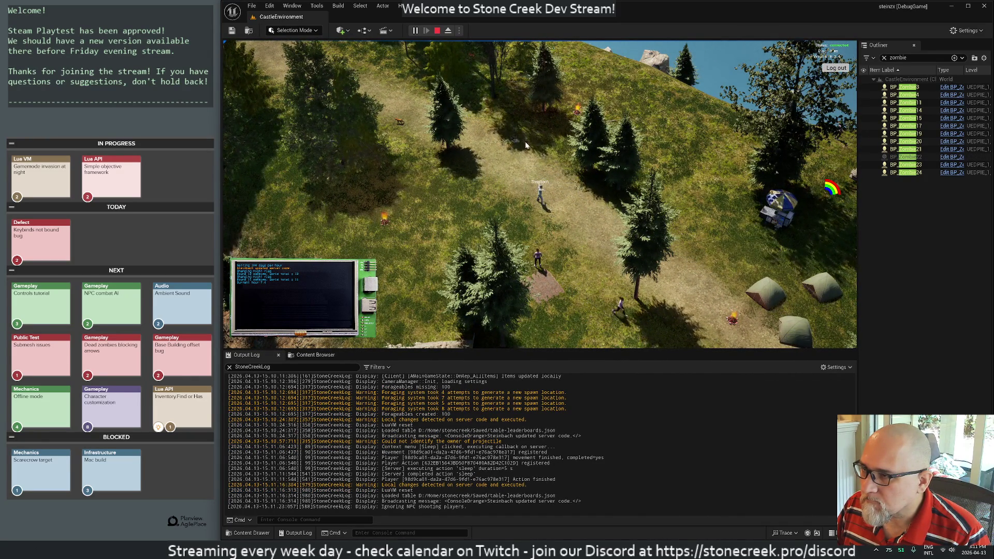
pyautogui.scroll(1, 542, 172)
pyautogui.press('w')
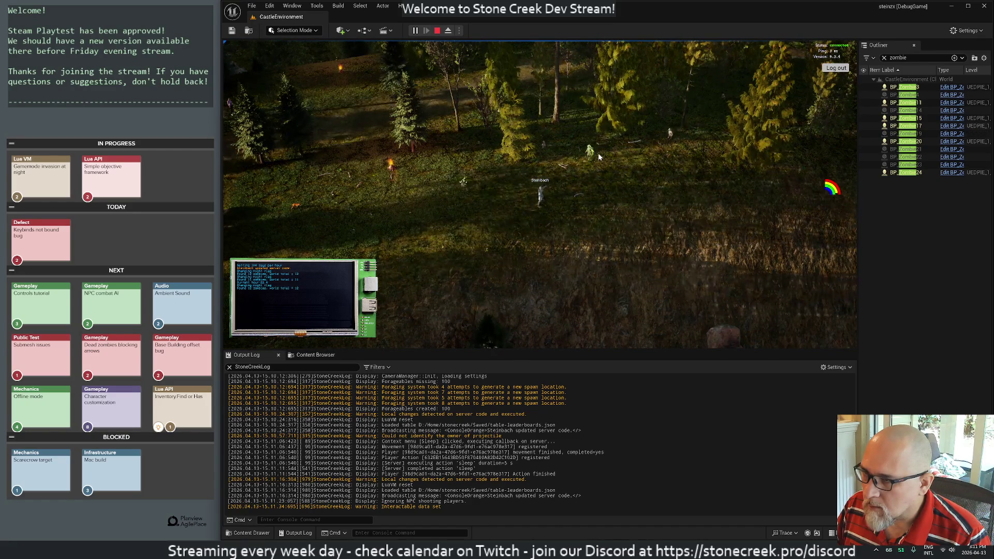
pyautogui.click(591, 183)
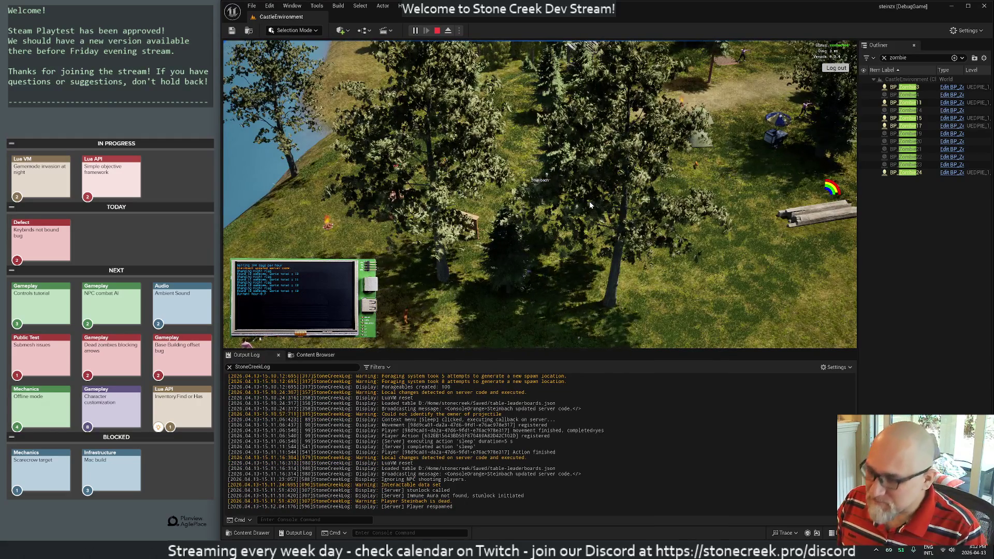
pyautogui.hotkey('alt', 'Tab')
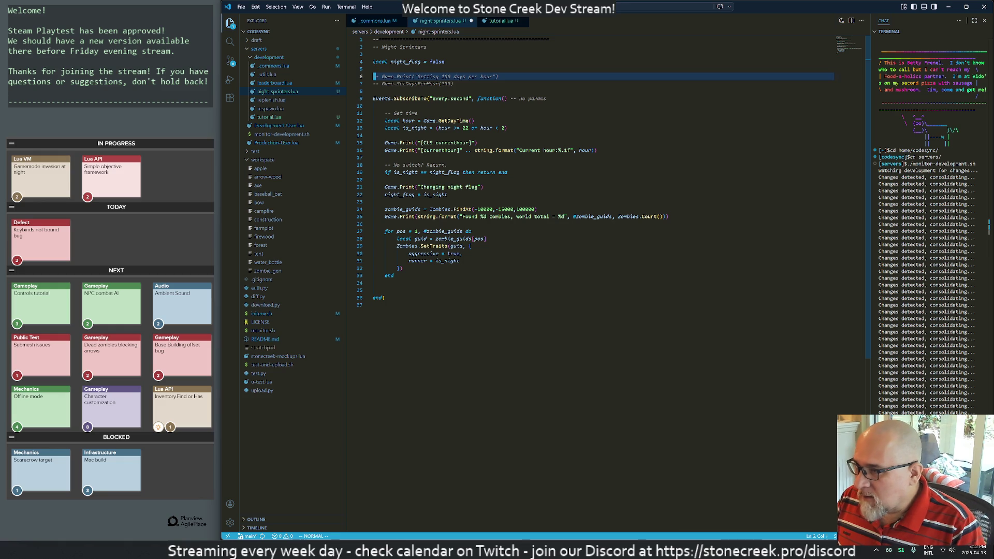
# Step: Move down to the hour lookup line in night-sprinters.lua, then return to the running game
pyautogui.press('j')
pyautogui.press('j')
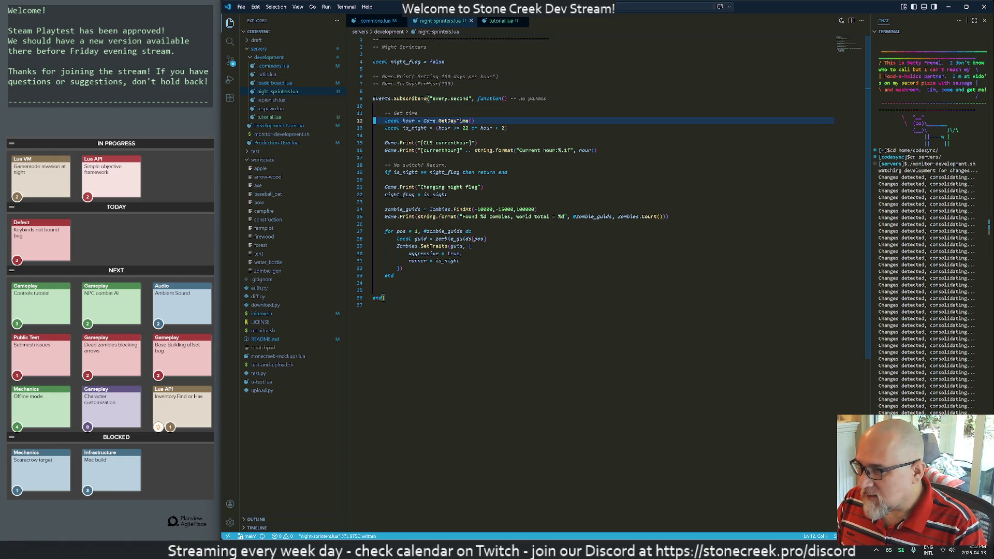
pyautogui.hotkey('alt', 'Tab')
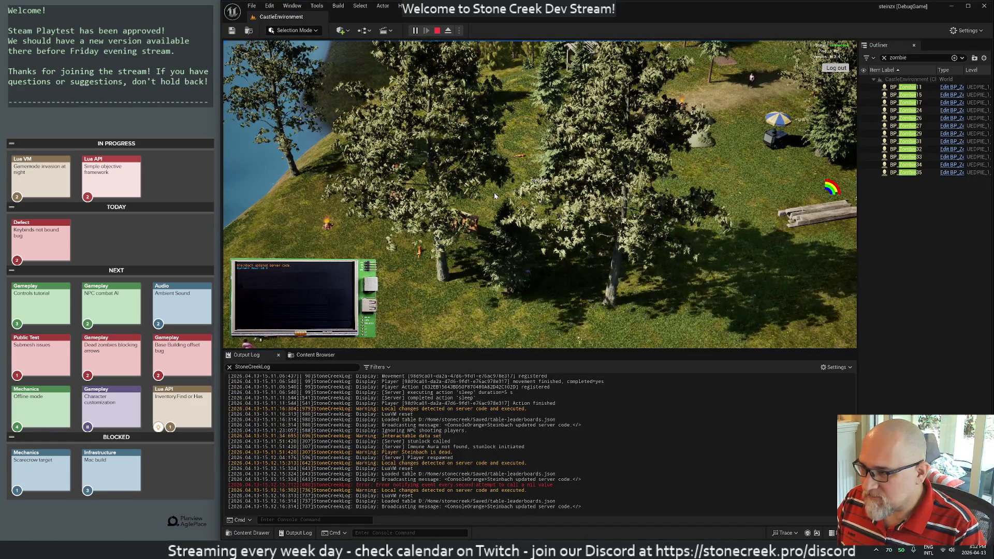
# Step: Walk toward the camp at night, turn the camera to face it, then stop and restart the play session
pyautogui.press('w')
pyautogui.press('w')
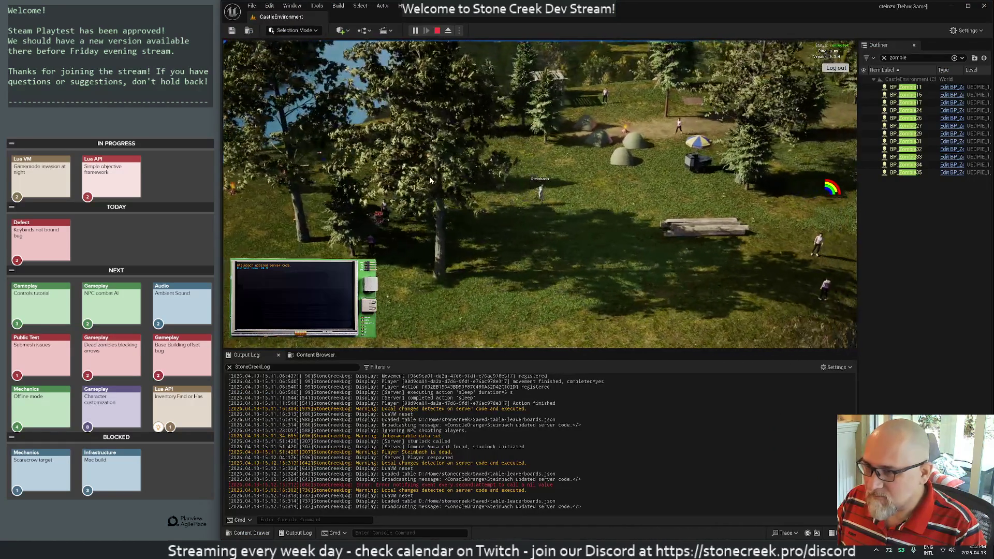
pyautogui.press('d')
pyautogui.moveTo(685, 209)
pyautogui.mouseDown()
pyautogui.moveTo(486, 141)
pyautogui.moveTo(530, 232)
pyautogui.mouseUp()
pyautogui.moveTo(502, 173); pyautogui.dragTo(497, 171)
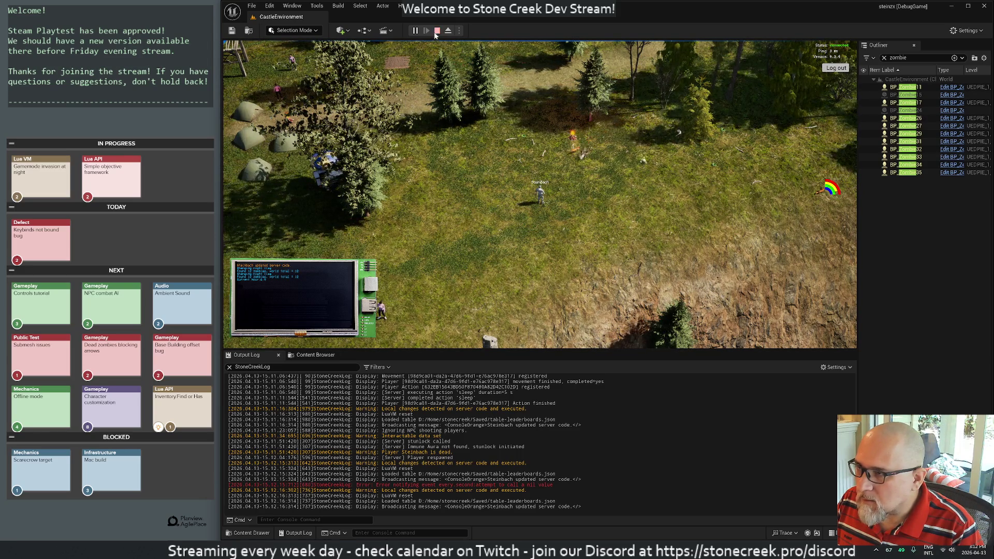
pyautogui.press('Escape')
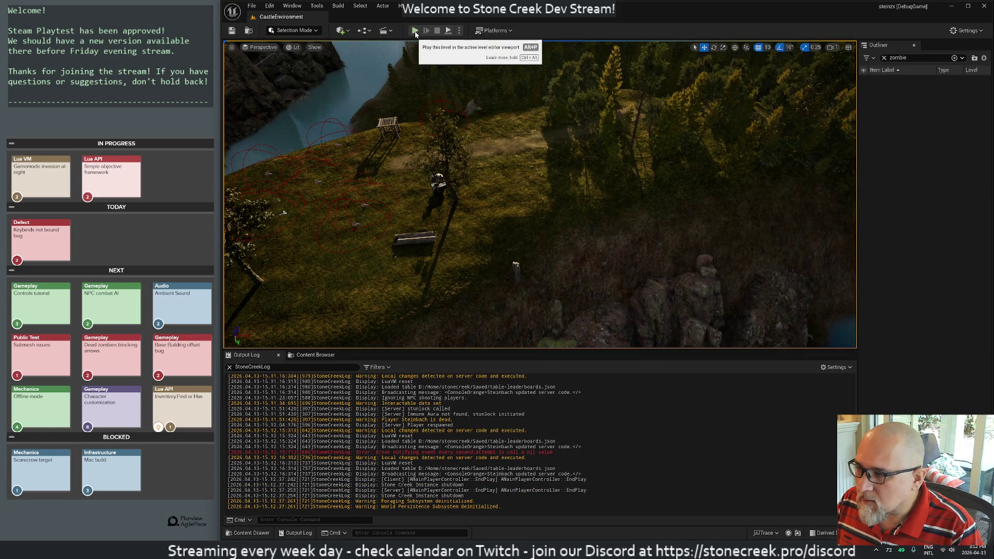
pyautogui.click(415, 31)
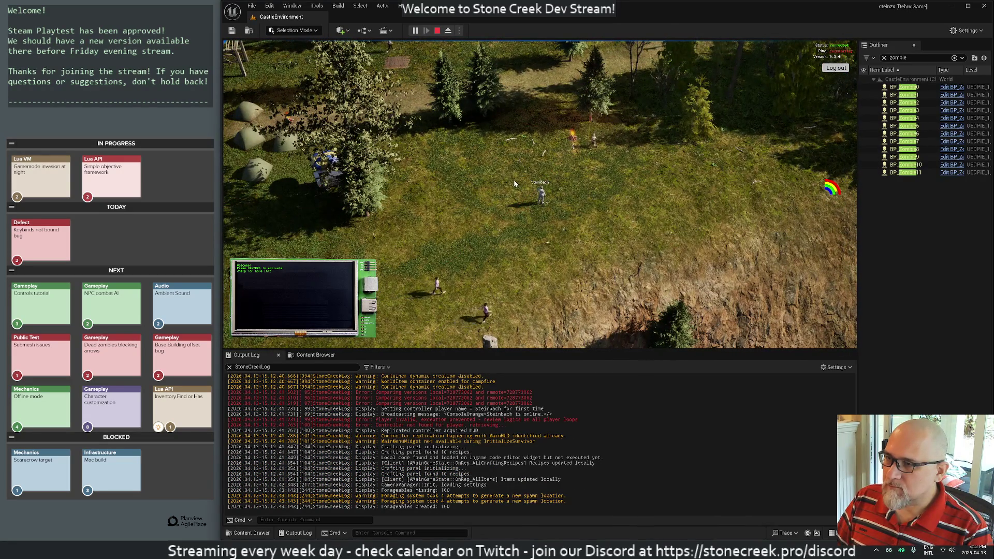
# Step: Walk the survivor north up the forest path and attack the approaching zombies
pyautogui.press('w')
pyautogui.press('w')
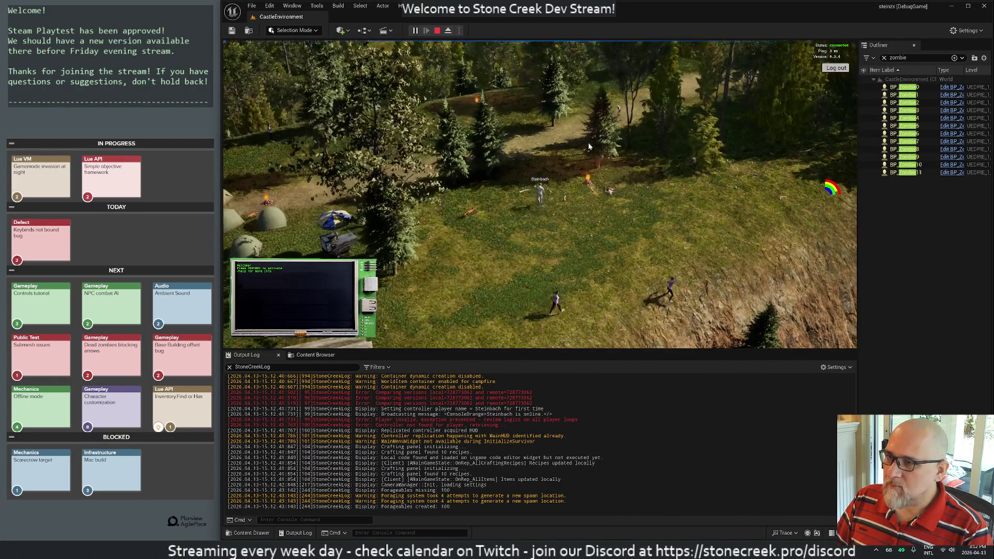
pyautogui.press('w')
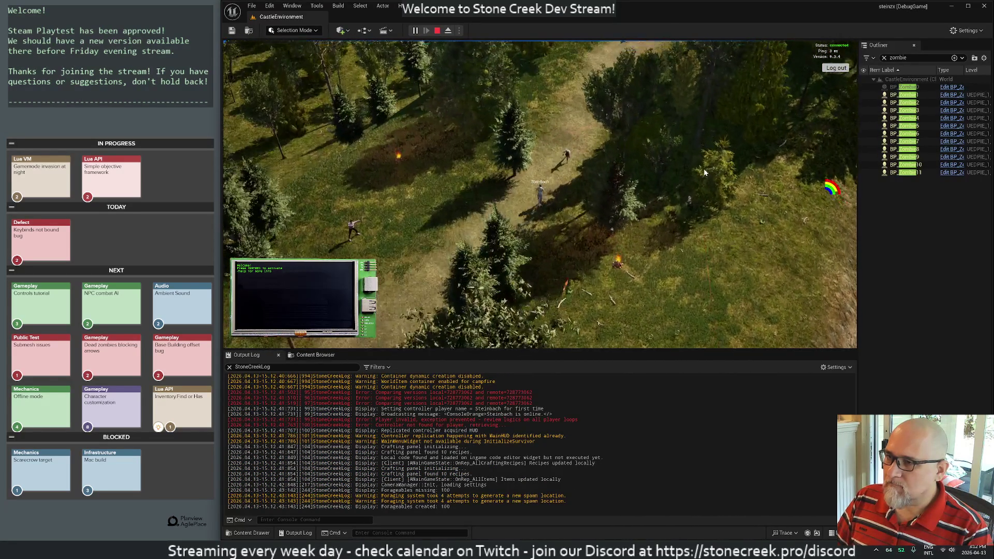
pyautogui.press('w')
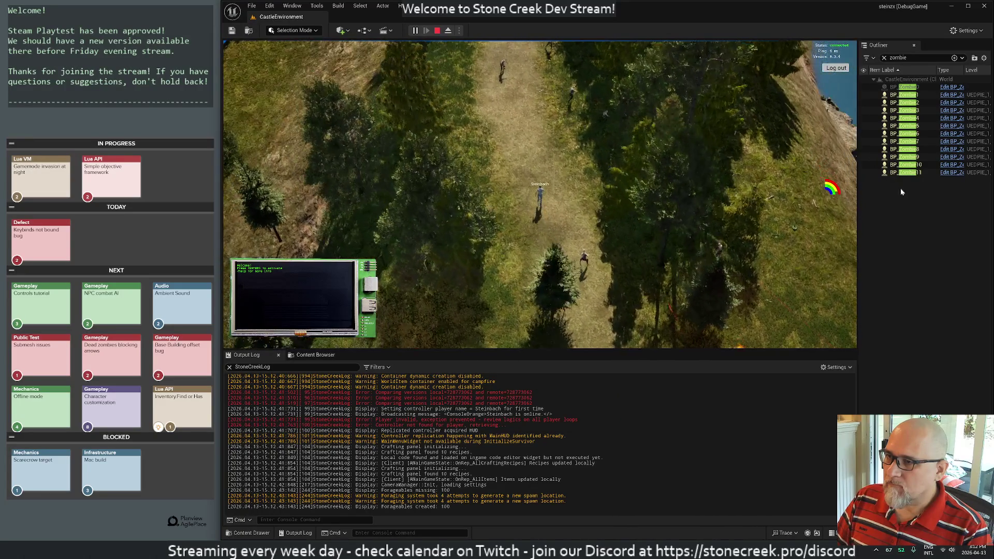
pyautogui.press('w')
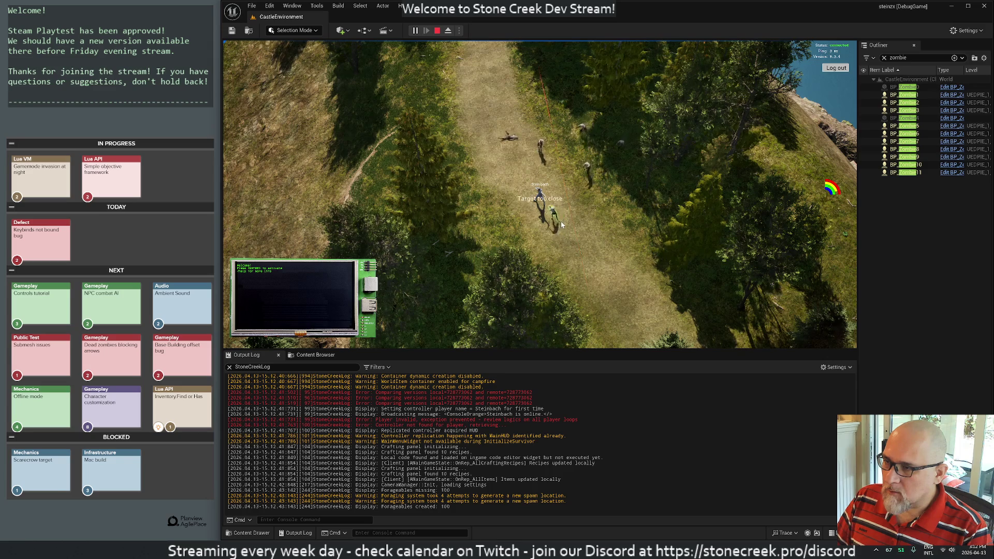
pyautogui.click(561, 215)
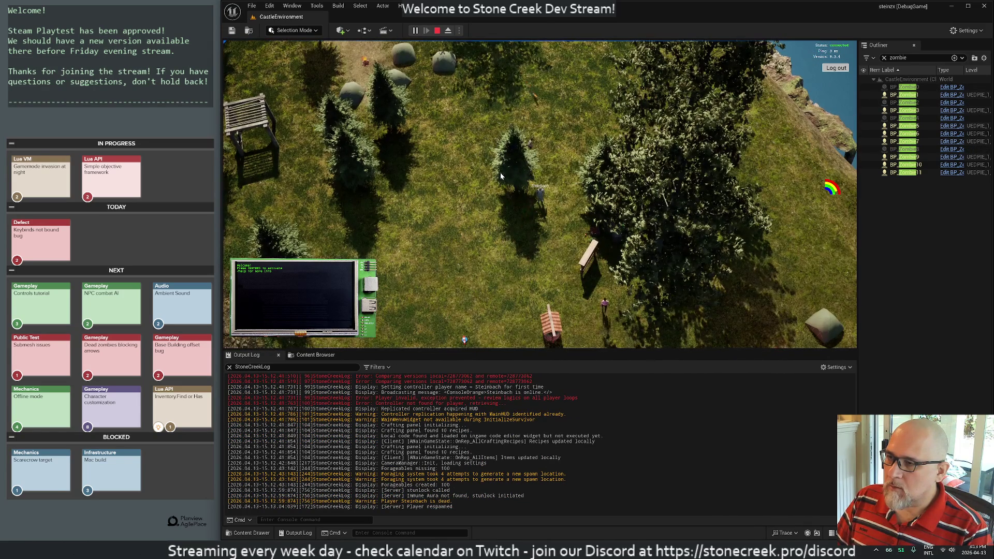
# Step: Roam the field toward the zombies and set the camera top-down with the path running vertically
pyautogui.press('a')
pyautogui.press('w')
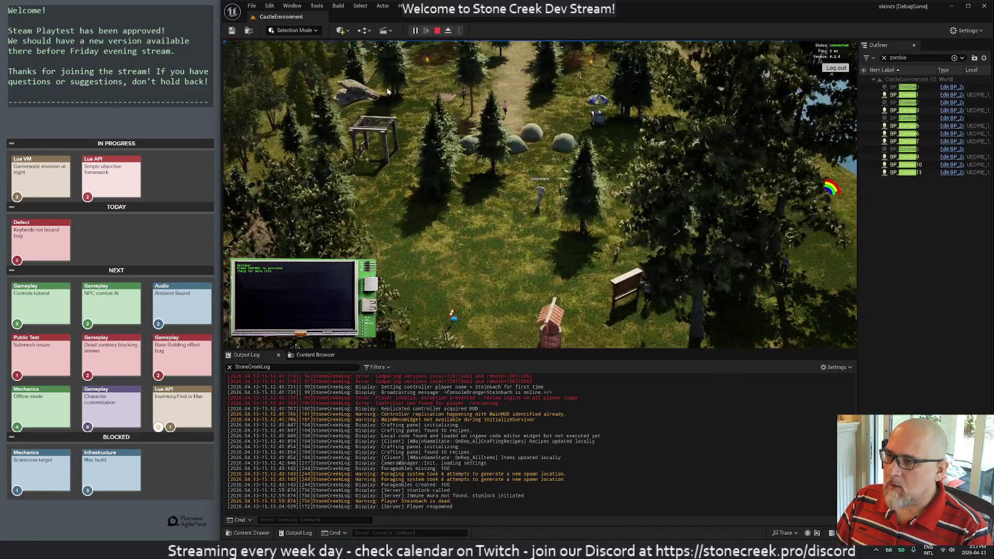
pyautogui.press('w')
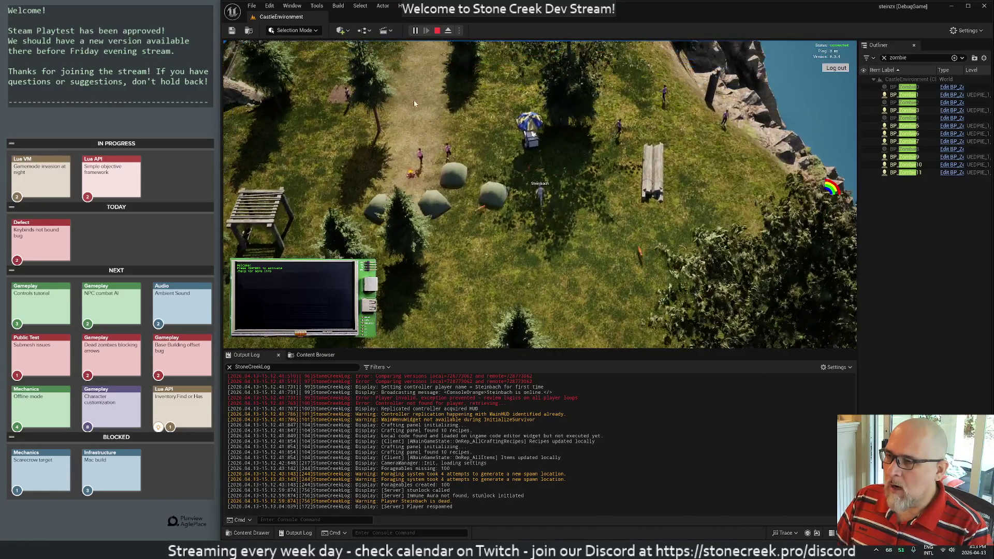
pyautogui.press('a')
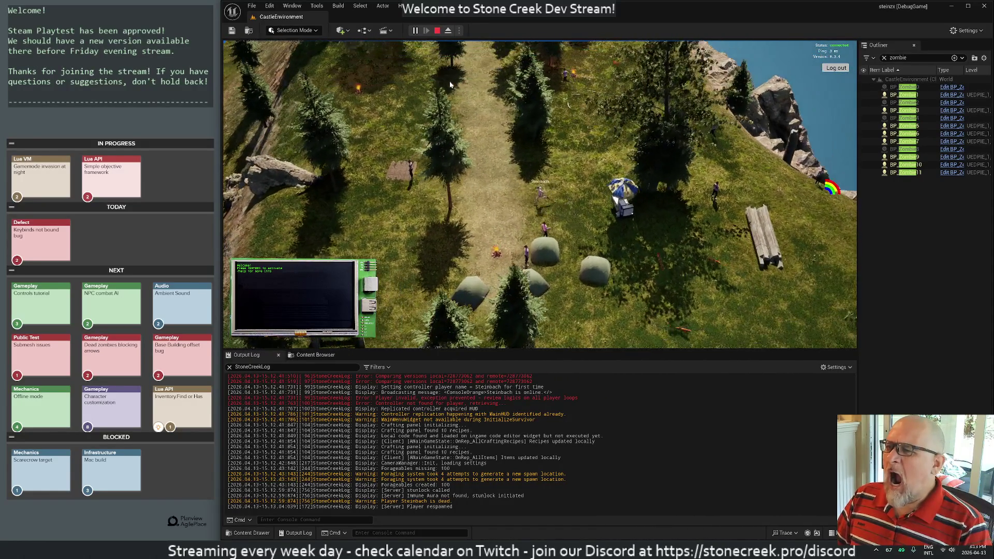
pyautogui.press('s')
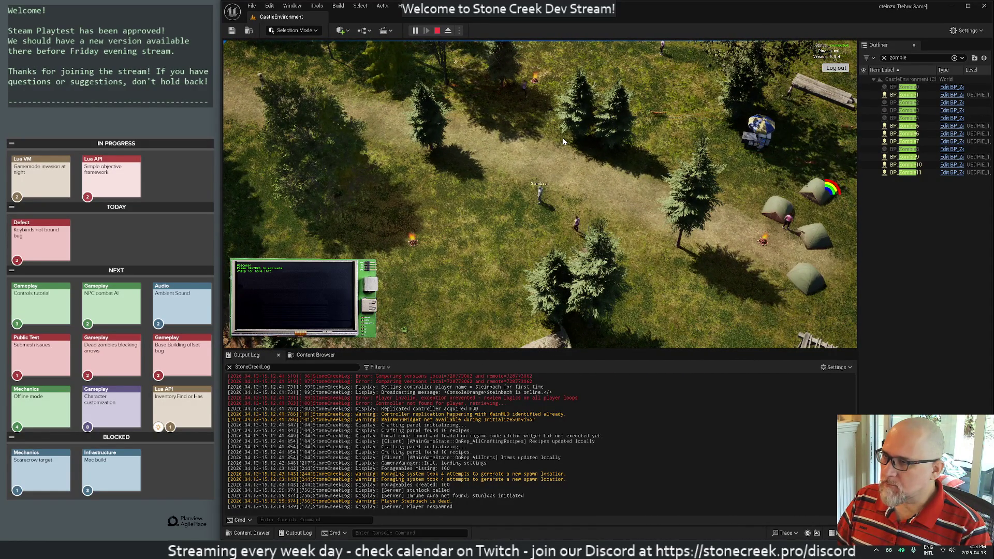
pyautogui.scroll(3, 392, 106)
pyautogui.moveTo(392, 106); pyautogui.dragTo(476, 118)
pyautogui.press('w')
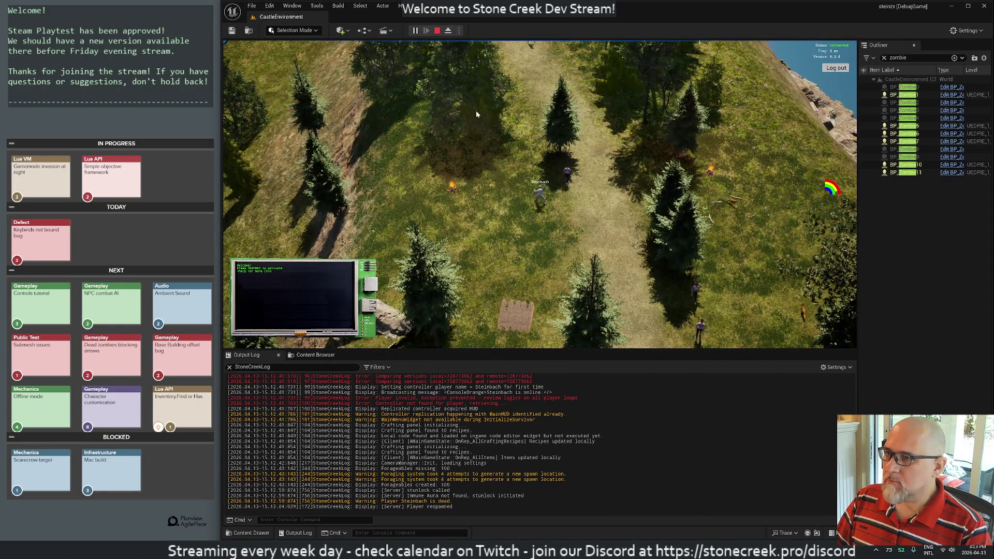
pyautogui.scroll(2, 495, 150)
pyautogui.moveTo(352, 133); pyautogui.dragTo(522, 155)
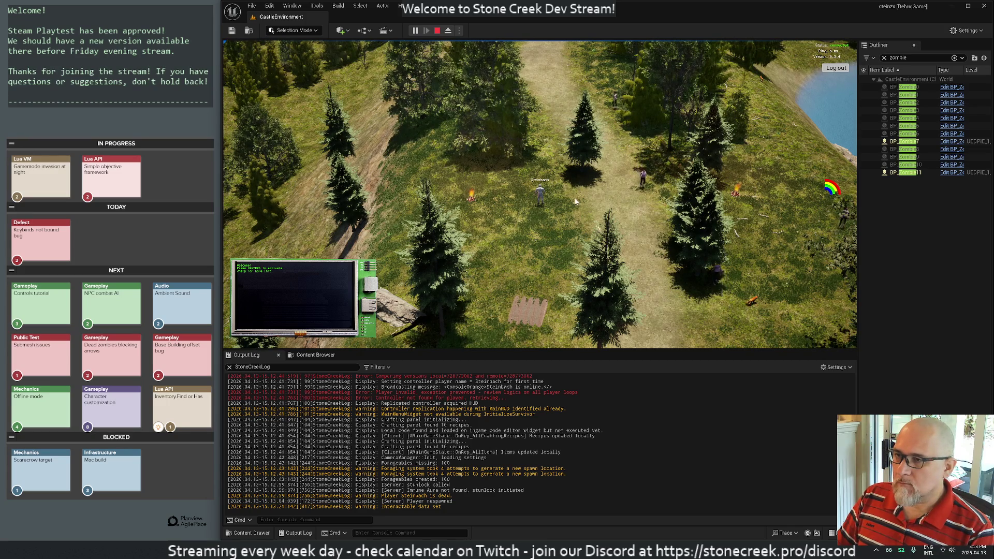
pyautogui.scroll(3, 584, 205)
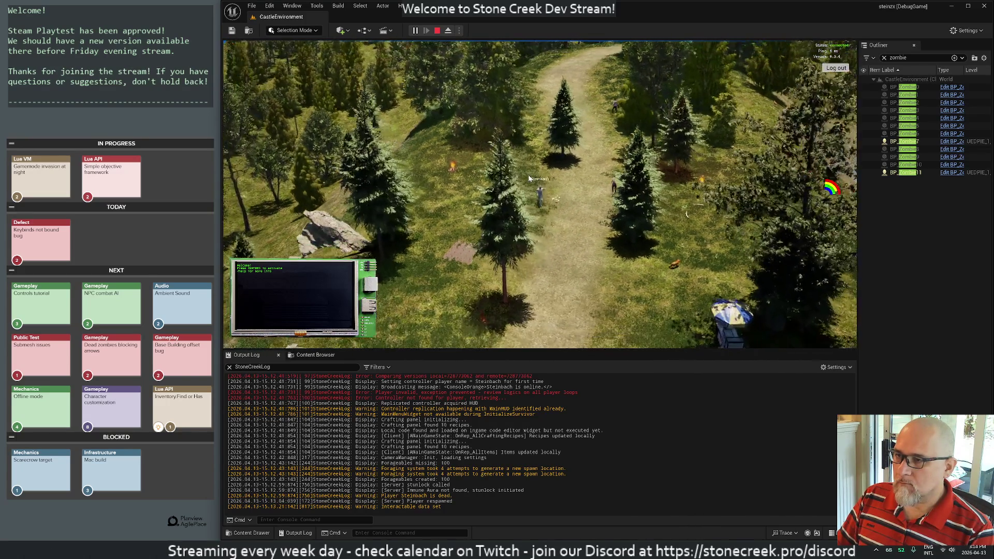
# Step: Pick up the nearby item and open the player inventory
pyautogui.scroll(-3, 521, 172)
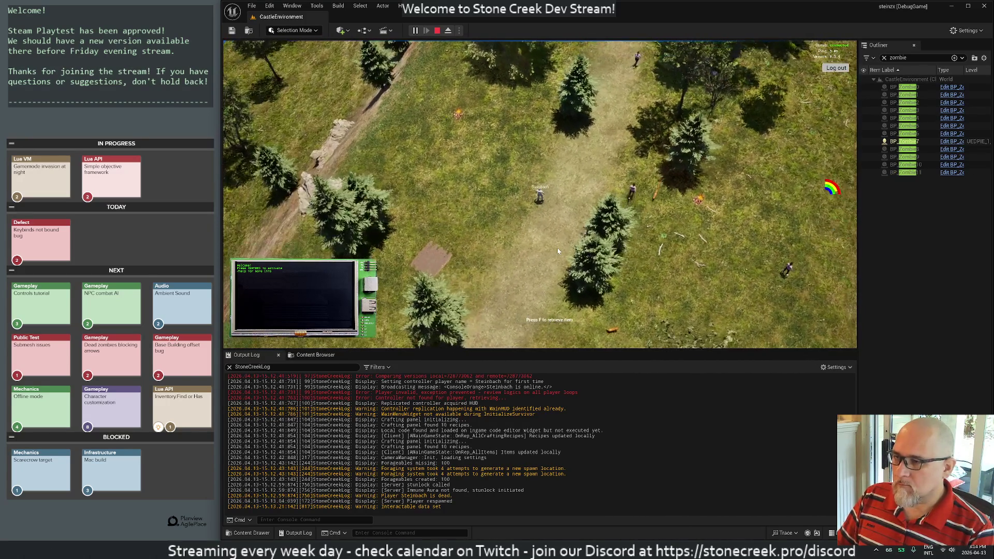
pyautogui.press('f')
pyautogui.press('m')
pyautogui.press('m')
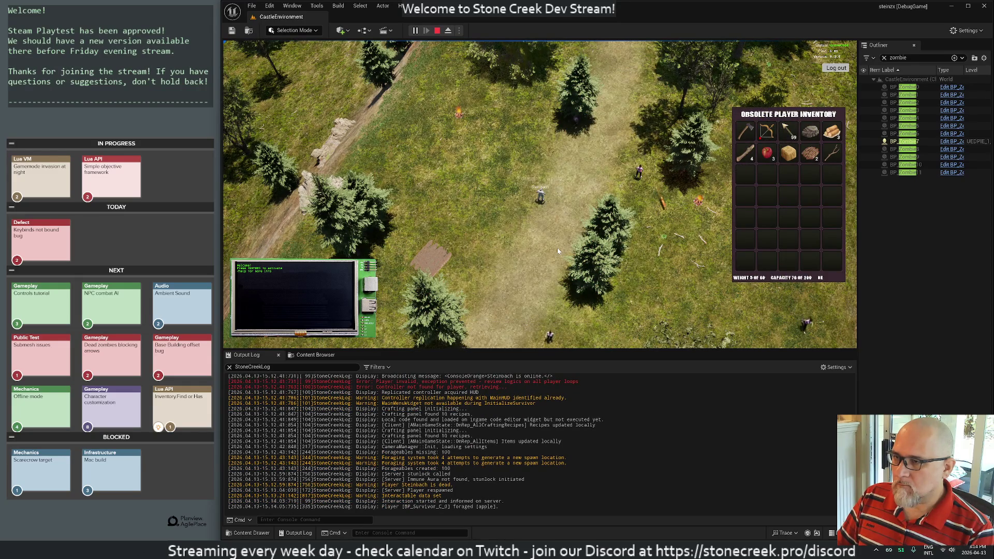
pyautogui.scroll(3, 421, 180)
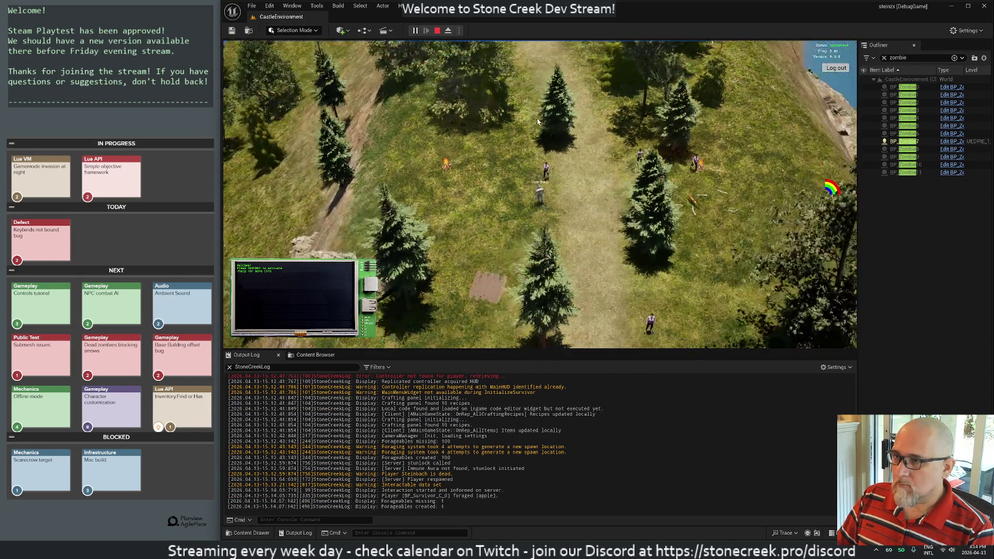
# Step: Walk toward the tents, then stop the playtest and close Unreal Editor
pyautogui.press('d')
pyautogui.press('d')
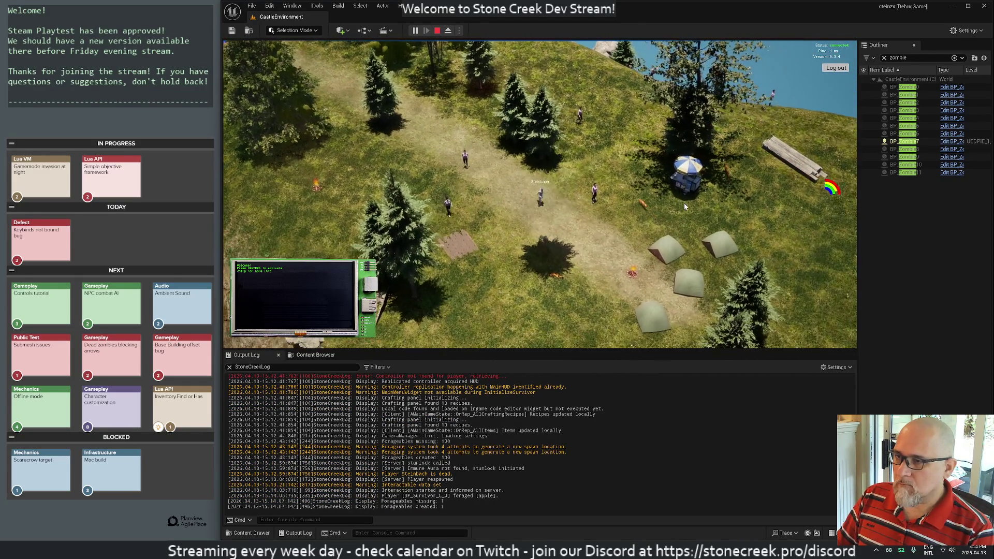
pyautogui.moveTo(651, 194)
pyautogui.mouseDown()
pyautogui.moveTo(471, 177)
pyautogui.moveTo(468, 160)
pyautogui.mouseUp()
pyautogui.click(438, 30)
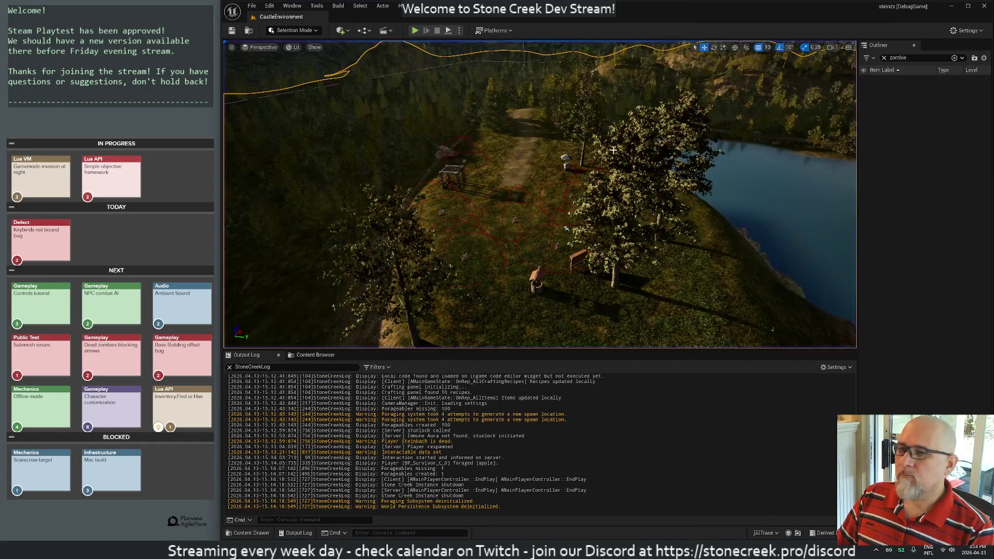
pyautogui.click(984, 6)
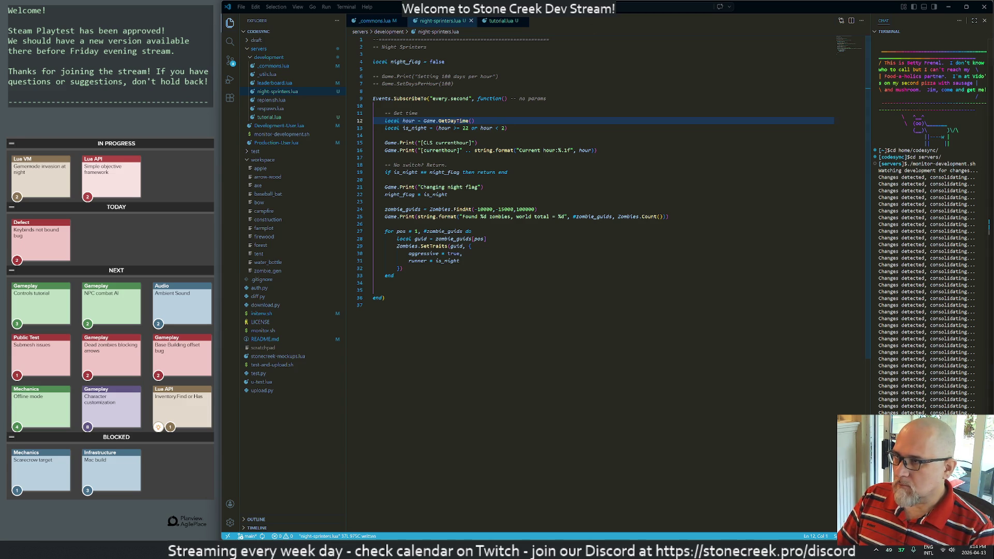
# Step: Close night-sprinters.lua and change ZOMBIES_MULTIPLIER to 2 and MAX_NPCs to 20 in _commons.lua
pyautogui.click(471, 21)
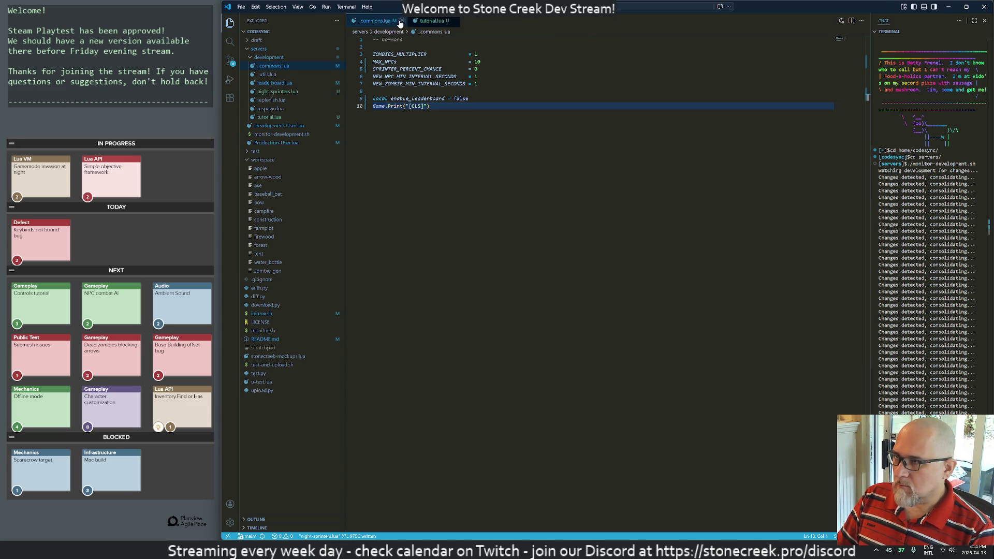
pyautogui.click(477, 62)
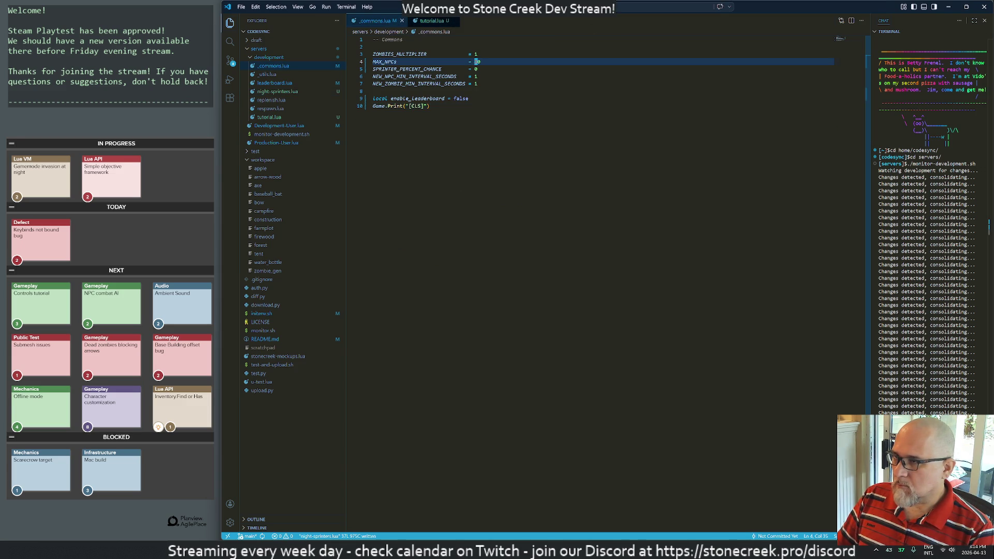
pyautogui.click(476, 54)
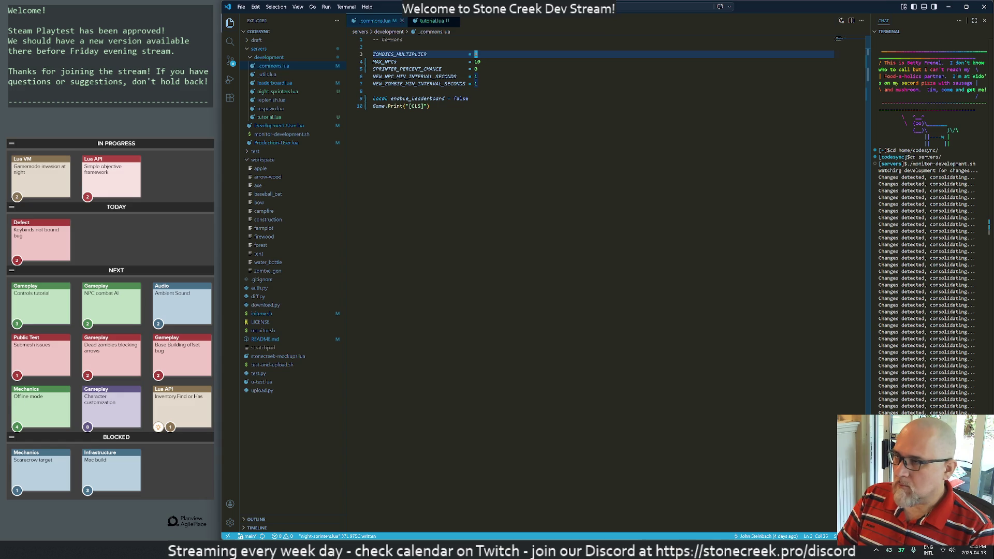
pyautogui.write('2')
pyautogui.press('Down')
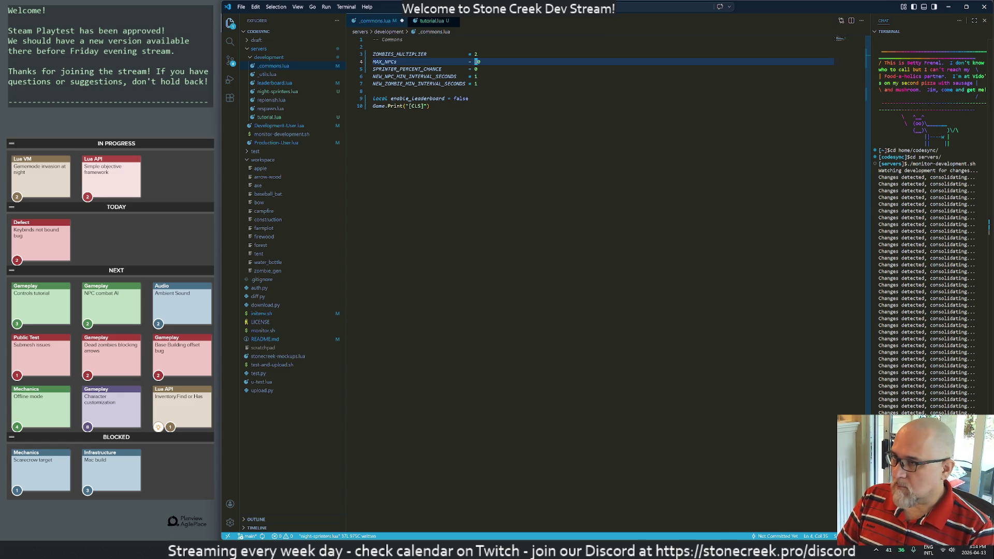
pyautogui.write('2')
pyautogui.press('Down')
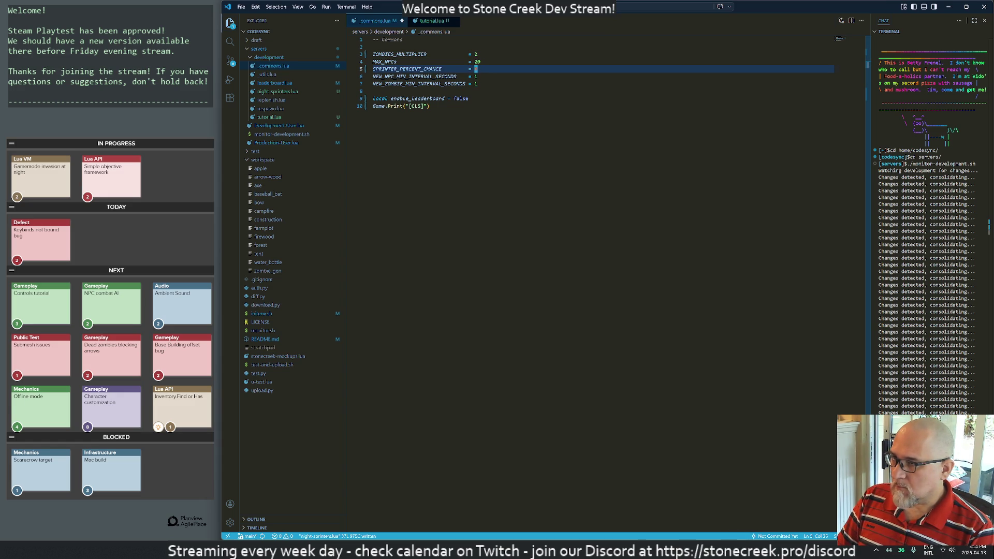
pyautogui.press('Down')
pyautogui.press('Down')
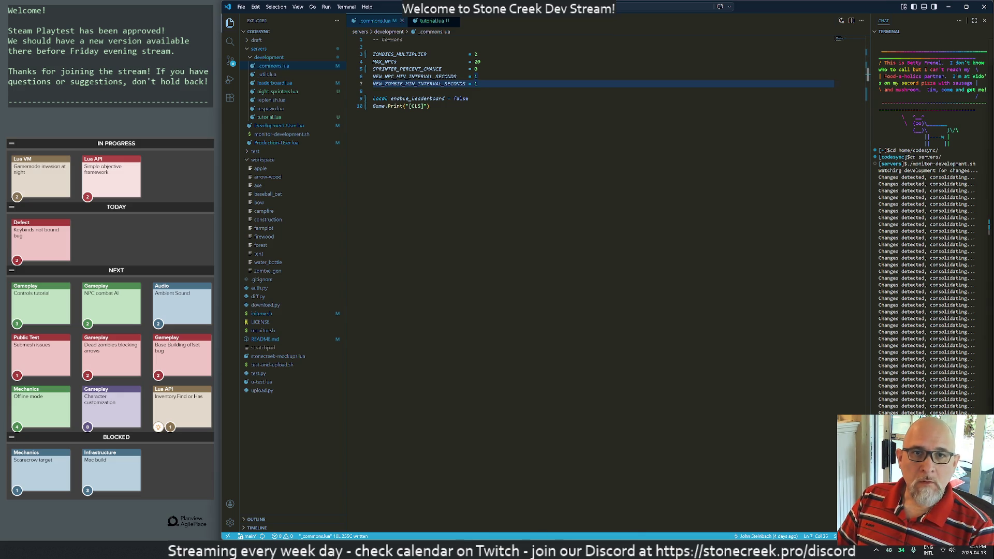
pyautogui.hotkey('alt', 'Tab')
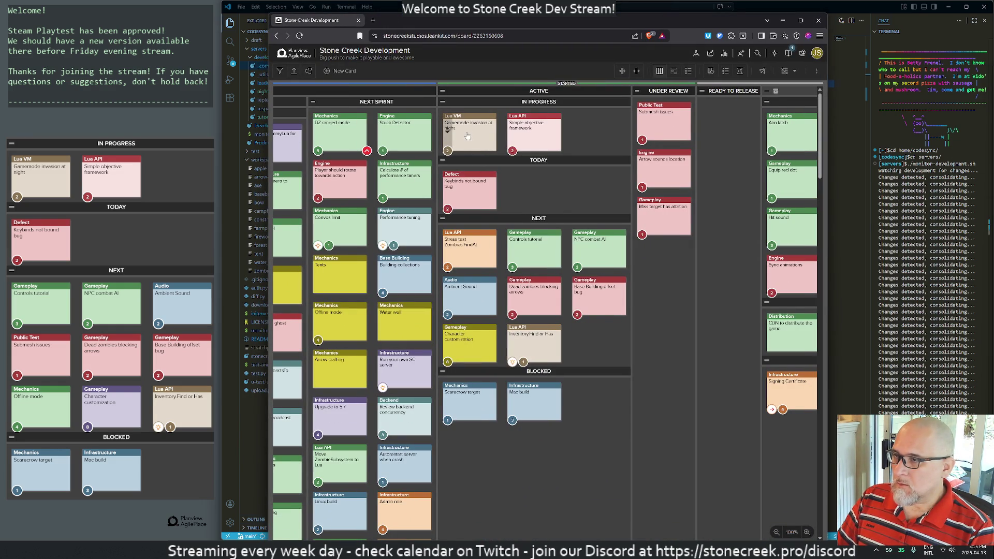
# Step: Drag Gamemode invasion at night to Under Review, and Base Building offset bug and Inventory.Find or Has into Next Sprint
pyautogui.moveTo(468, 135)
pyautogui.mouseDown()
pyautogui.moveTo(550, 138)
pyautogui.moveTo(663, 166)
pyautogui.moveTo(664, 124)
pyautogui.mouseUp()
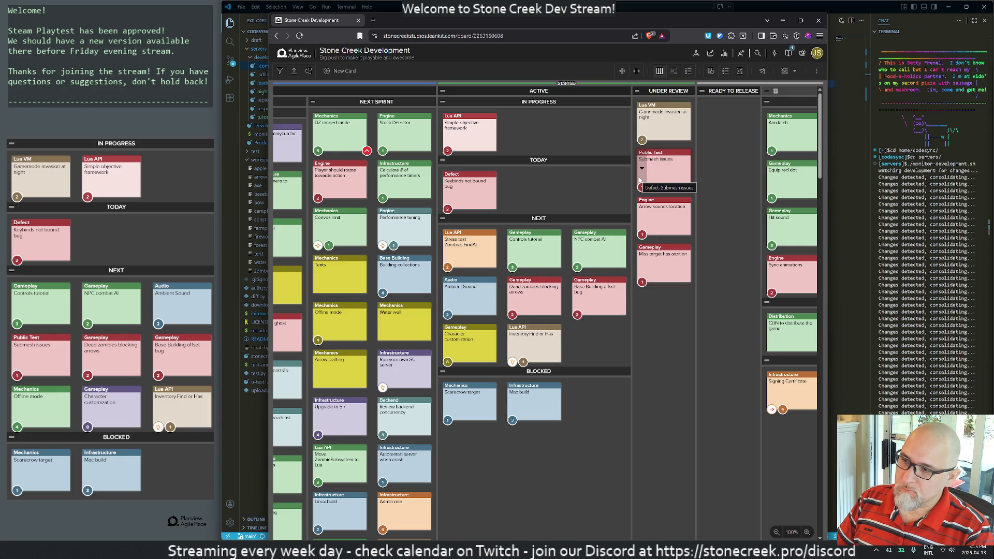
pyautogui.moveTo(596, 295)
pyautogui.mouseDown()
pyautogui.moveTo(389, 155)
pyautogui.moveTo(403, 176)
pyautogui.mouseUp()
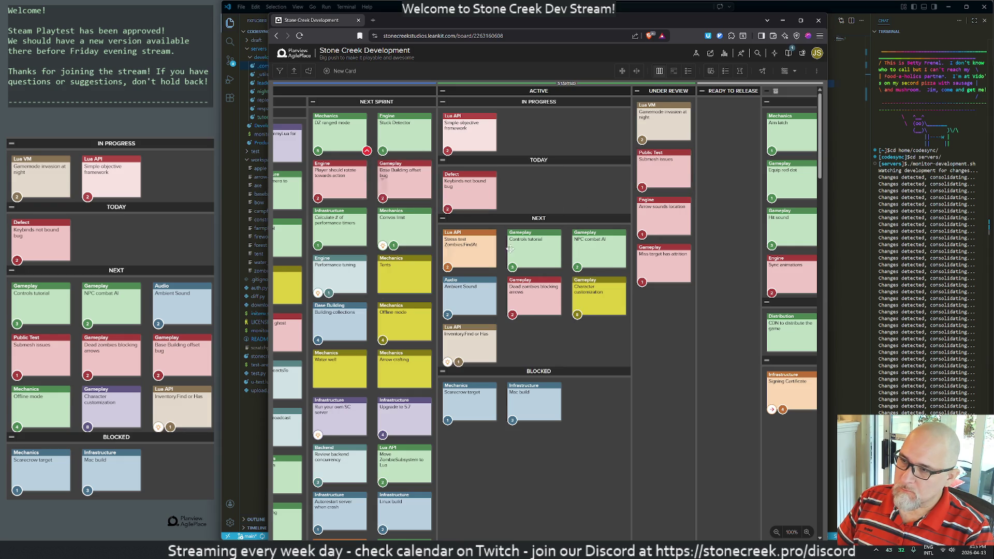
pyautogui.click(467, 337)
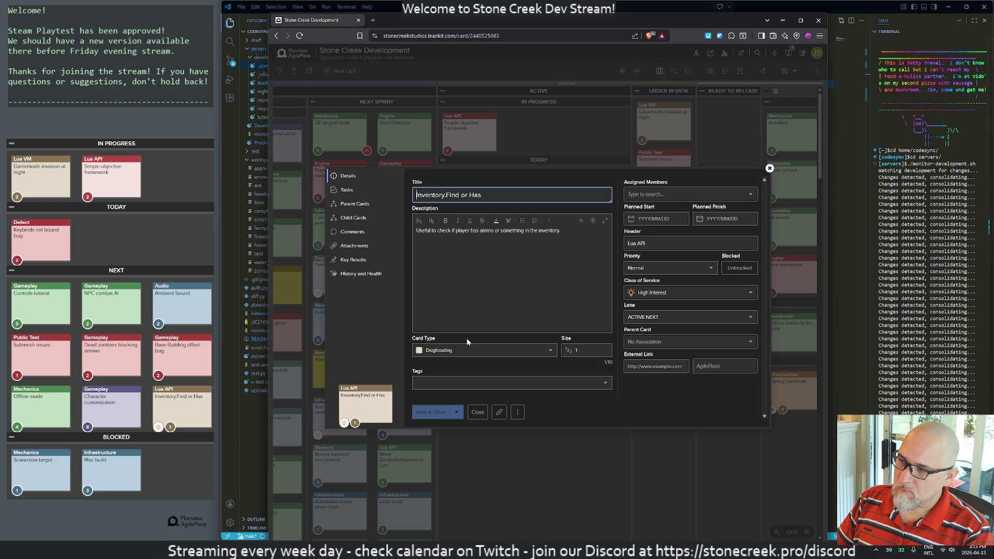
pyautogui.click(769, 168)
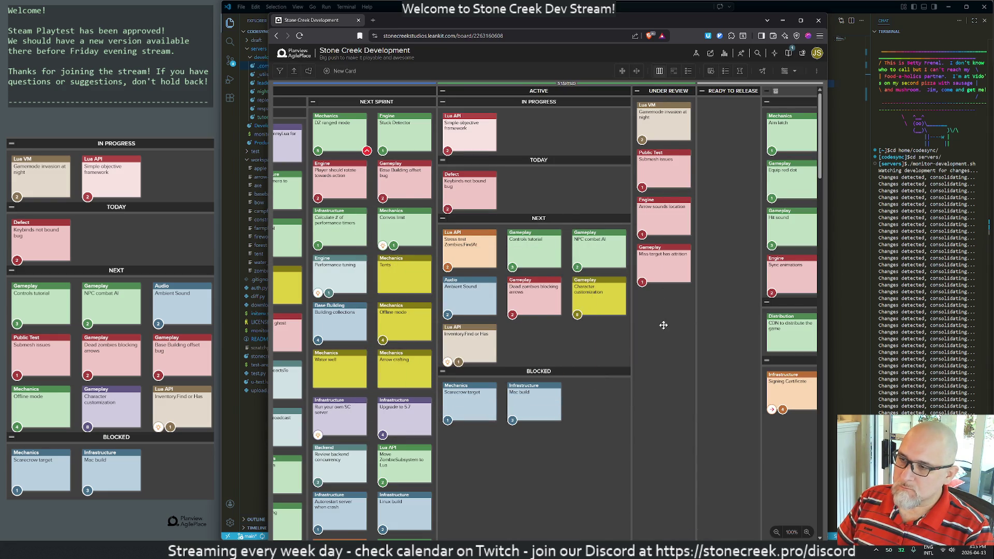
pyautogui.moveTo(469, 342); pyautogui.dragTo(399, 210)
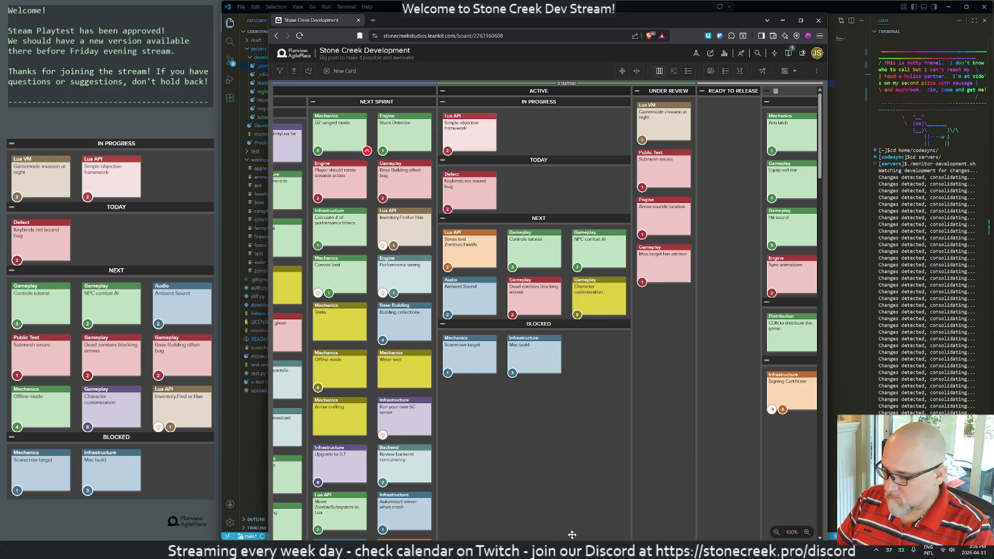
# Step: Snip the board's active columns and open File Explorer
pyautogui.press('super+shift+s')
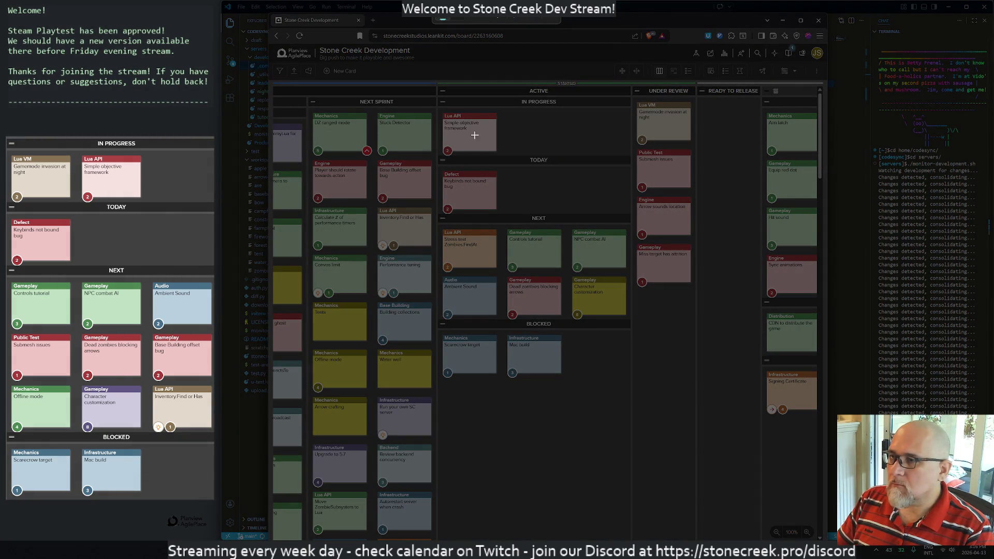
pyautogui.moveTo(438, 96)
pyautogui.mouseDown()
pyautogui.moveTo(518, 215)
pyautogui.moveTo(614, 399)
pyautogui.moveTo(623, 374)
pyautogui.moveTo(629, 380)
pyautogui.mouseUp()
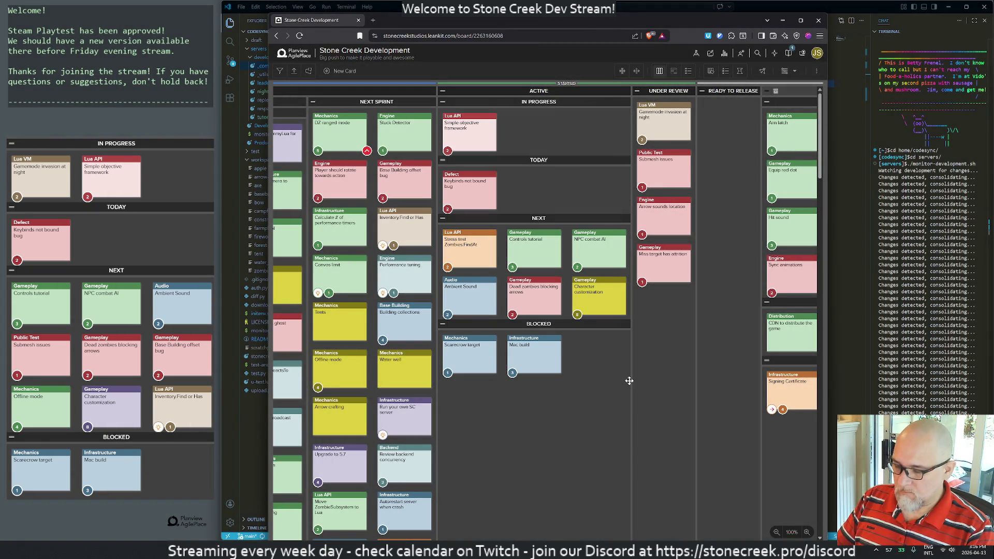
pyautogui.press('super+e')
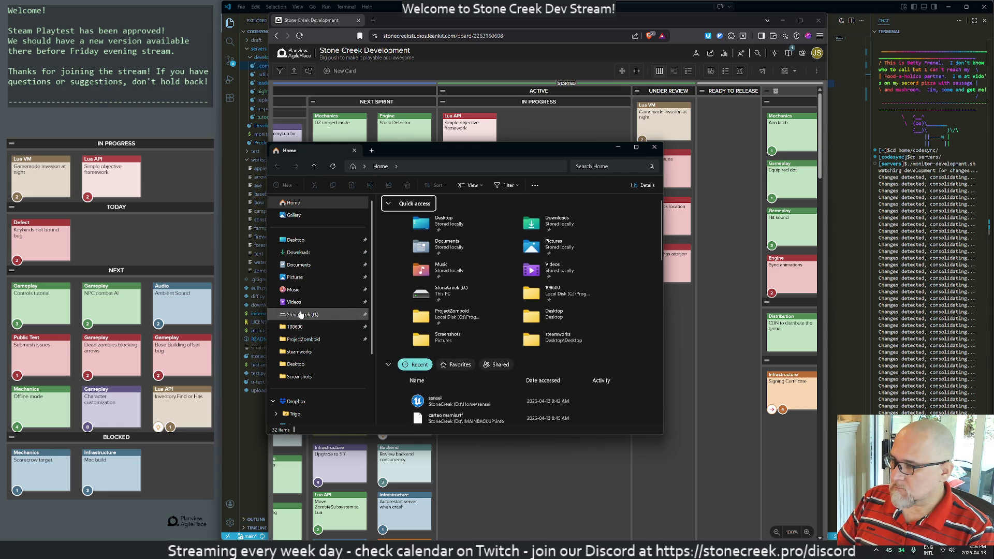
# Step: Open the Pictures folder holding Camera Roll, Saved Pictures, Scans and Screenshots
pyautogui.click(455, 292)
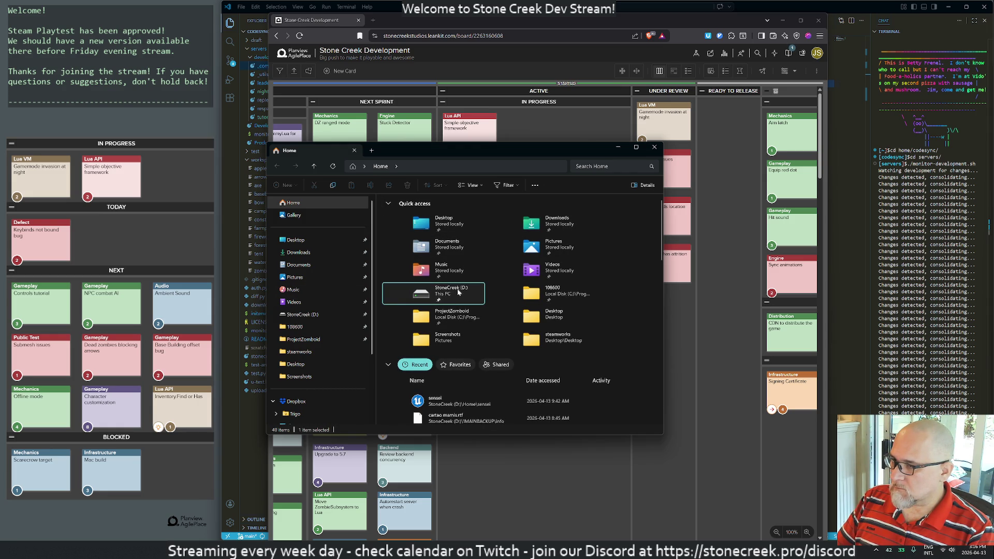
pyautogui.click(293, 278)
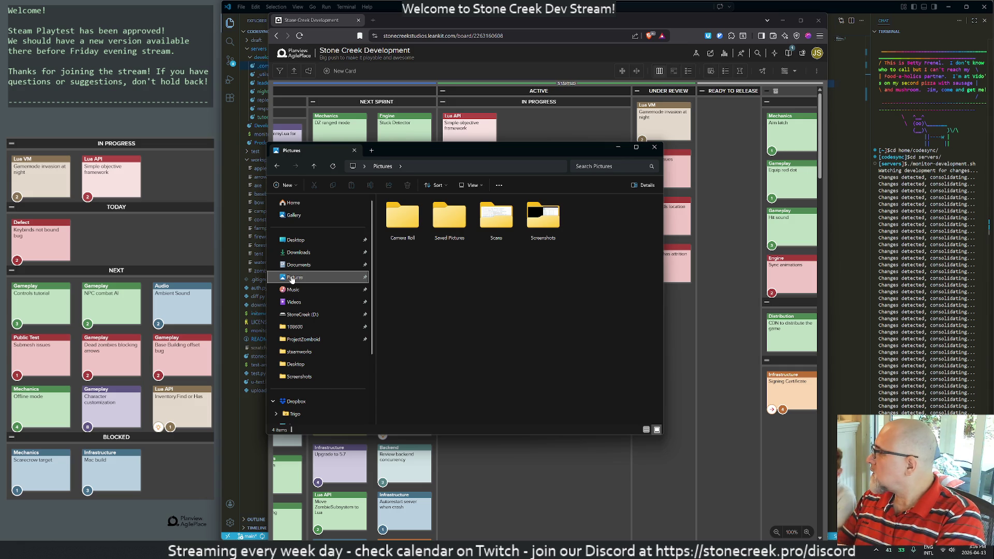